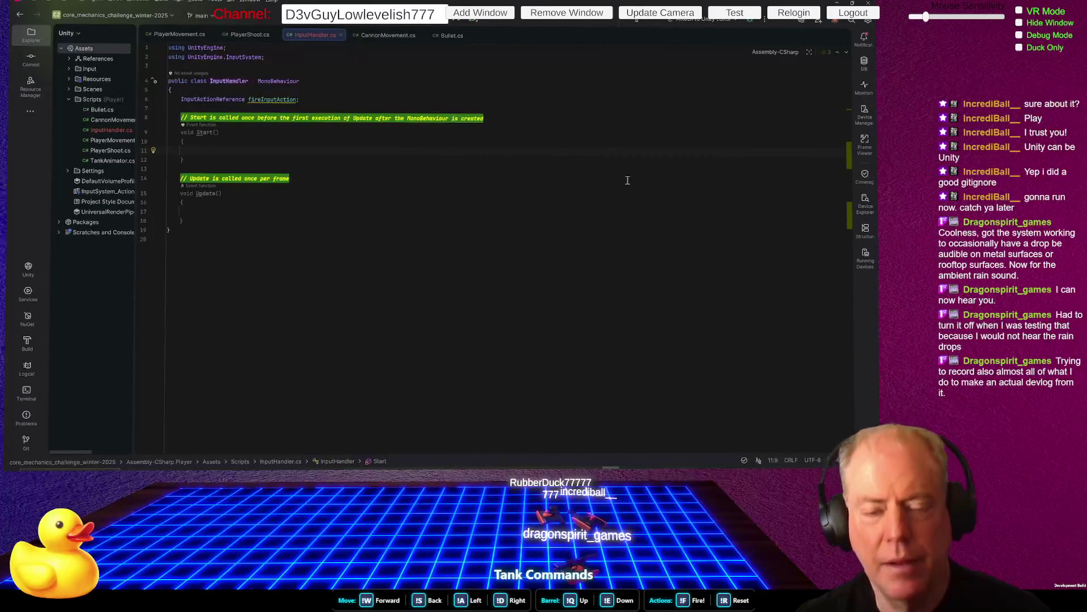
In Start, write the fireInputAction.action.performed += event subscription
type("fireInputAction")
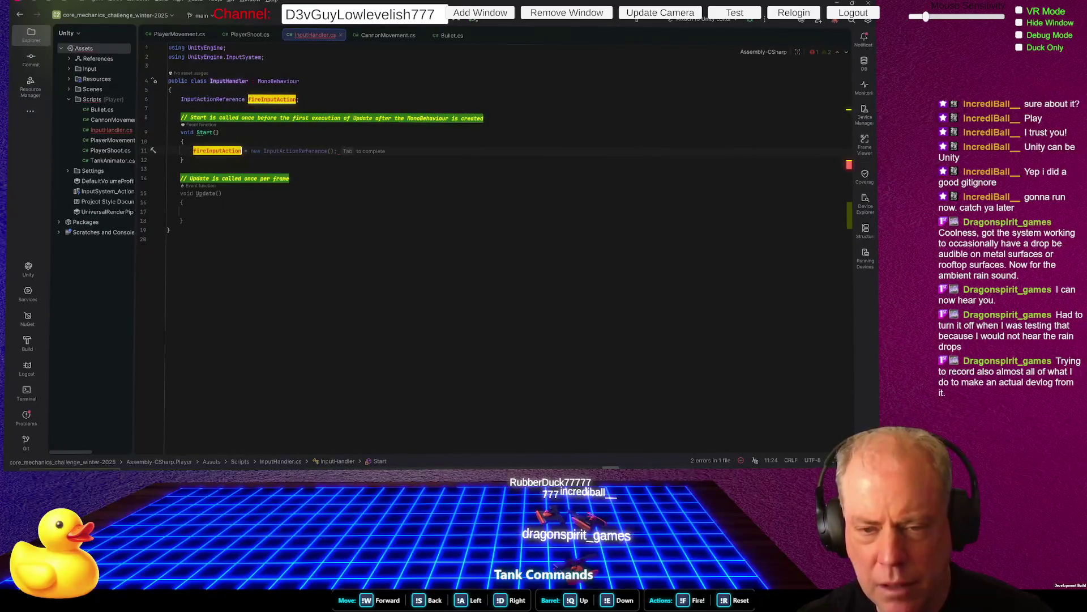
type(".")
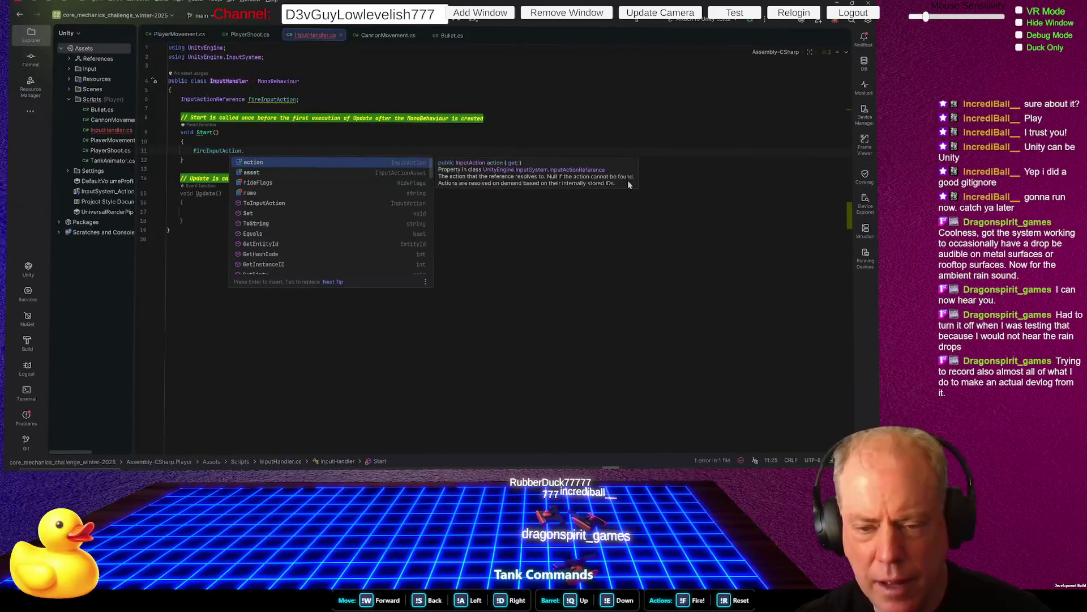
key("Return")
type(".")
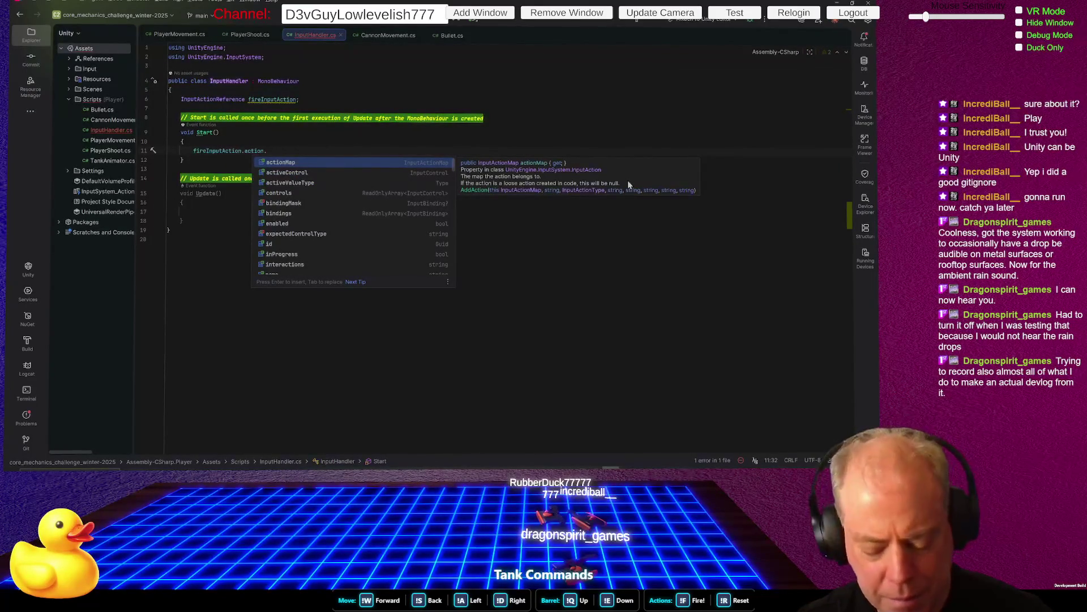
type("on")
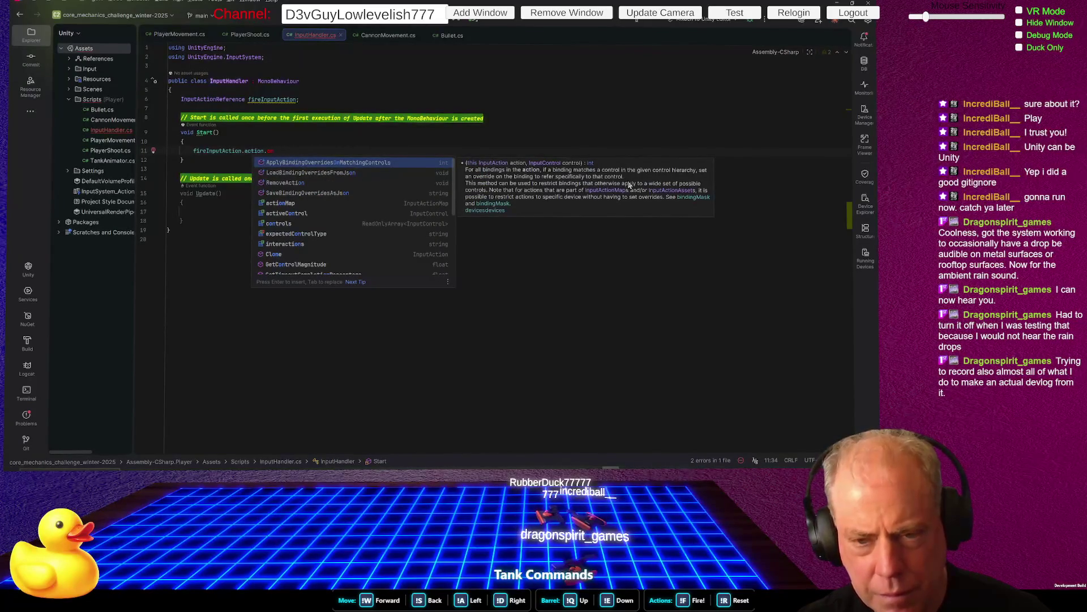
key("BackSpace")
key("BackSpace")
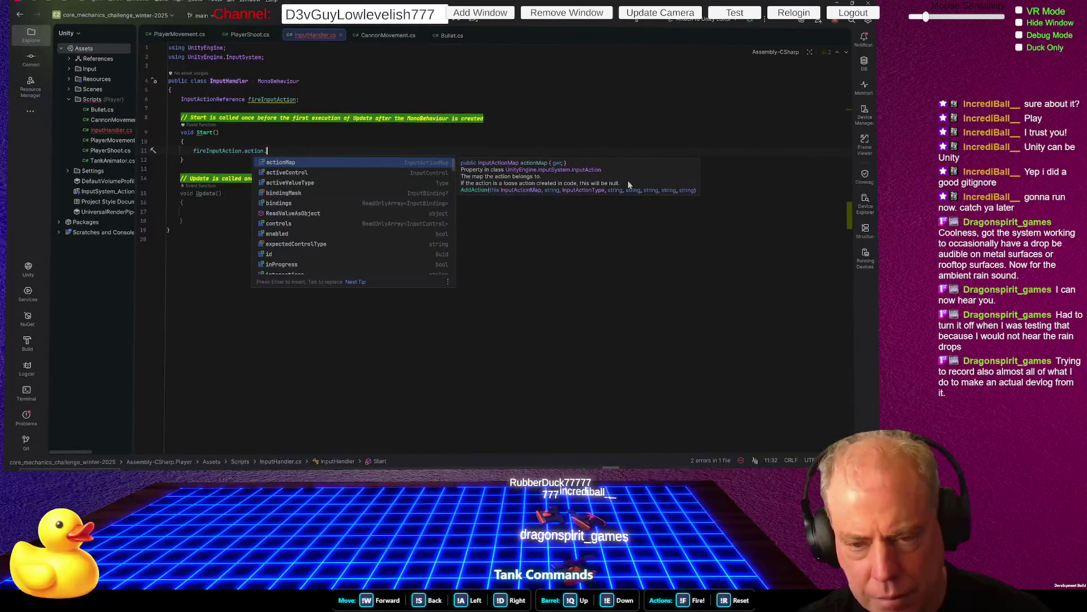
type("st")
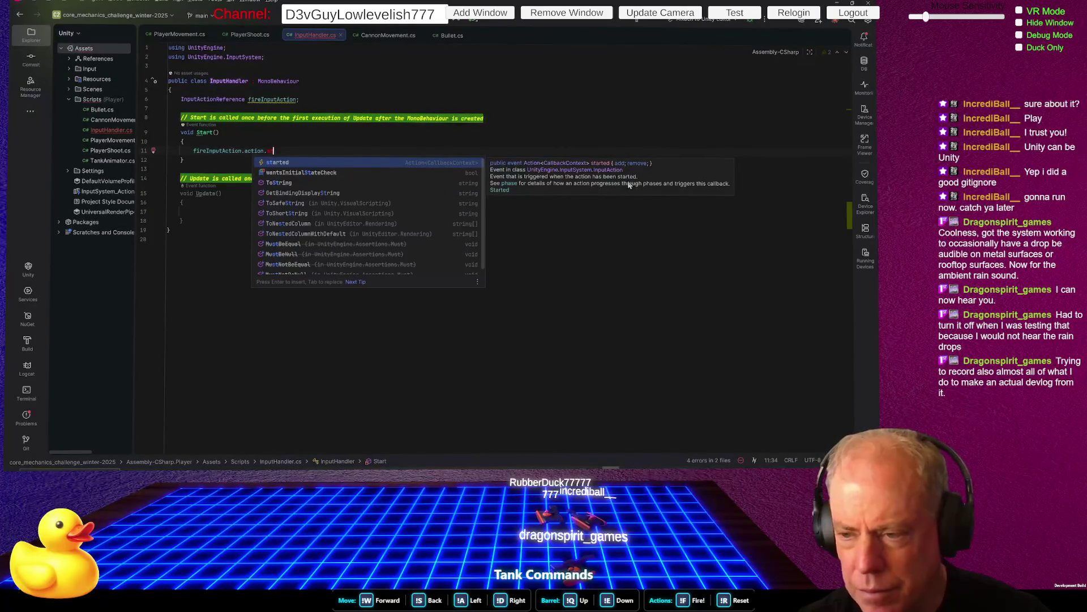
key("BackSpace")
key("BackSpace")
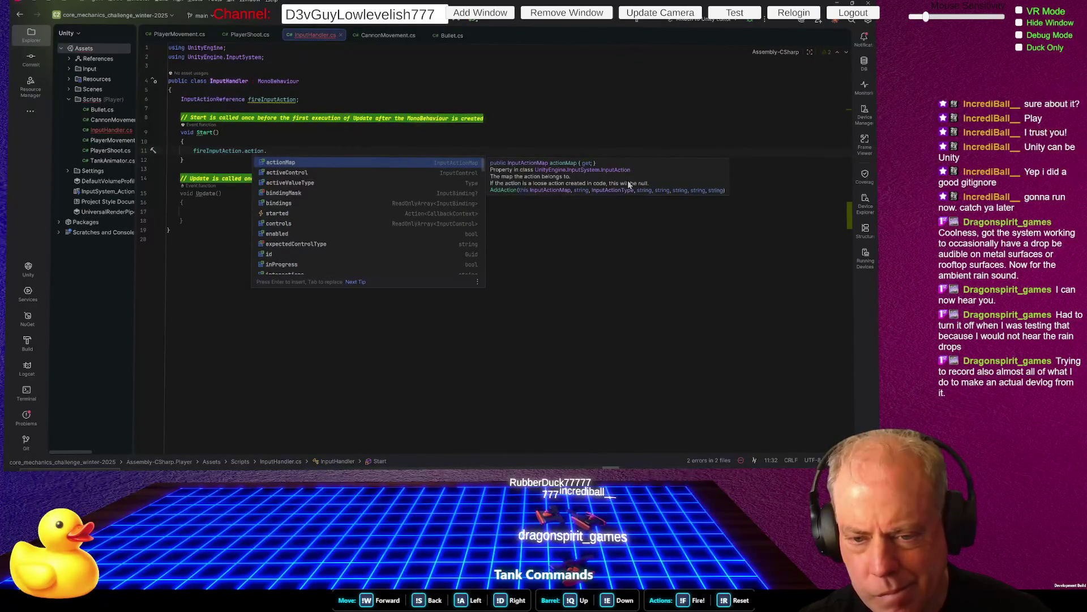
type("p")
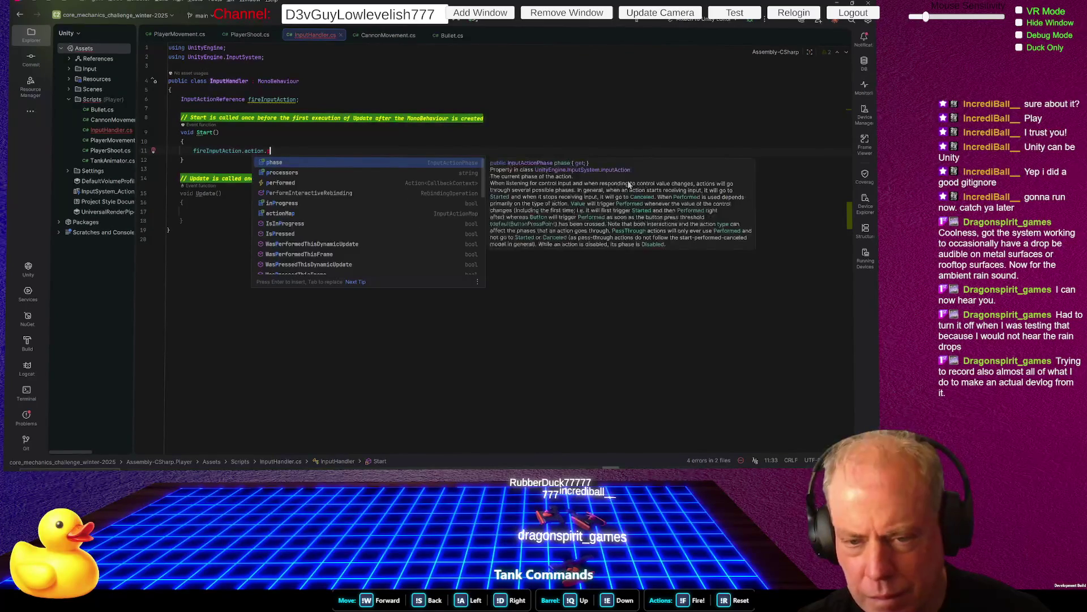
key("Down")
key("Down")
key("Return")
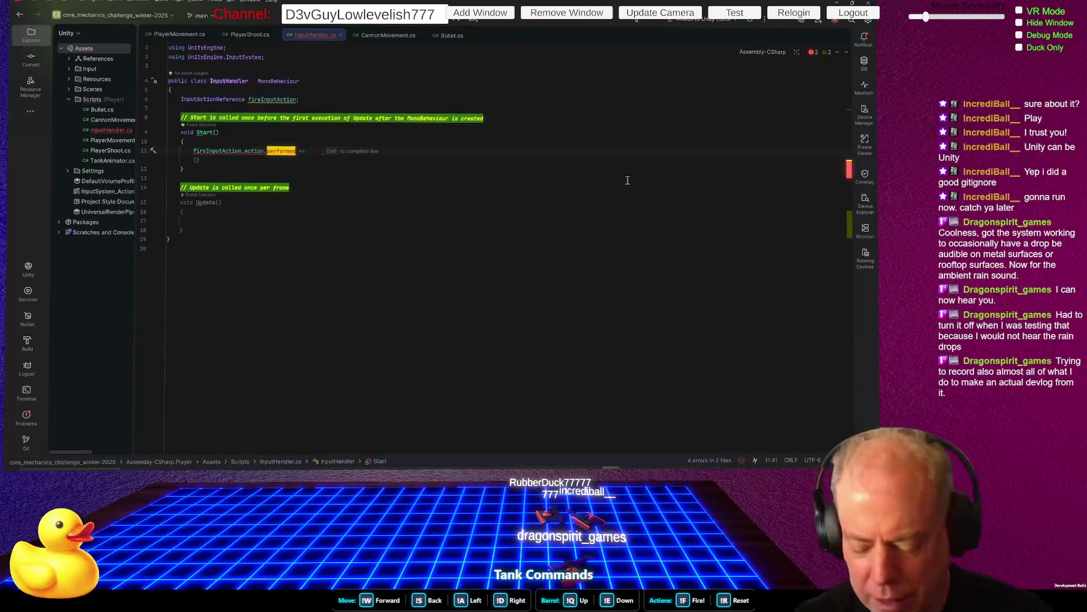
key("Return")
key("Right")
key("Right")
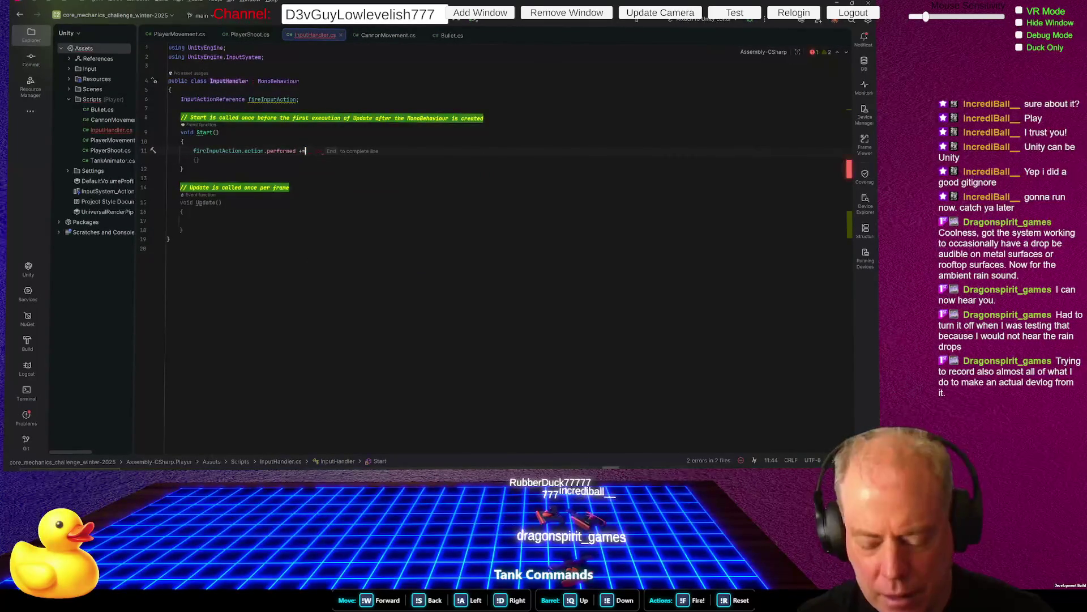
Subscribe Fire and generate its Fire(InputAction.CallbackContext obj) stub method
type(" Fire")
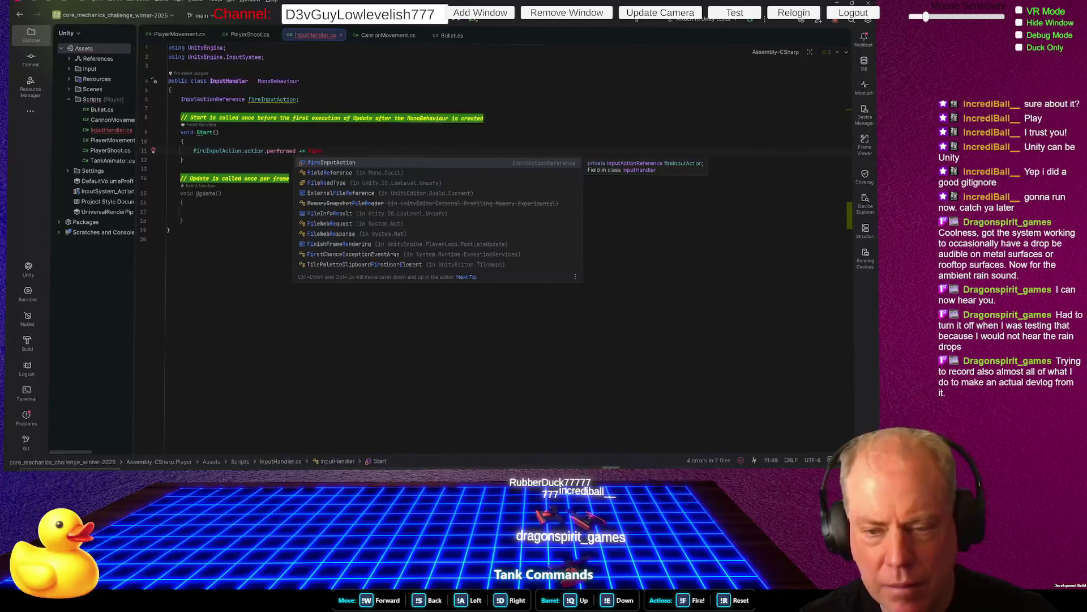
key("Escape")
type(";")
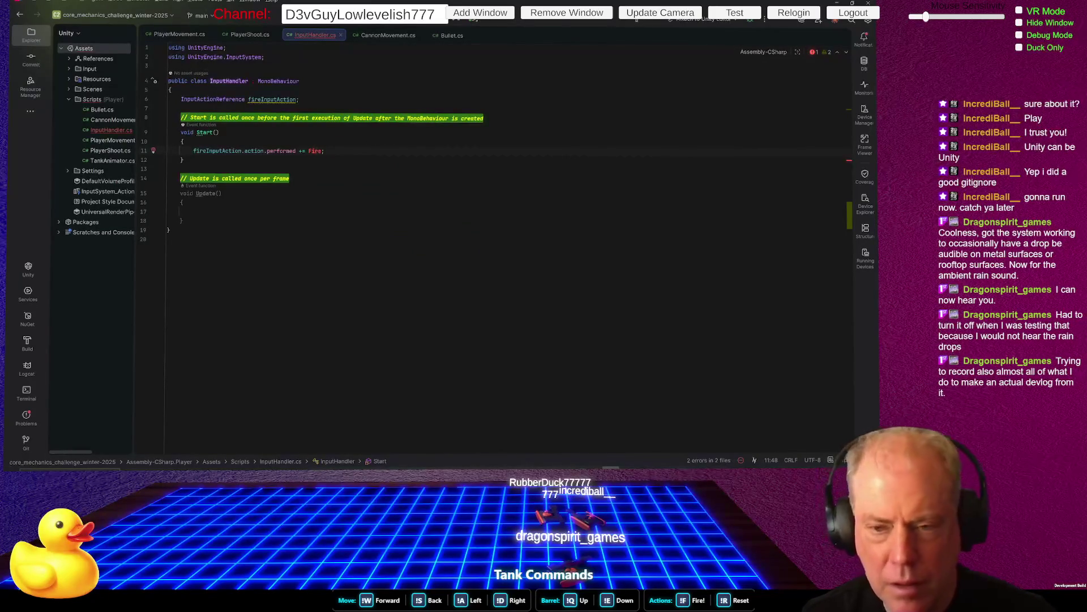
key("alt+Return")
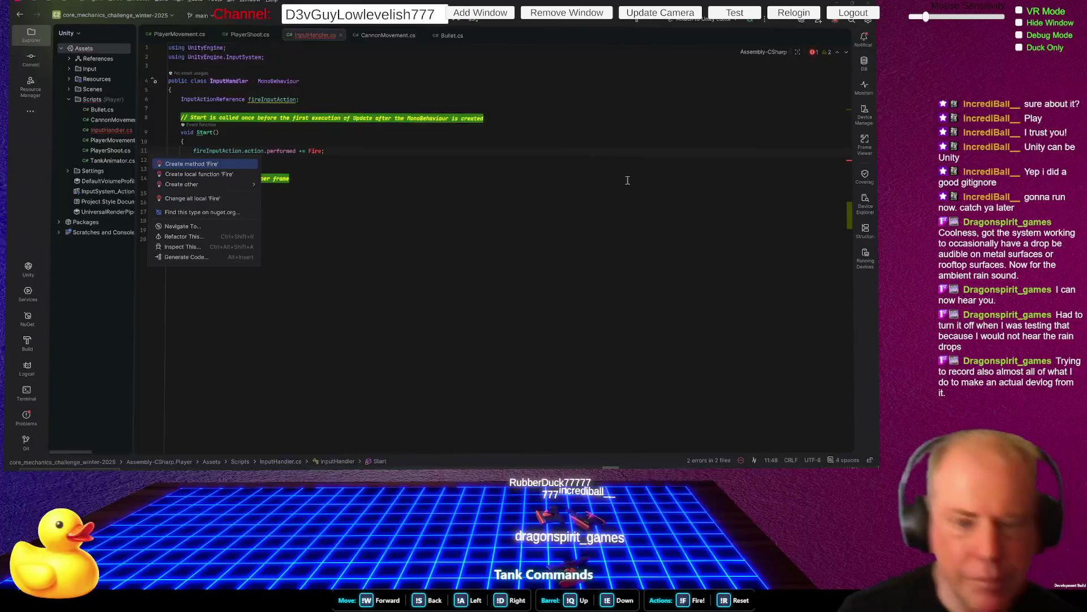
key("Return")
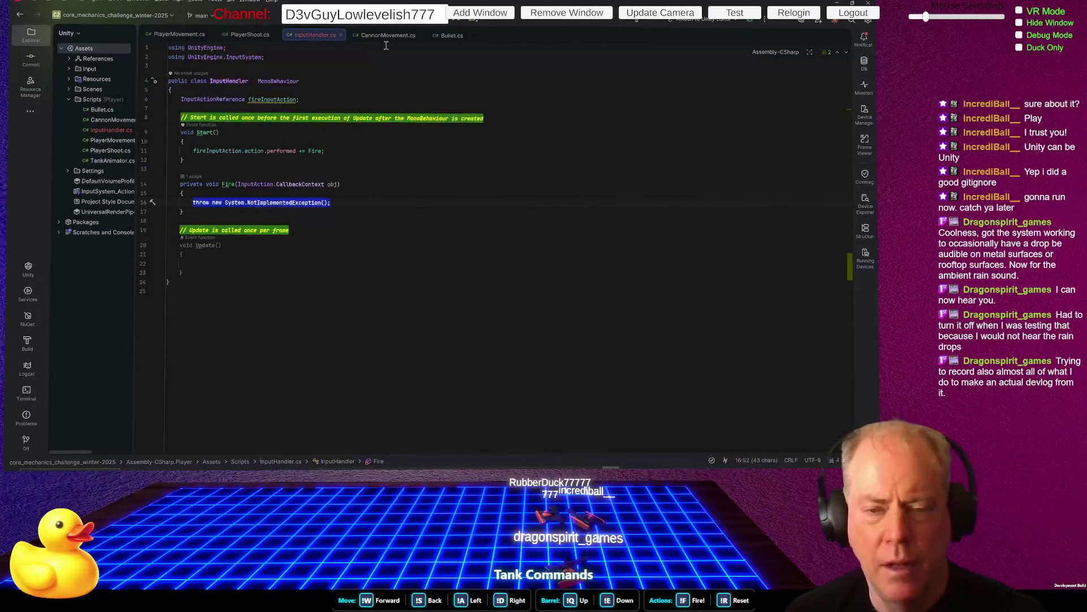
Declare 'UnityEvent fireEvent = new UnityEvent();' below fireInputAction, importing UnityEngine.Events
left_click(318, 100)
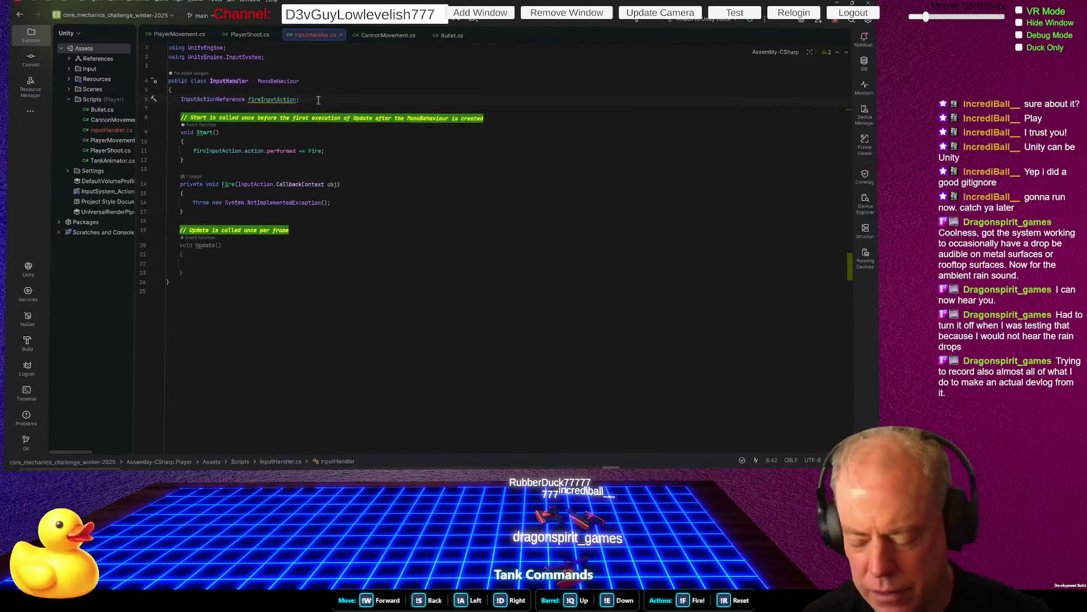
key("Return")
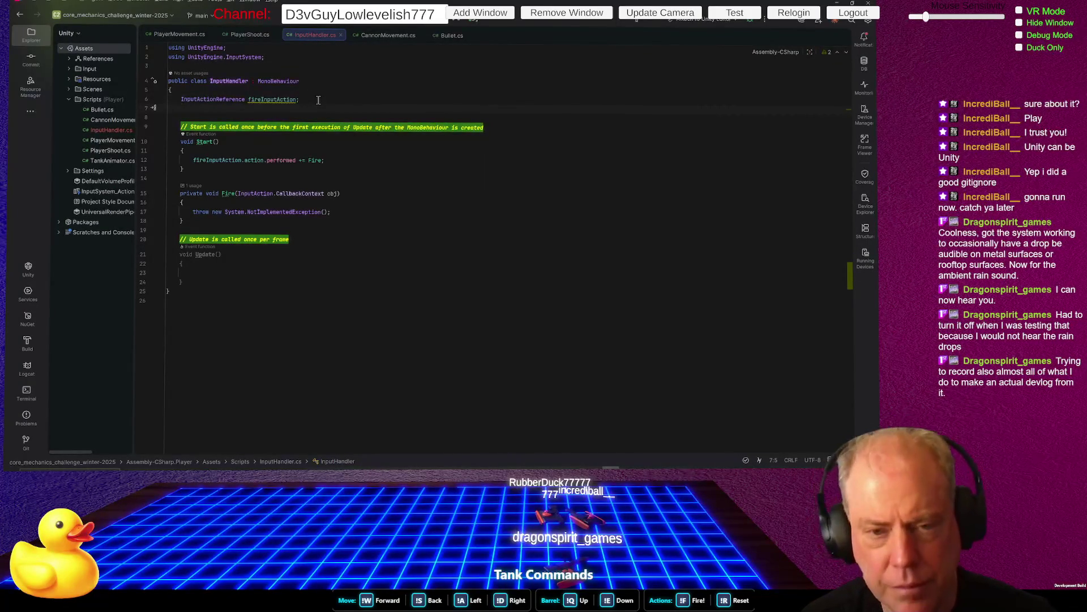
type("UnityEve")
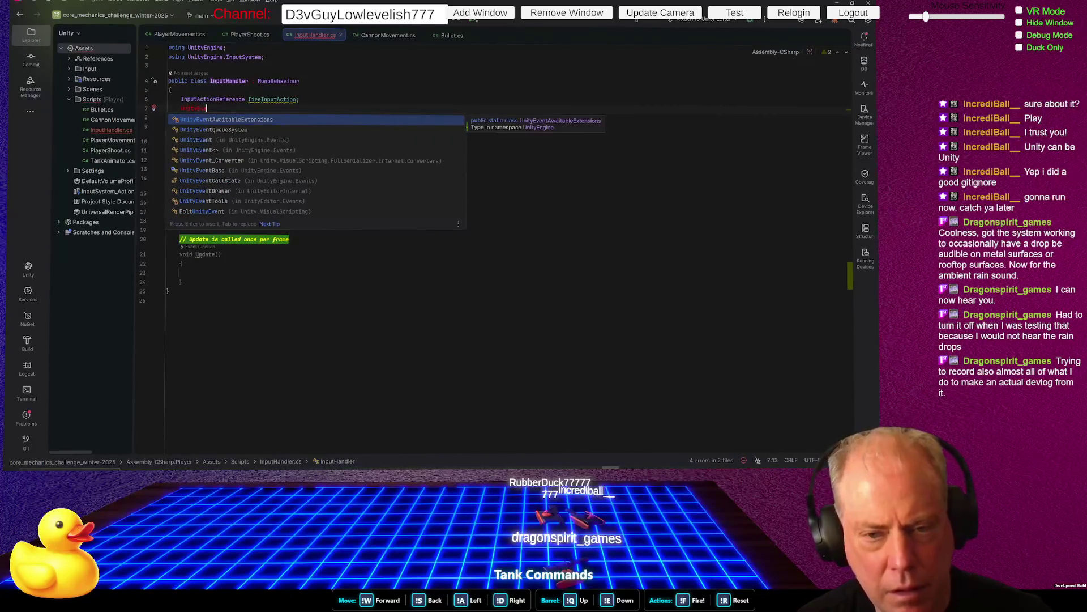
key("Down")
key("Down")
key("Down")
key("Return")
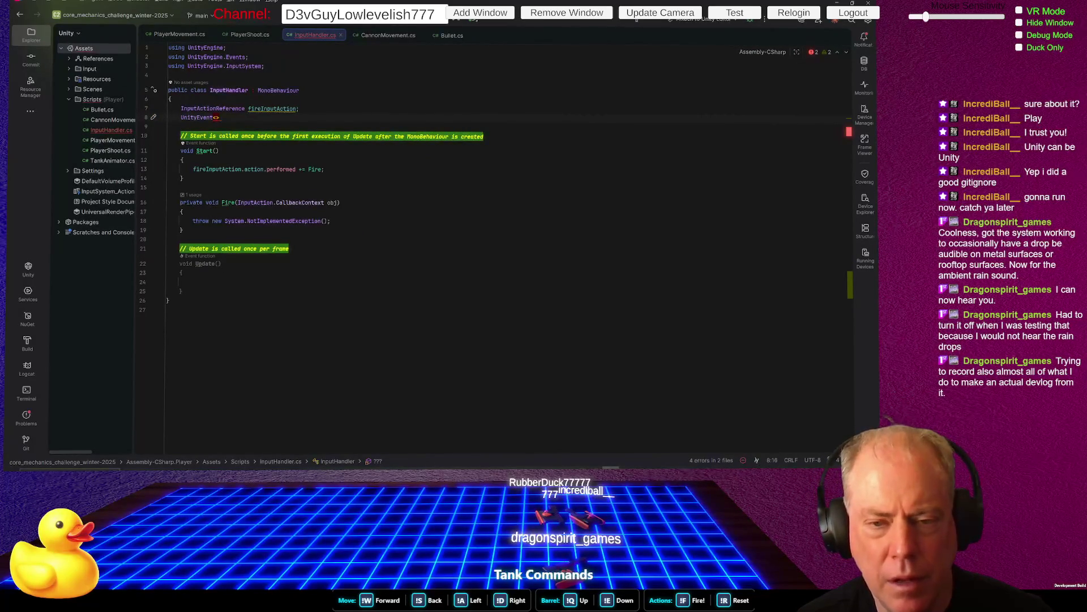
key("BackSpace")
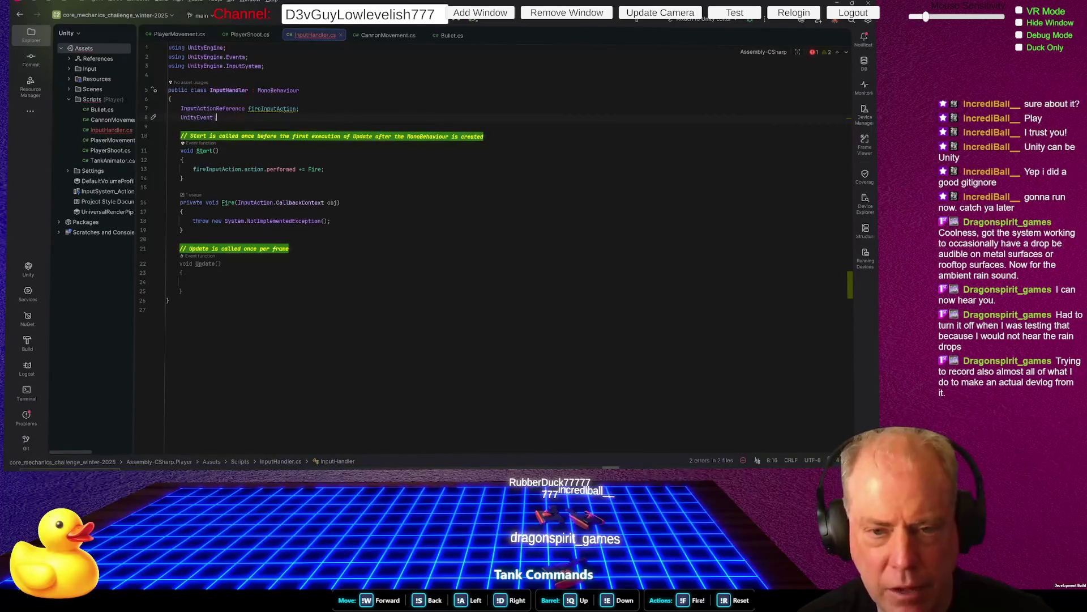
type("fire")
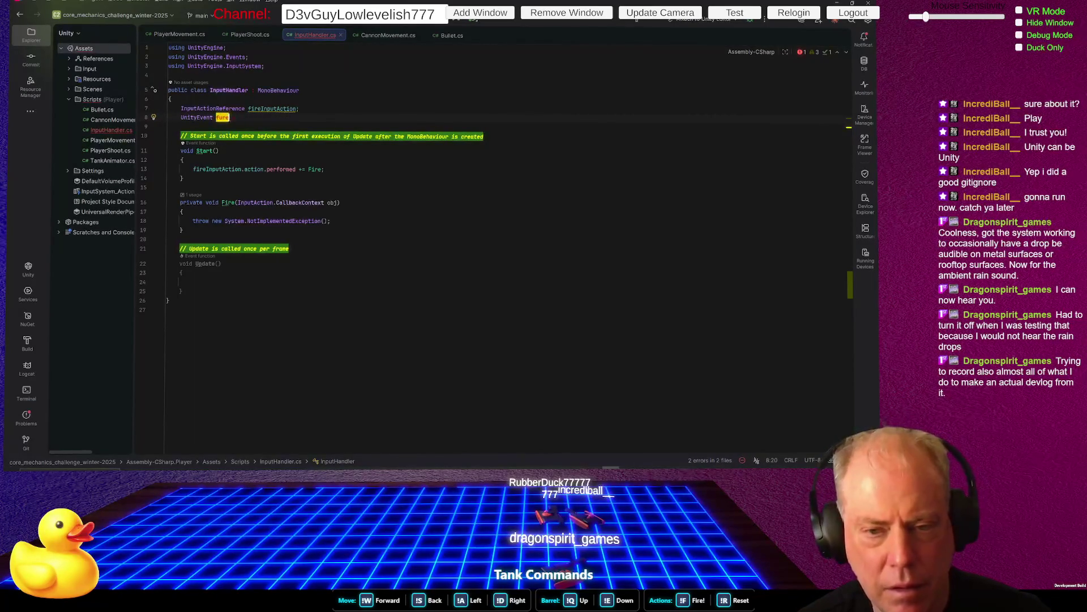
type("Event;")
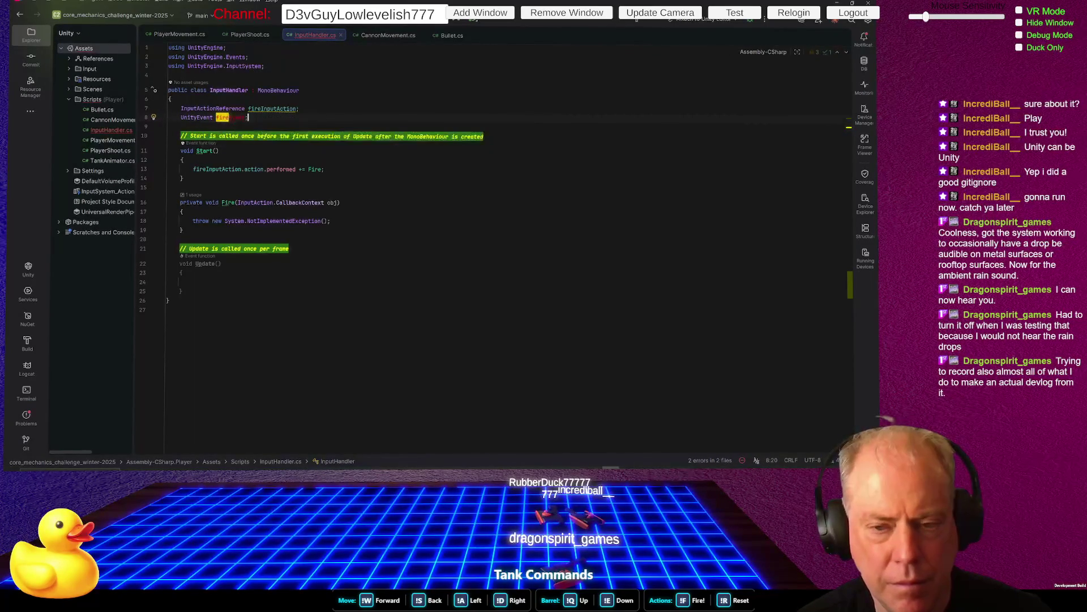
key("Left")
type("= new")
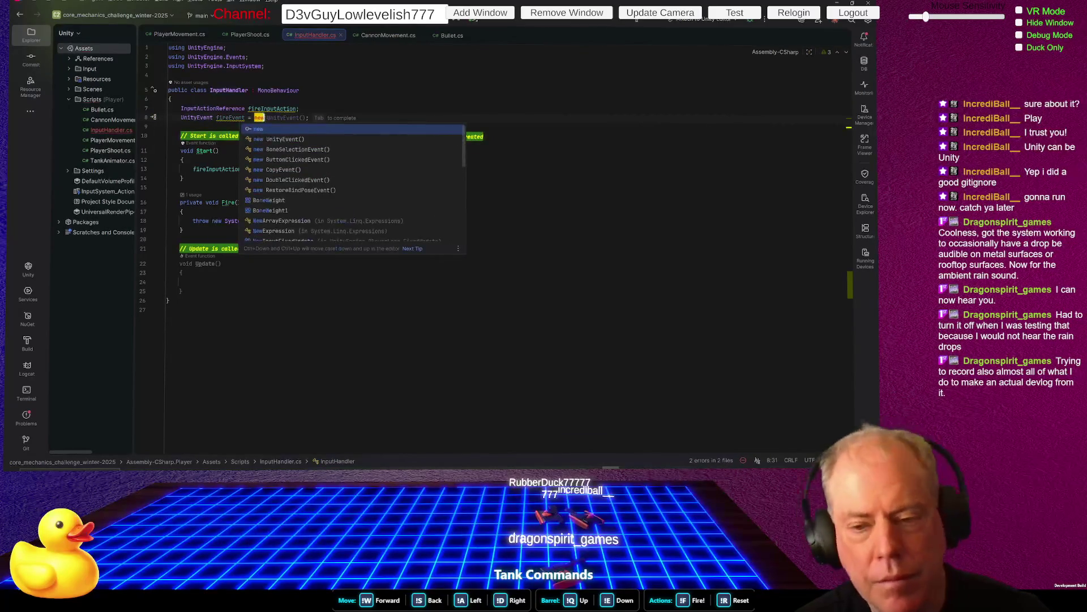
key("Tab")
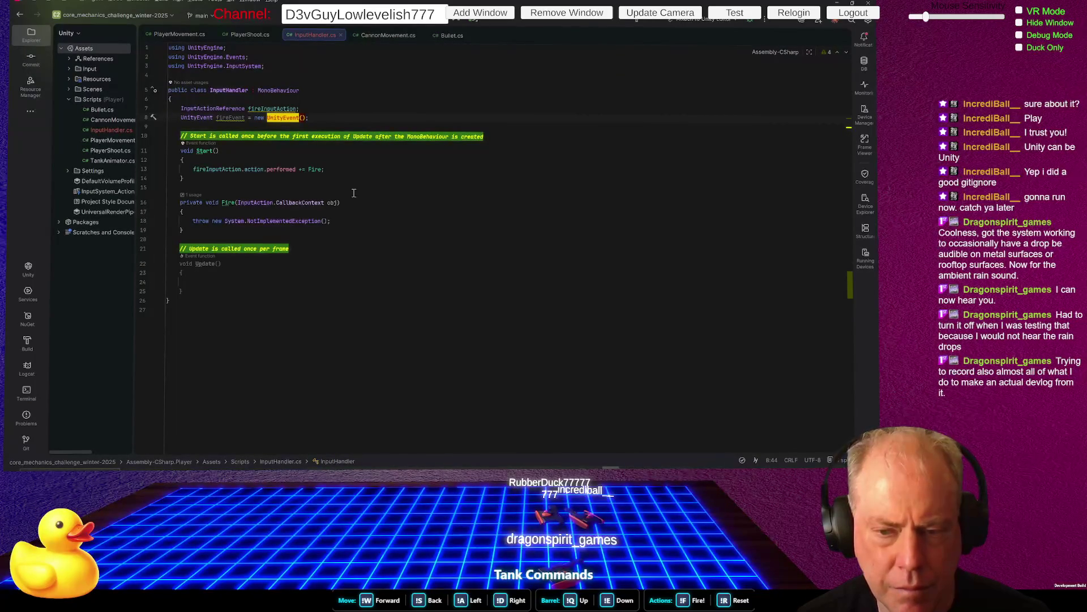
left_click_drag(336, 221, 193, 221)
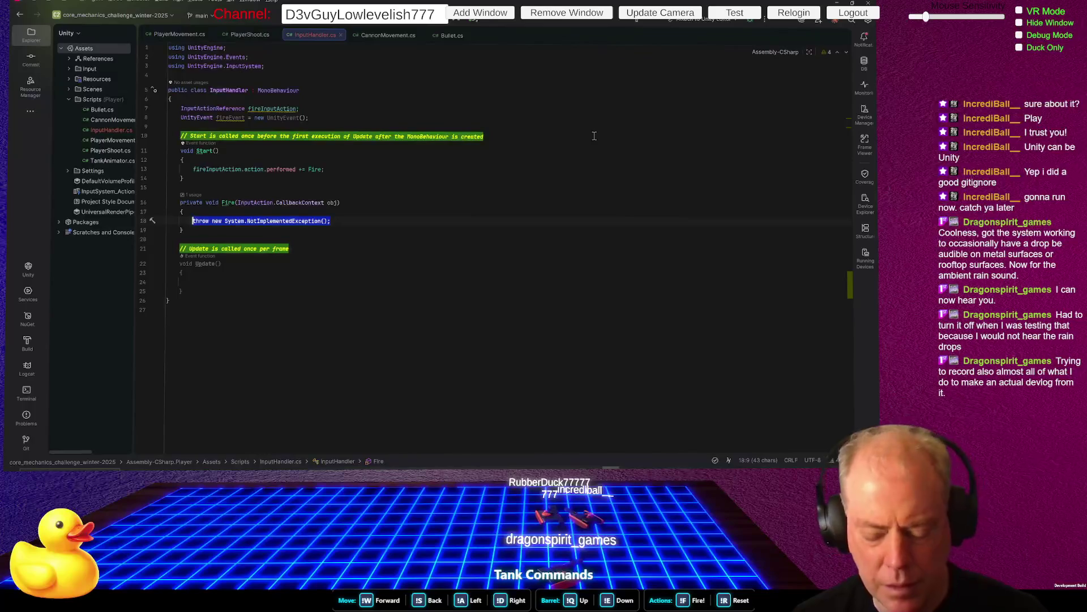
Replace the throw in Fire with fireEvent.Invoke() and save to refresh Unity
type("fire")
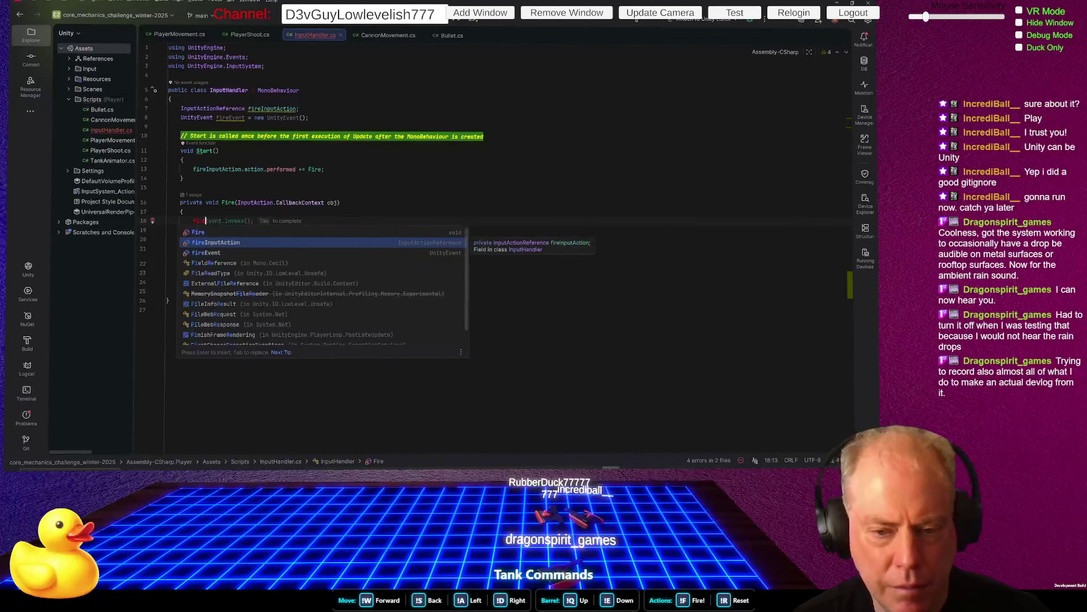
key("Tab")
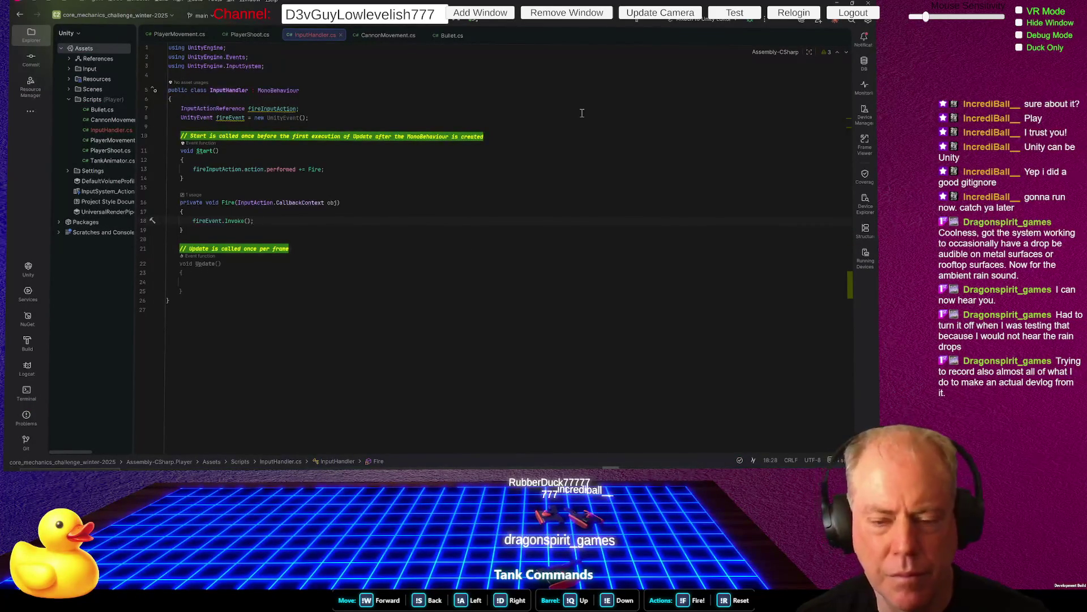
key("ctrl+s")
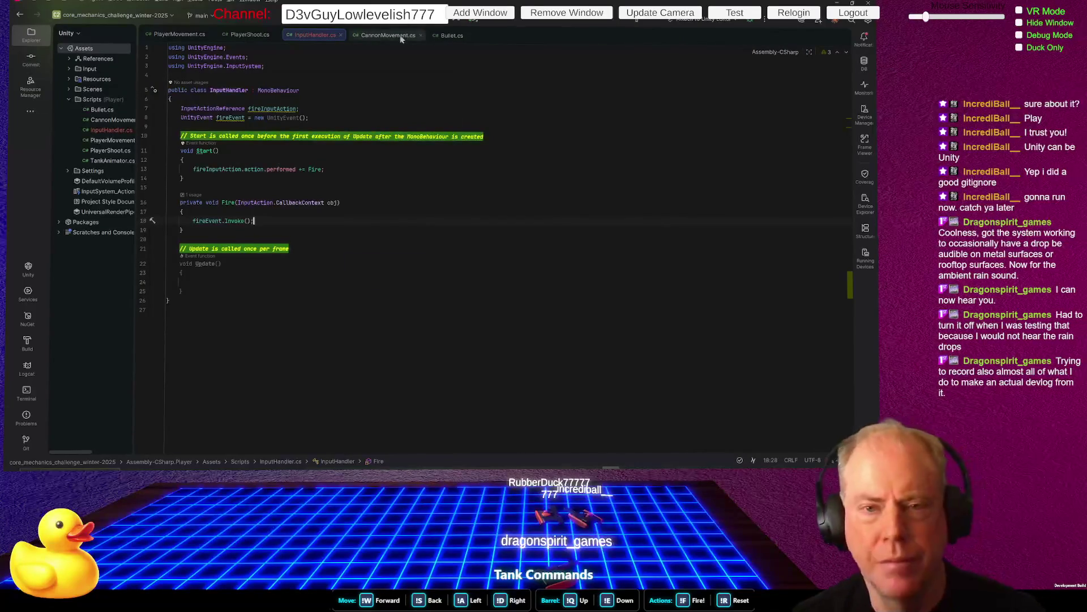
In PlayerShoot.cs, comment out the if (Input.GetButtonDown("Fire1")) block in Update
left_click(453, 35)
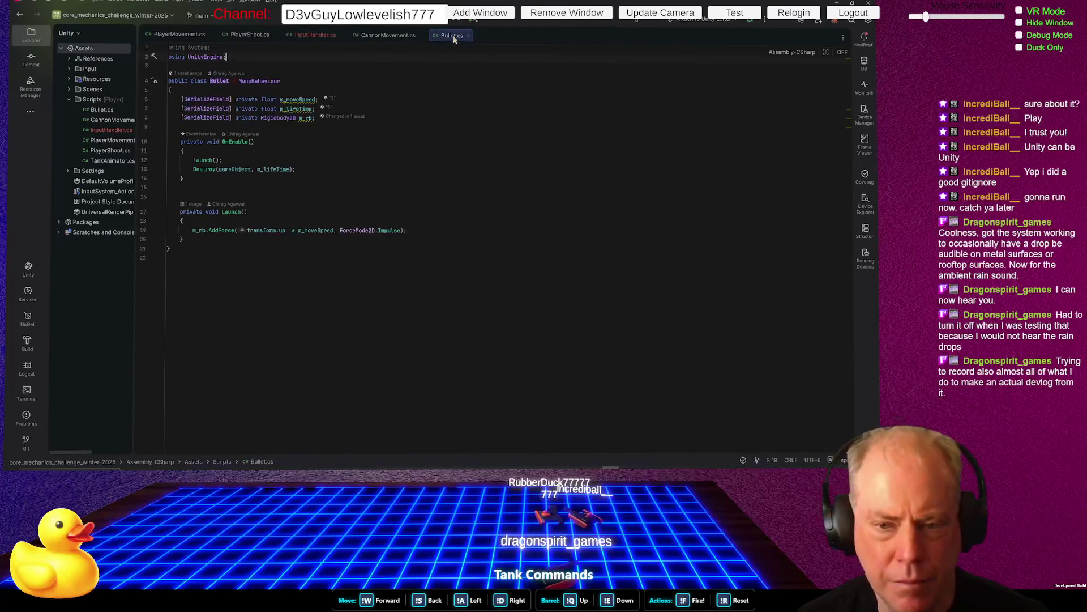
left_click(252, 36)
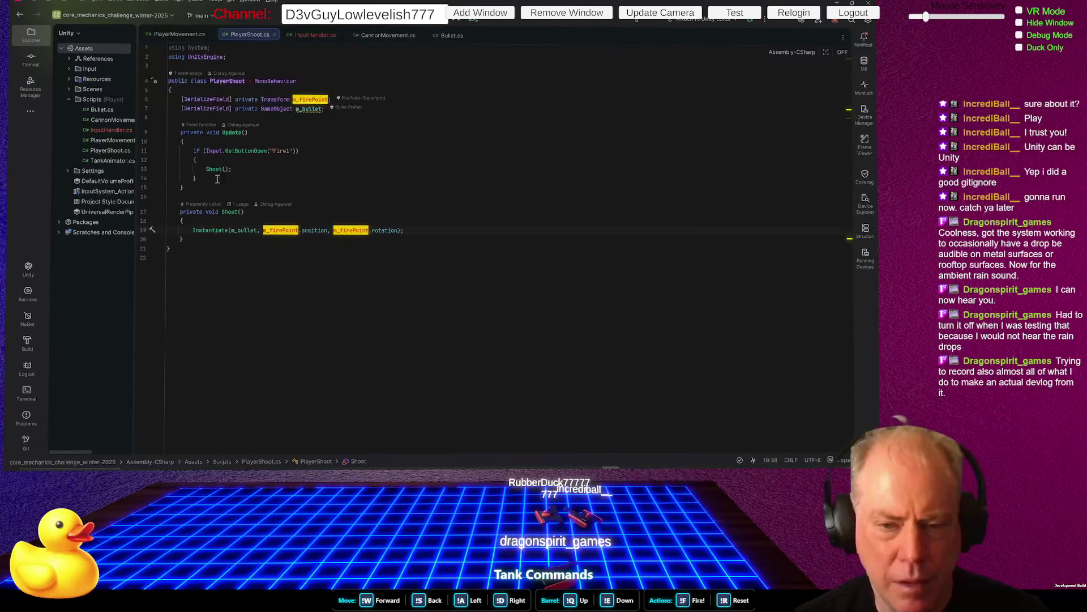
left_click_drag(203, 151, 197, 178)
left_click_drag(303, 151, 203, 151)
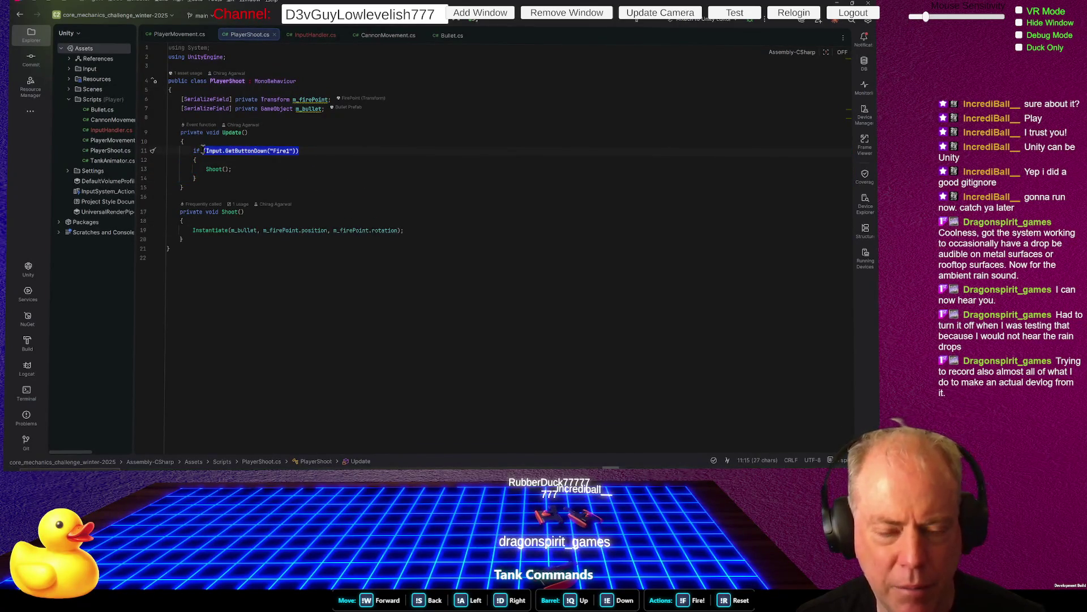
left_click(268, 169)
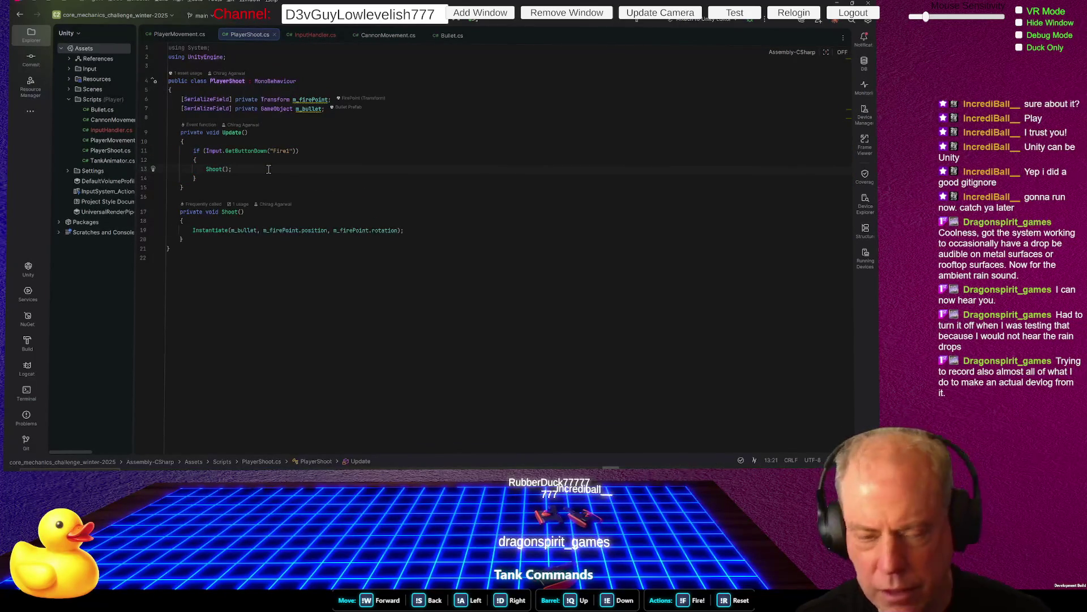
key("Home")
key("Home")
key("Up")
key("Up")
key("shift+Down")
key("shift+Down")
key("shift+Down")
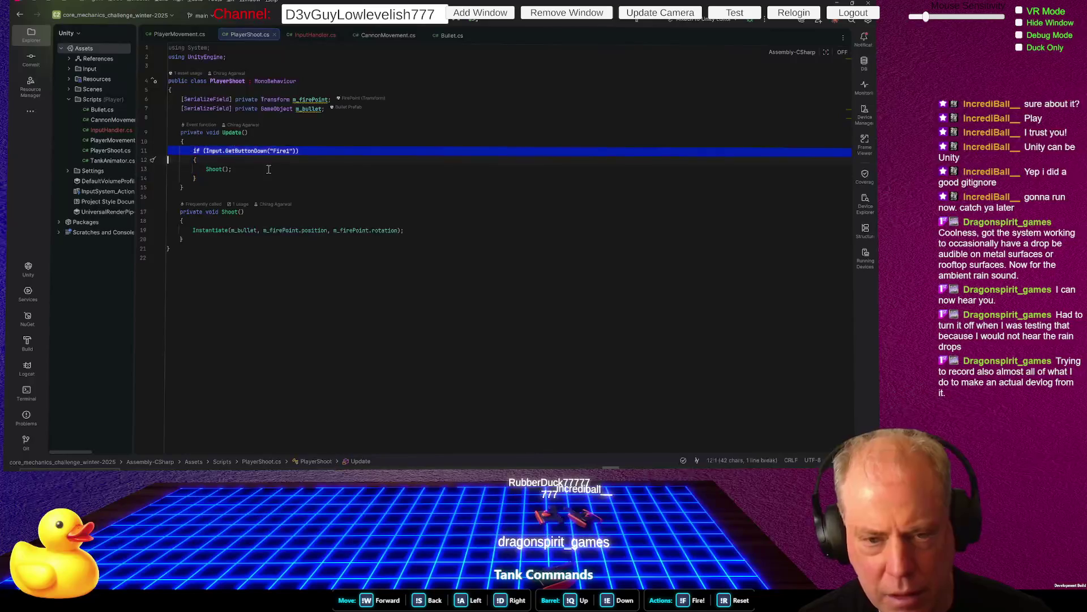
key("ctrl+slash")
key("alt+Tab")
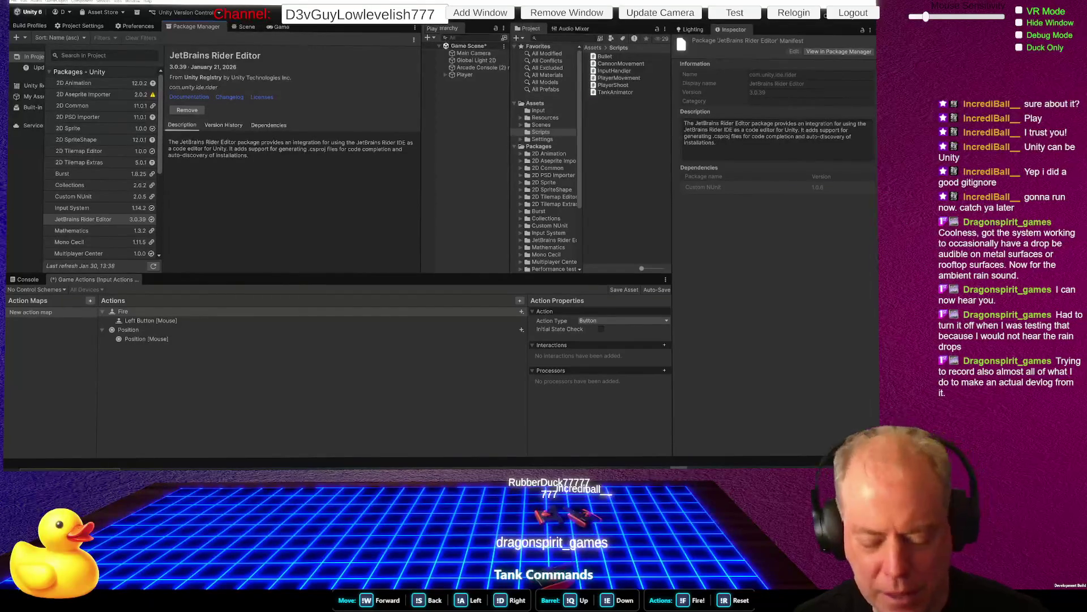
Save the Game Actions input asset and inspect the NullReferenceException's source line
key("ctrl+s")
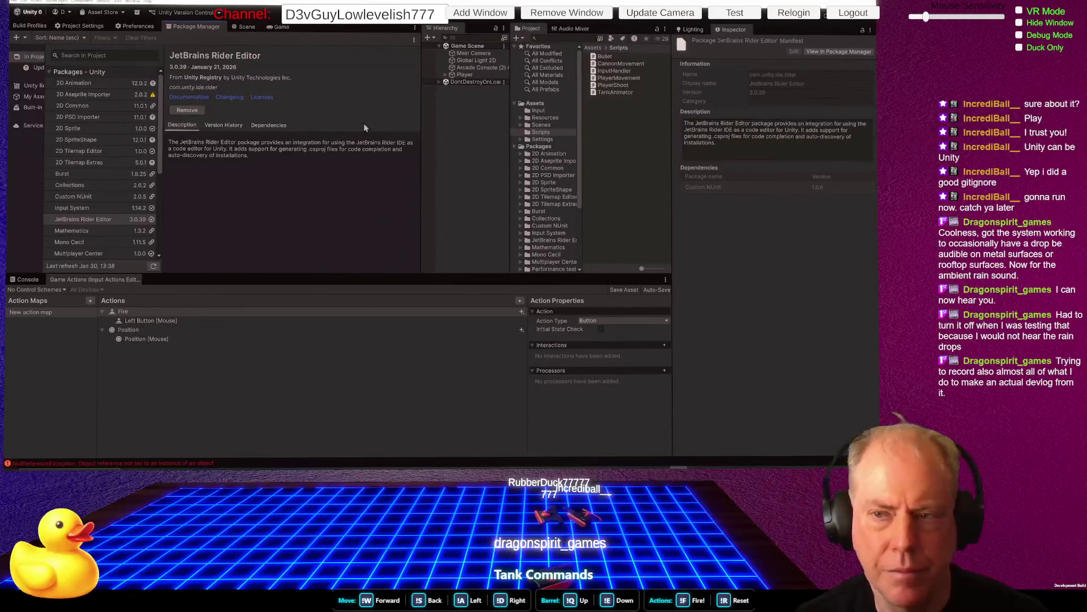
double_click(171, 462)
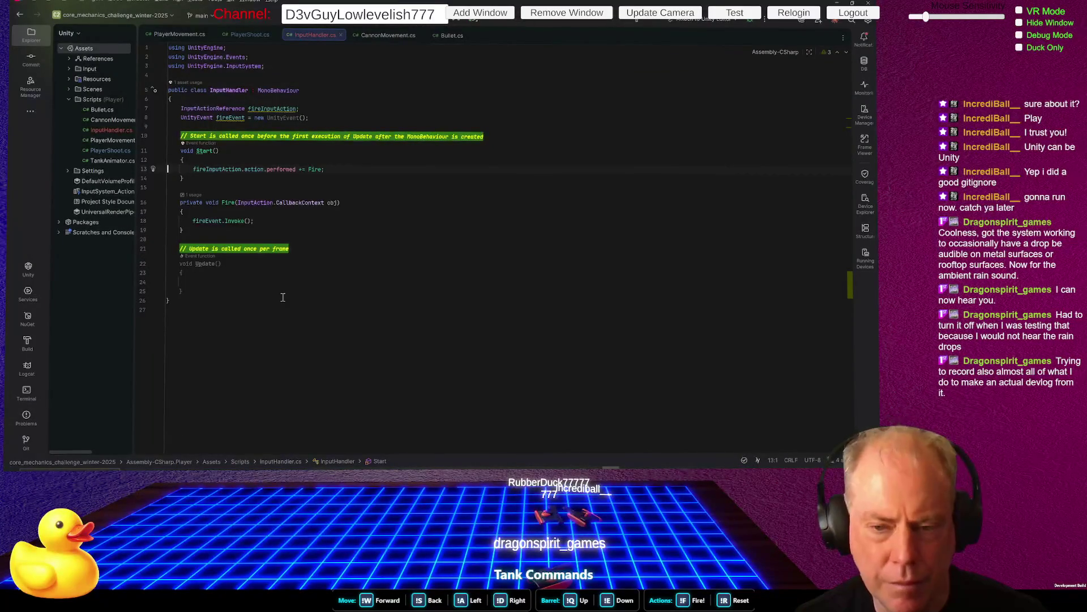
key("alt+Tab")
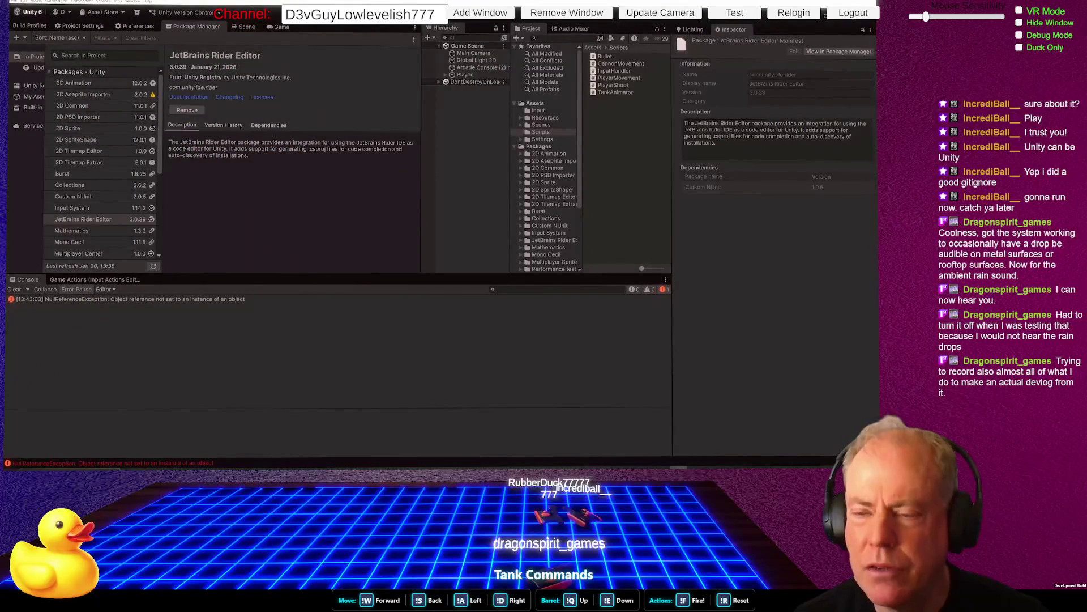
Select Player in the Hierarchy and open its InputHandler script from the Inspector
left_click(446, 76)
left_click(473, 89)
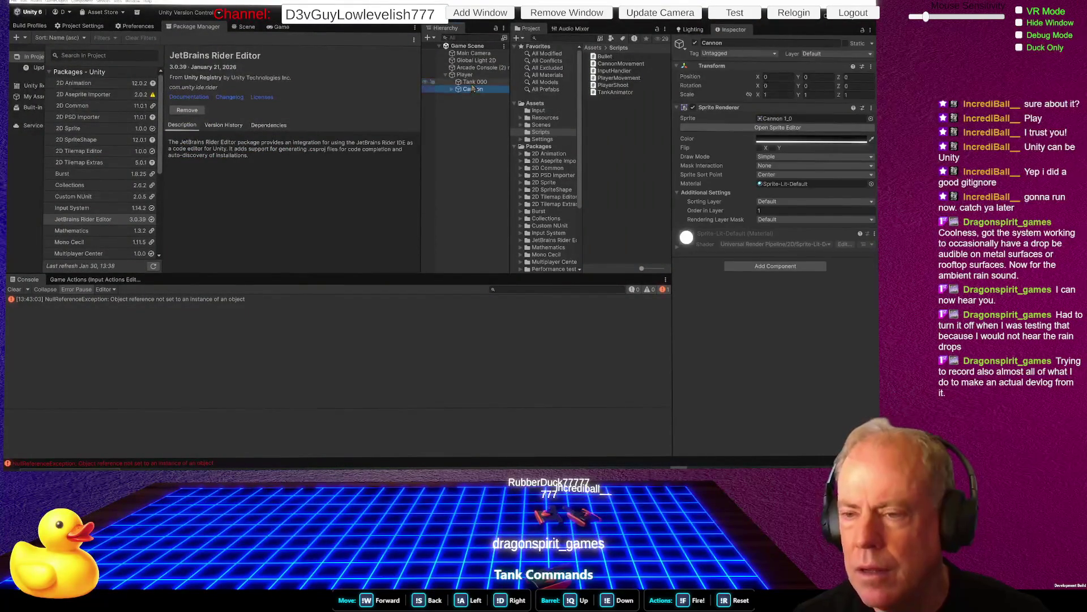
left_click(472, 82)
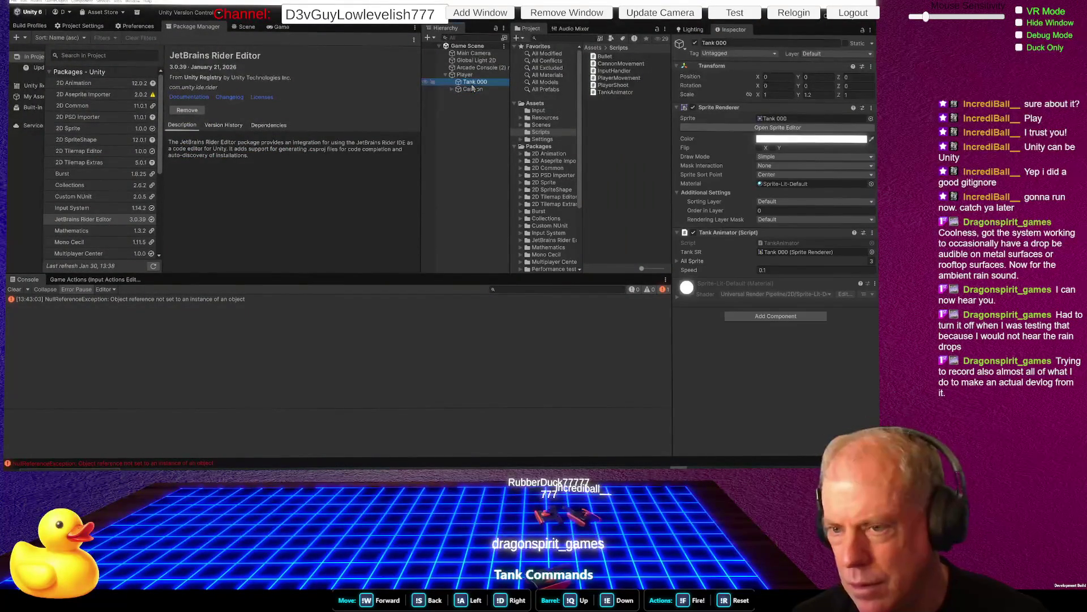
left_click(465, 75)
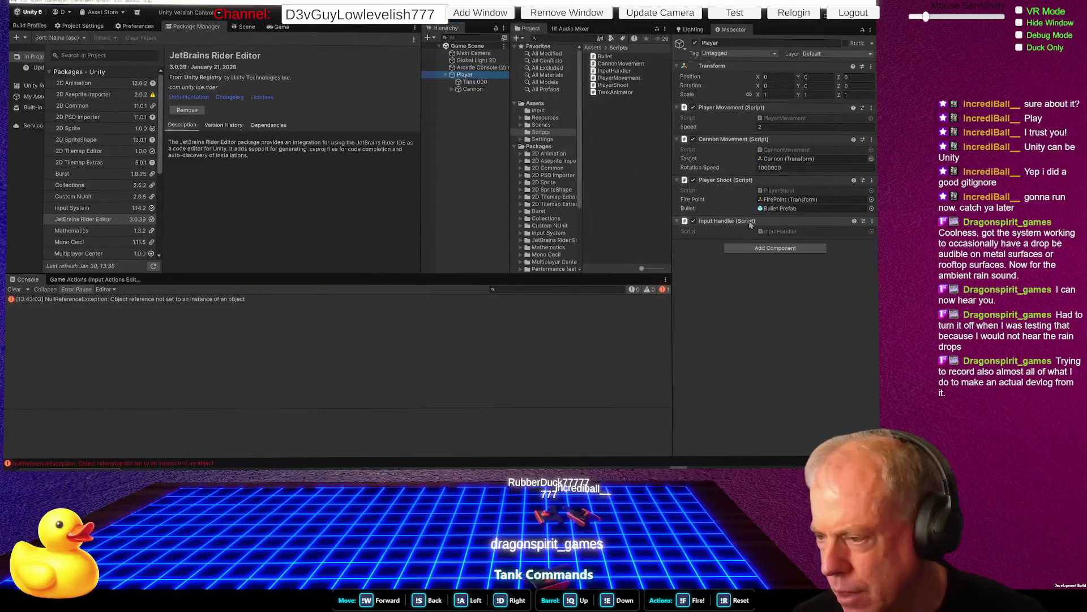
double_click(738, 222)
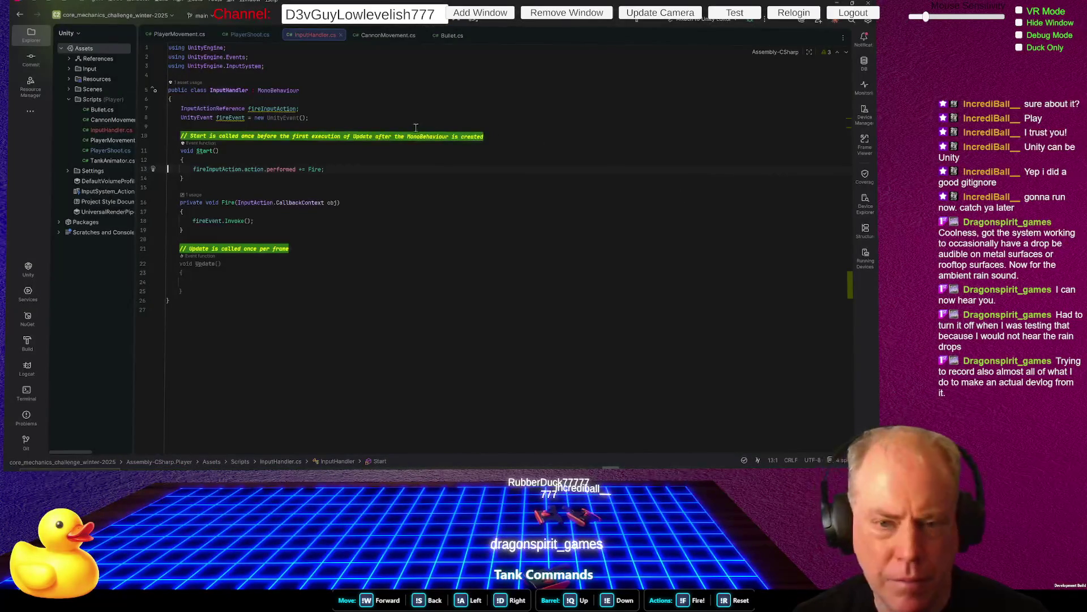
Prefix the fireInputAction field on line 7 with [SerializeField] so it shows in the Inspector
key("Home")
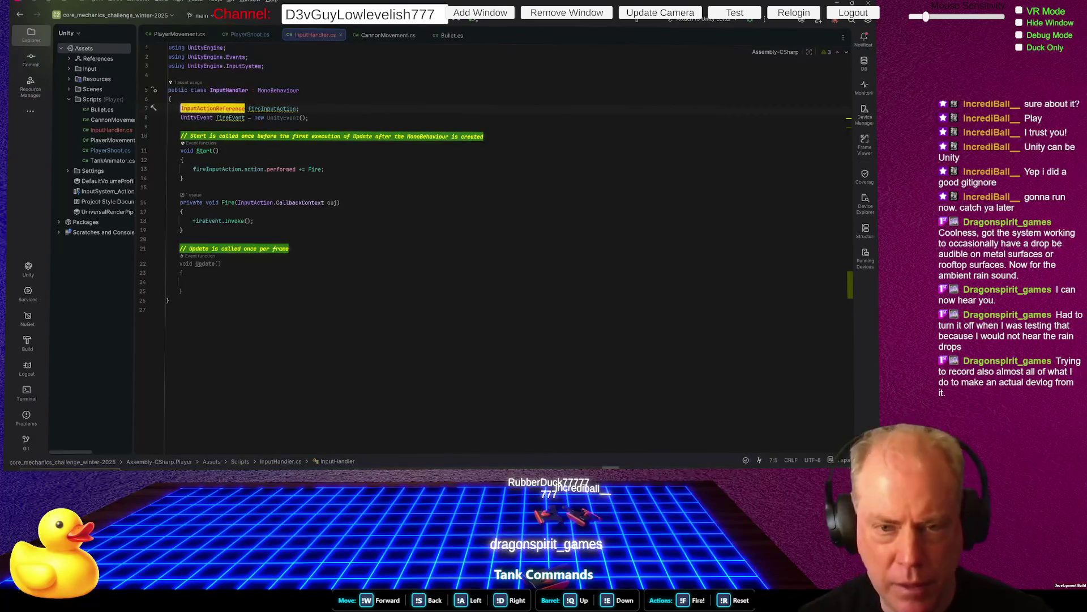
type("[")
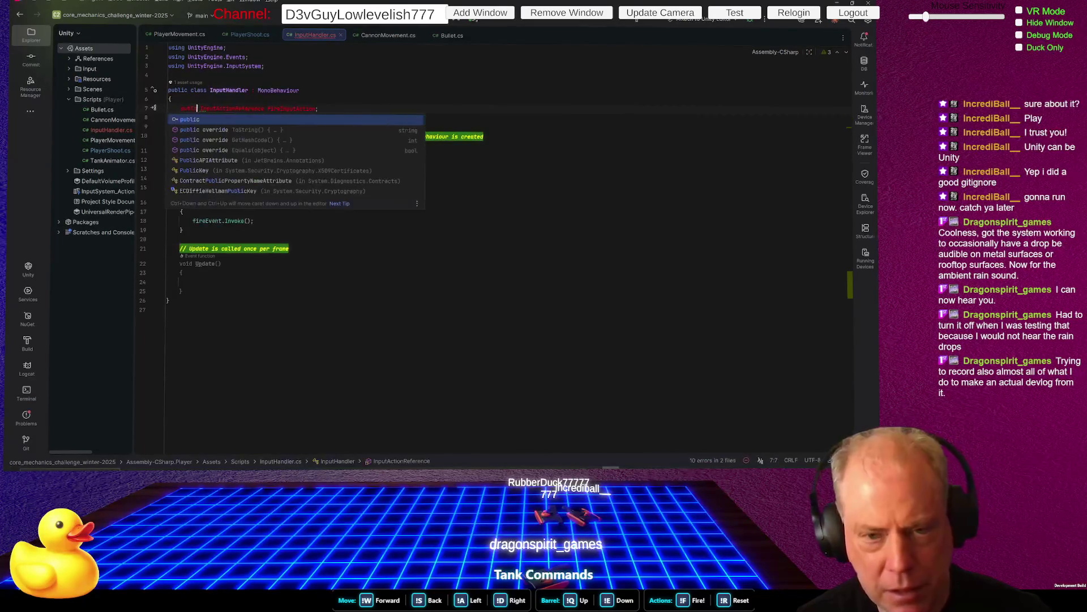
key("Escape")
type("se")
key("Return")
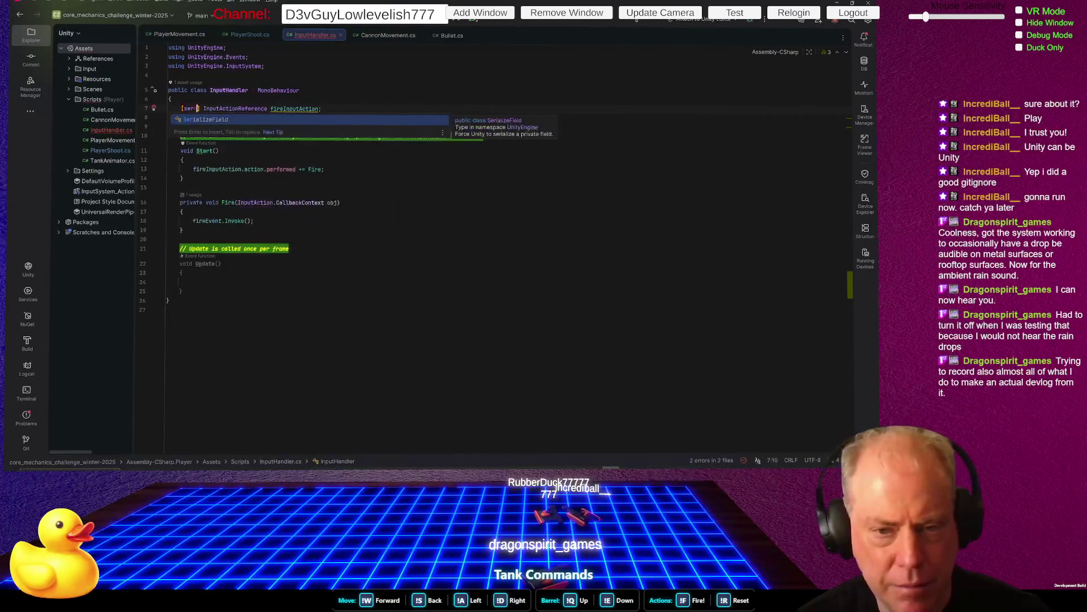
type("]")
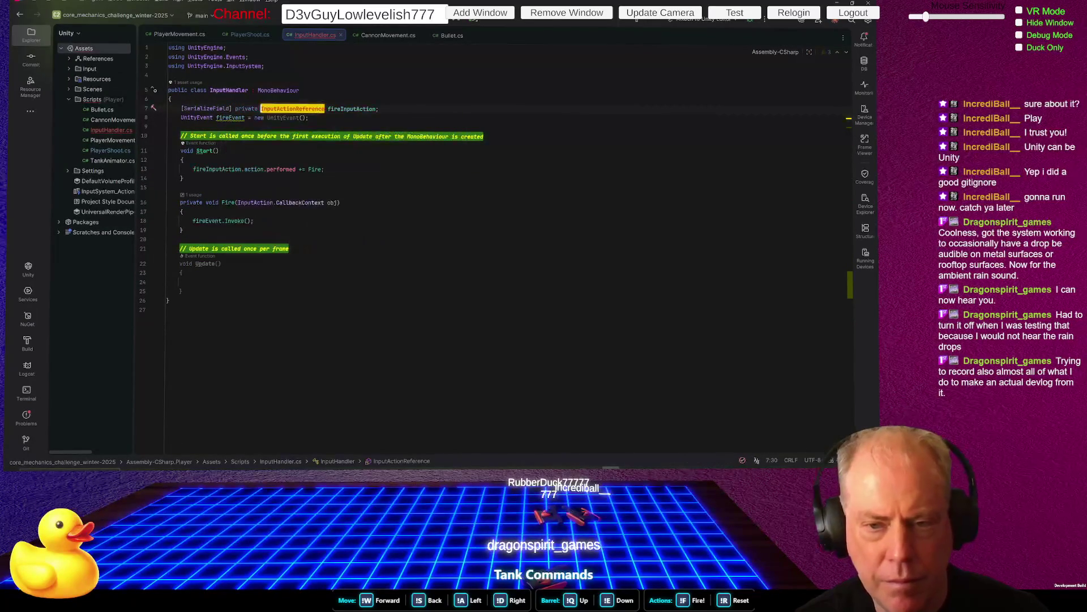
key("alt+Tab")
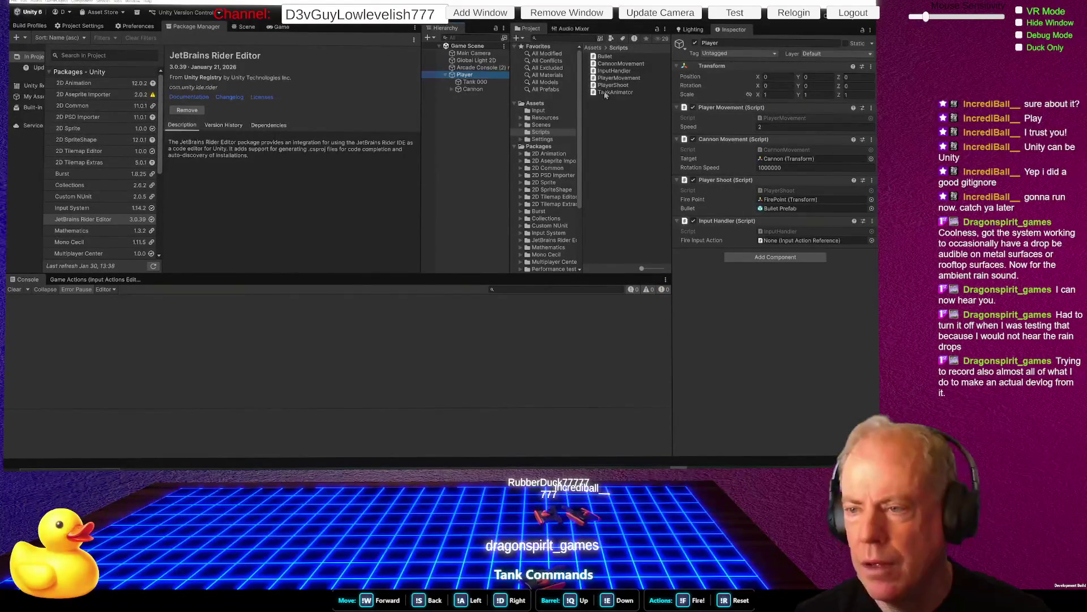
Drag Game Actions' New action map/Fire action into the Player's Fire Input Action slot
left_click(543, 111)
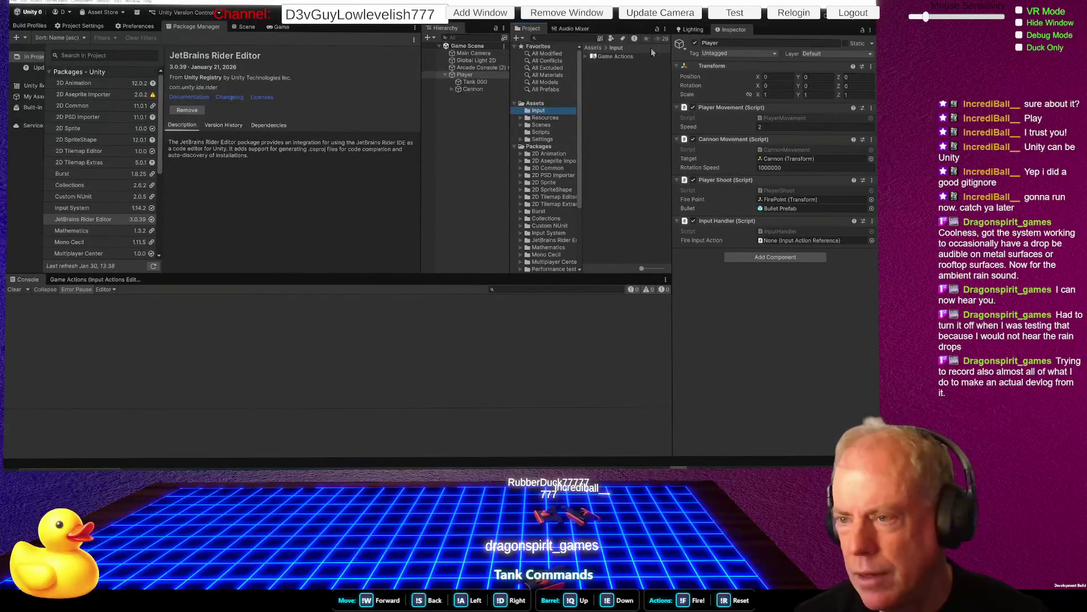
left_click(586, 57)
left_click_drag(642, 66, 798, 248)
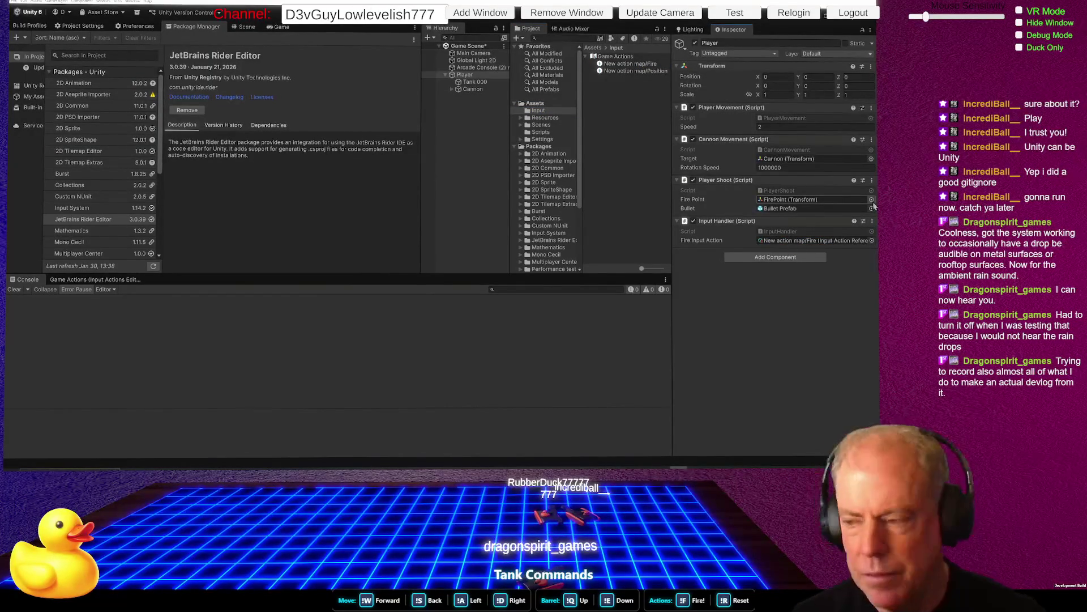
key("alt+Tab")
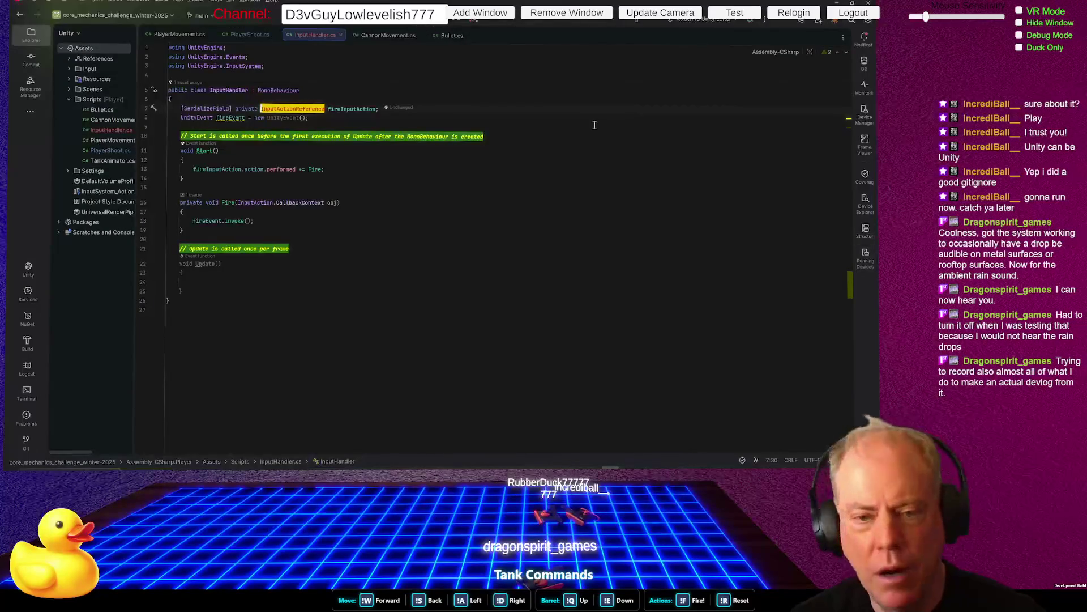
Add an empty void setUpInputActions() method below Start
left_click(408, 170)
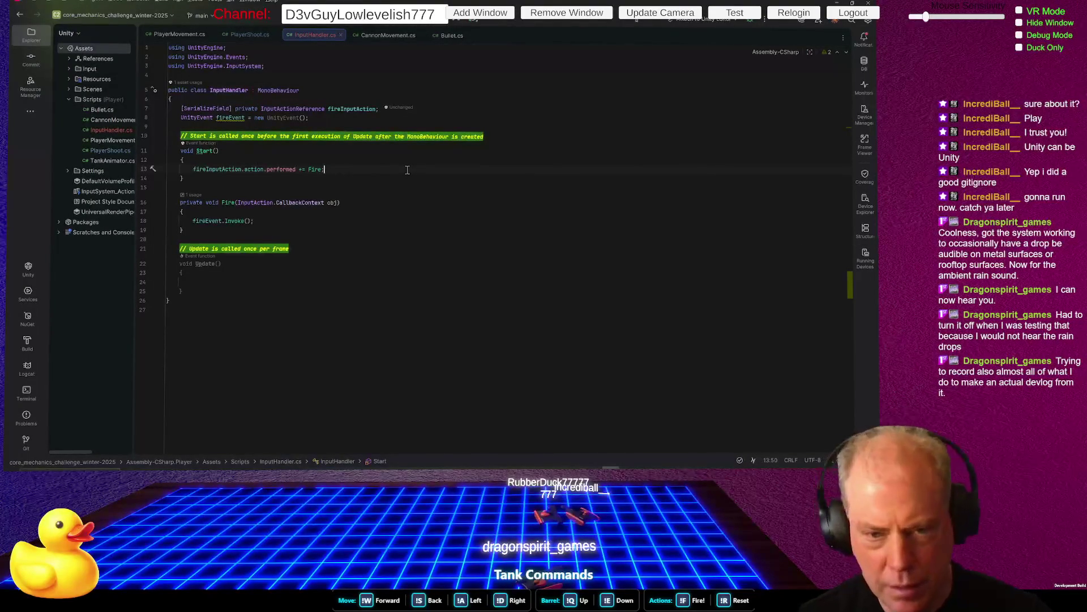
key("Return")
key("Return")
key("Return")
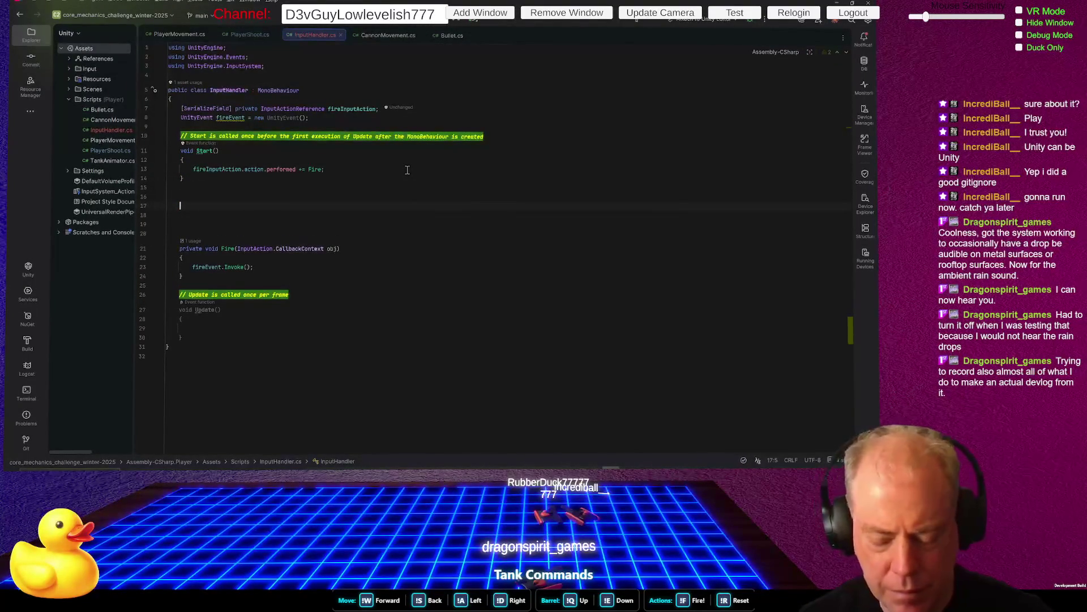
type("OnD")
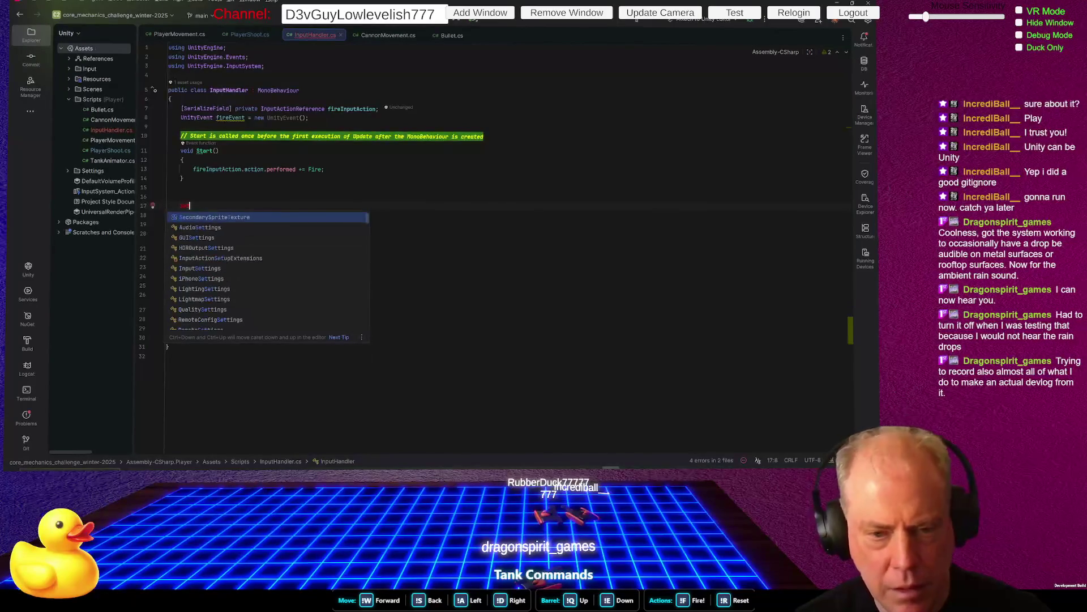
type("void ")
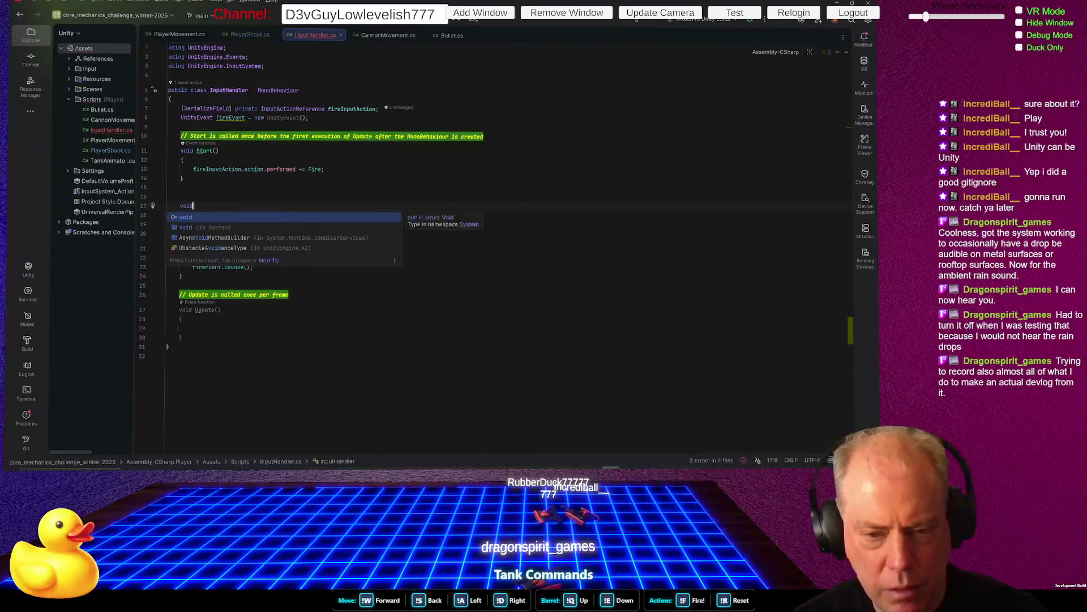
type("set")
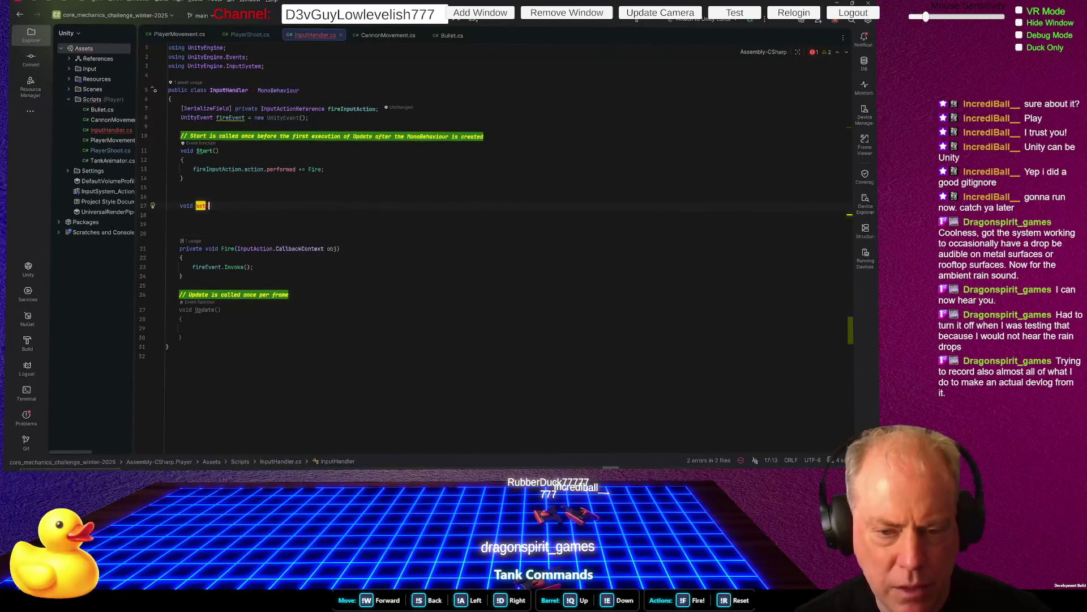
type("UpInput")
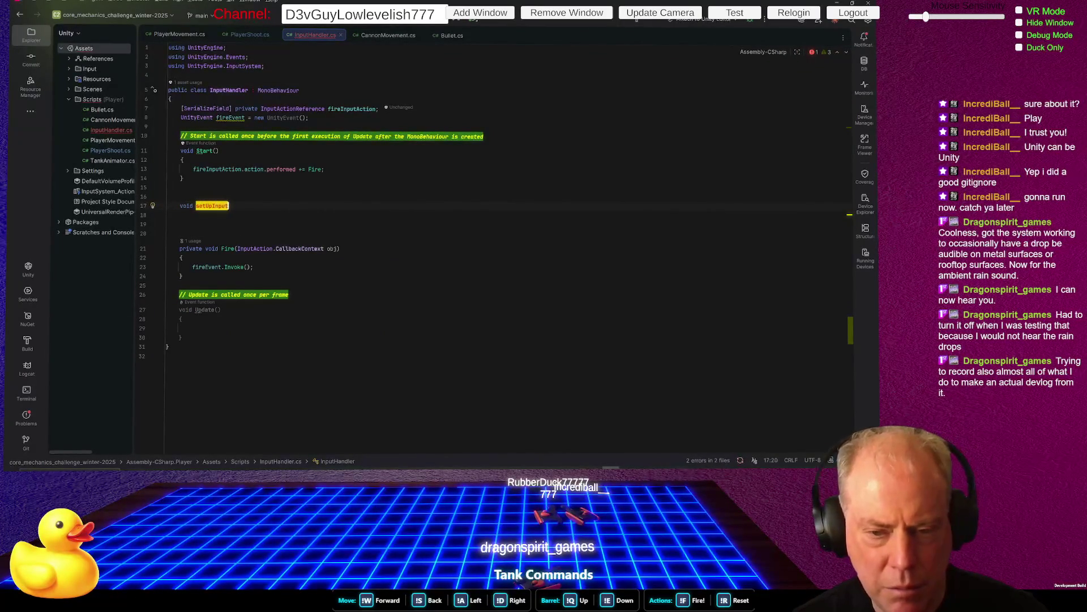
type("Actions(")
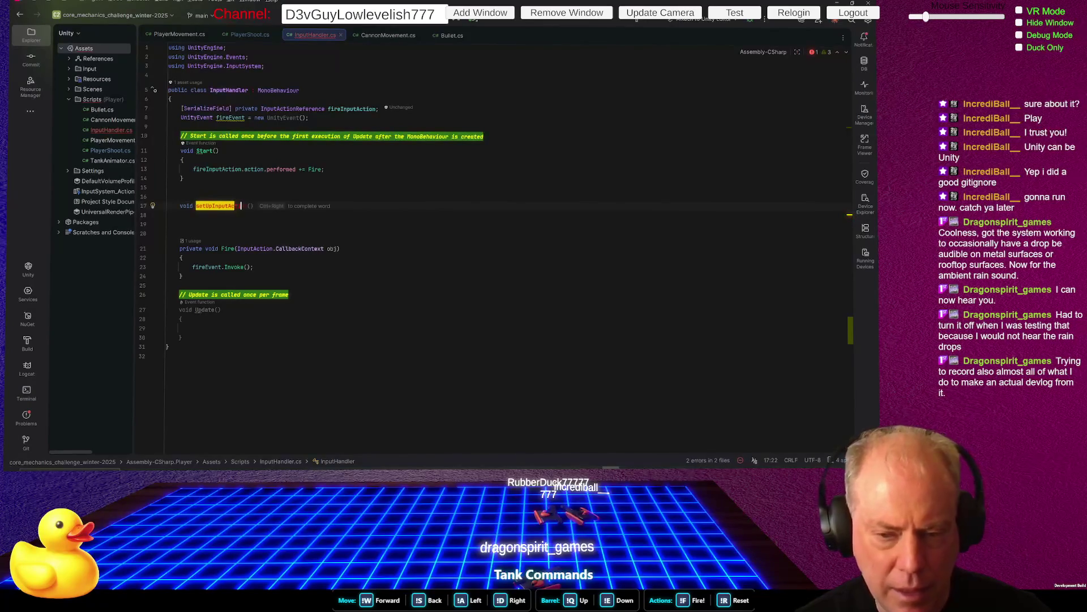
key("Escape")
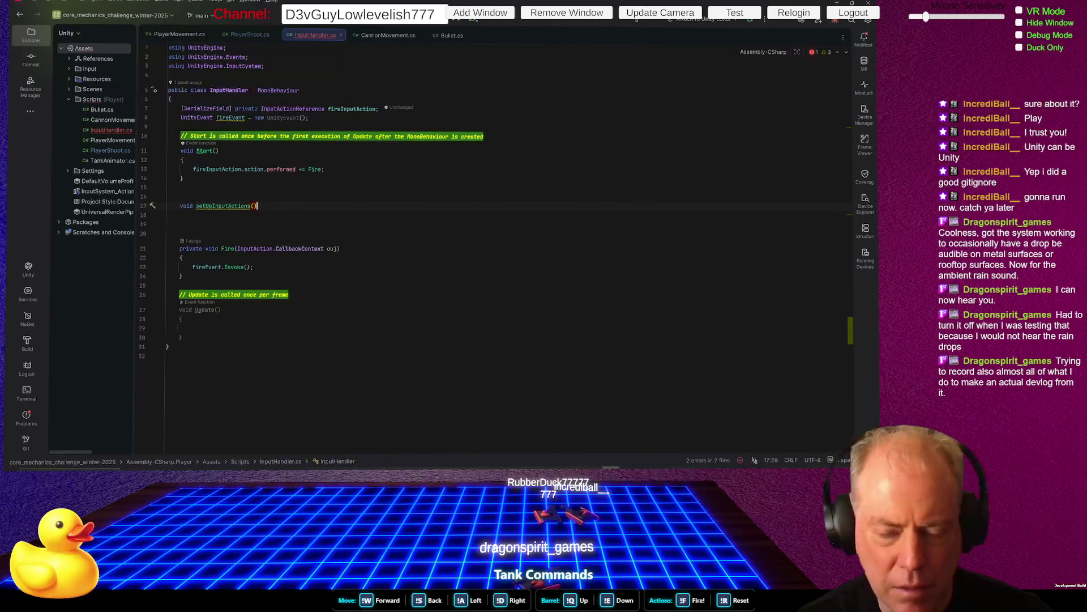
key("Return")
type("{")
key("Return")
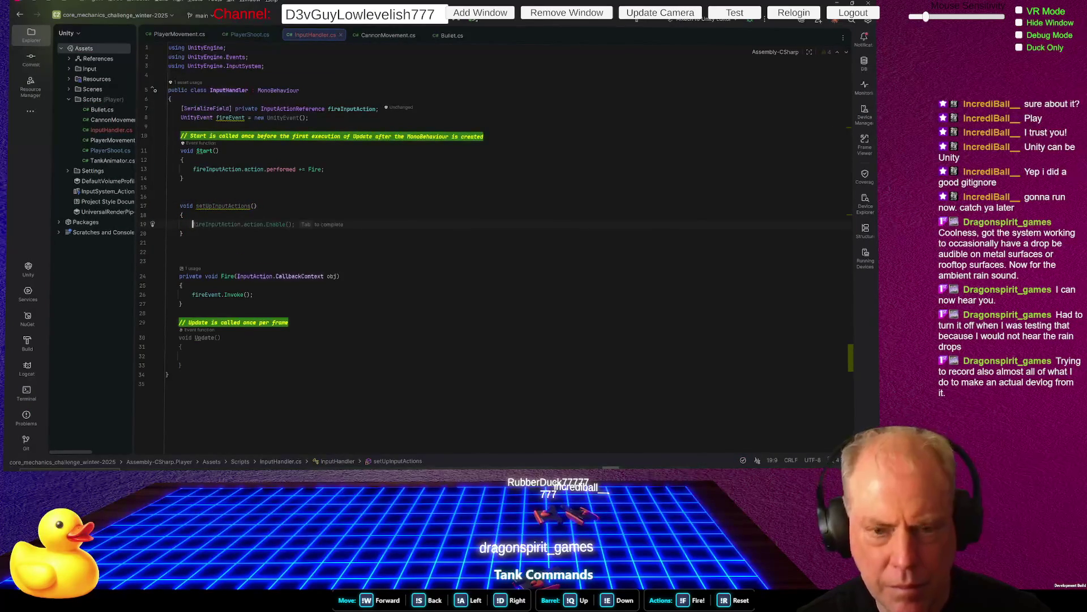
Replace the Fire subscription line in Start with a setUpInputActions(); call
key("Up")
key("Up")
key("Up")
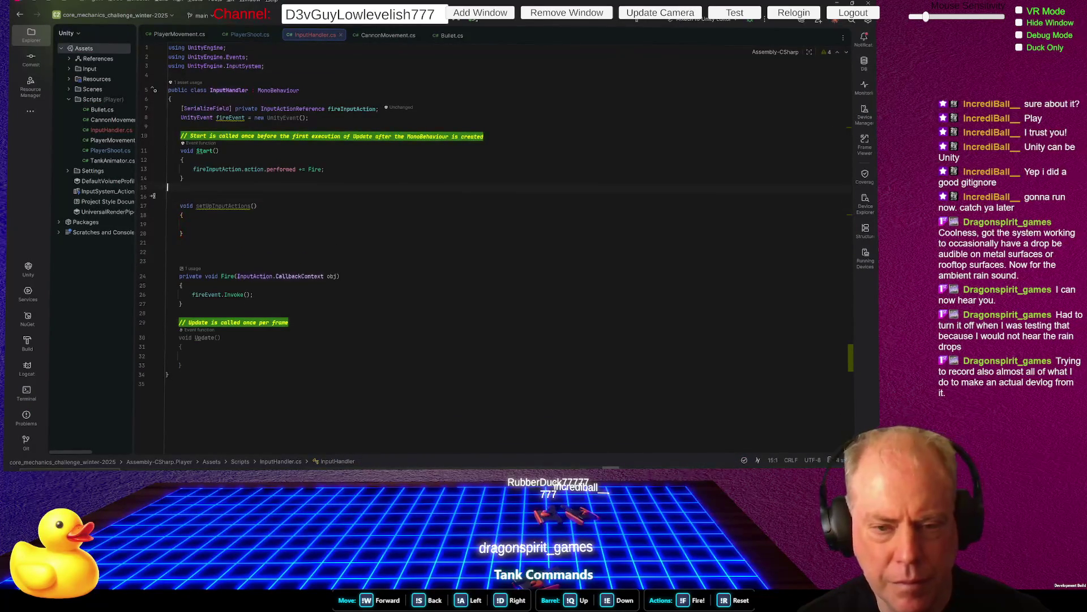
key("shift+Down")
key("Down")
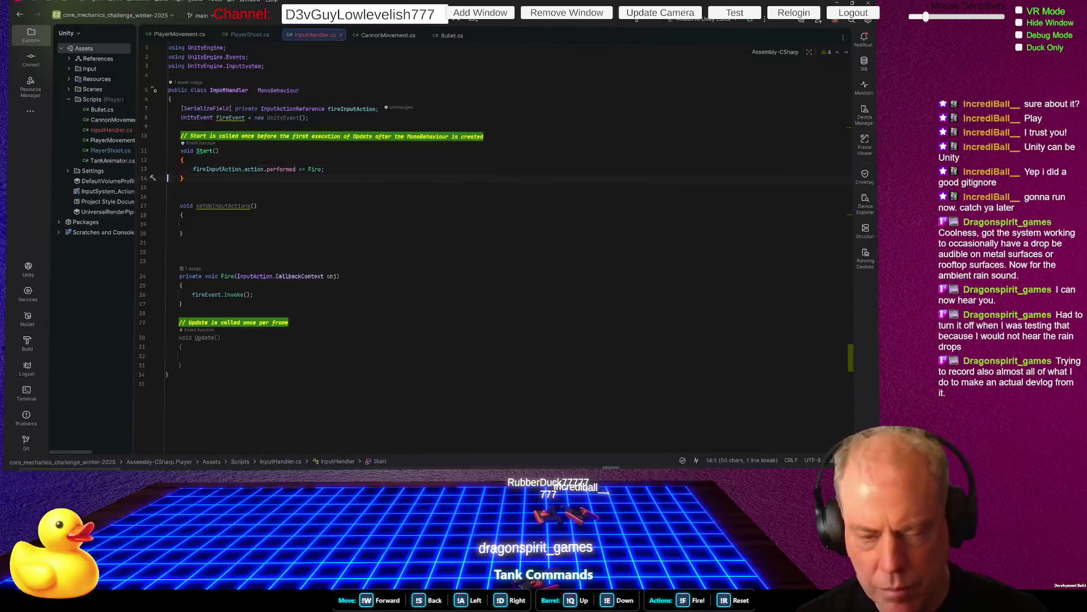
key("Up")
key("shift+Up")
key("ctrl+c")
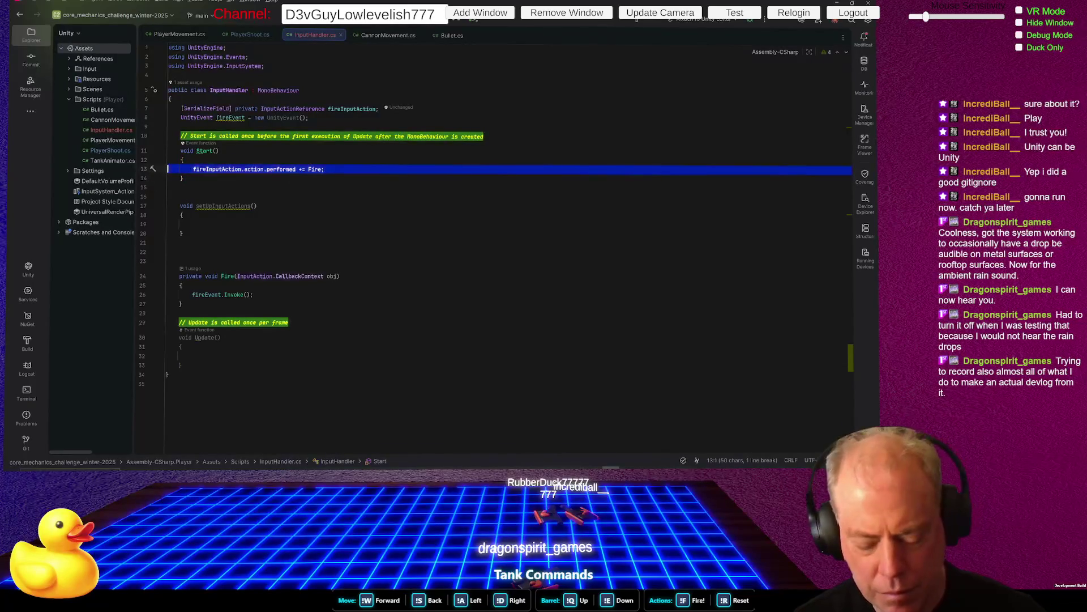
key("Return")
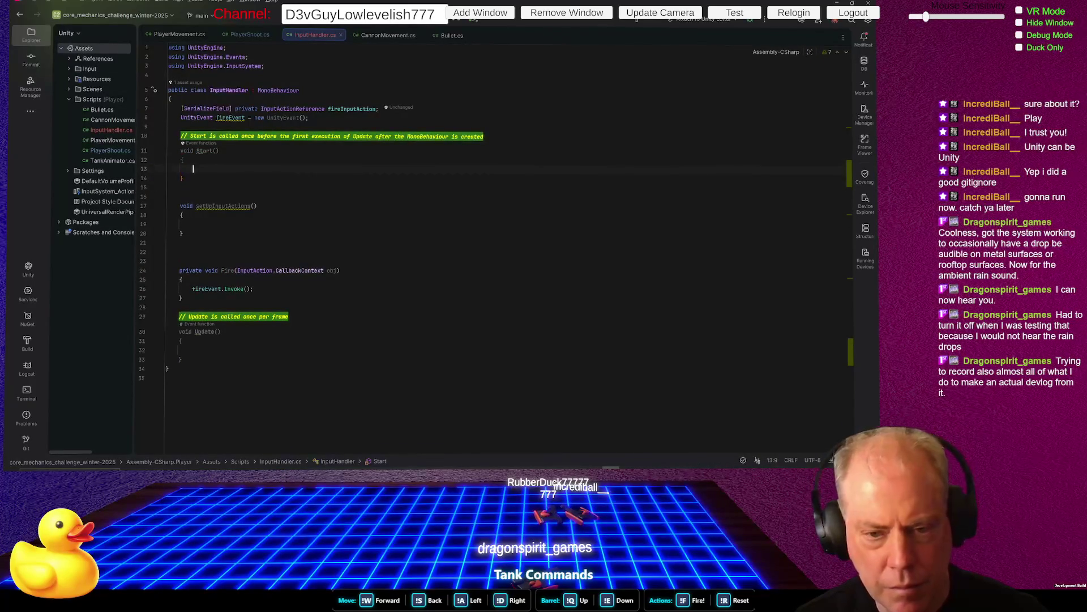
type("setUp")
key("Return")
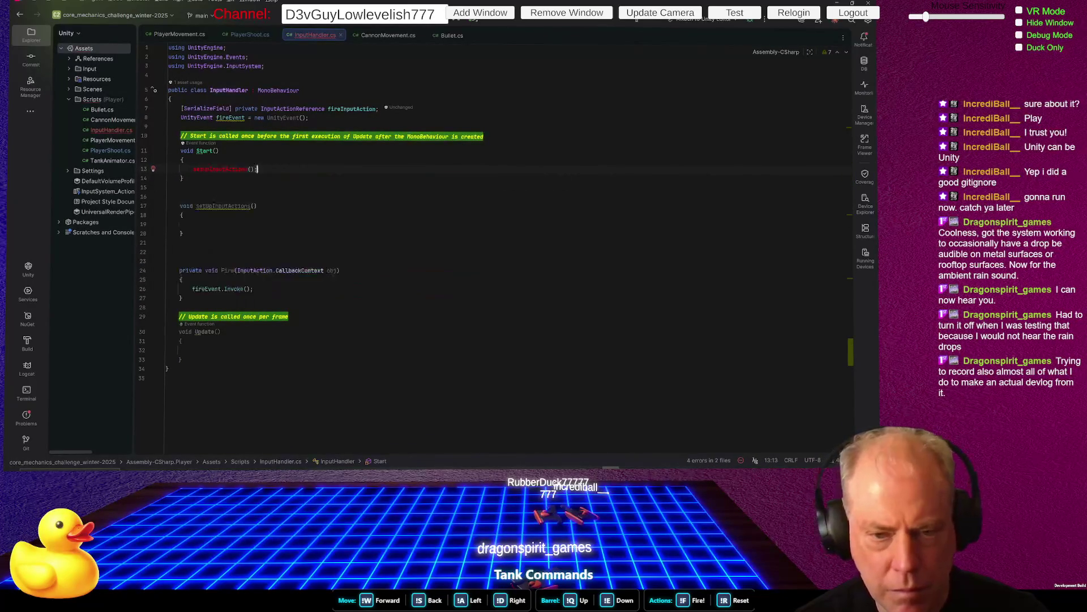
type(";")
left_click(193, 230)
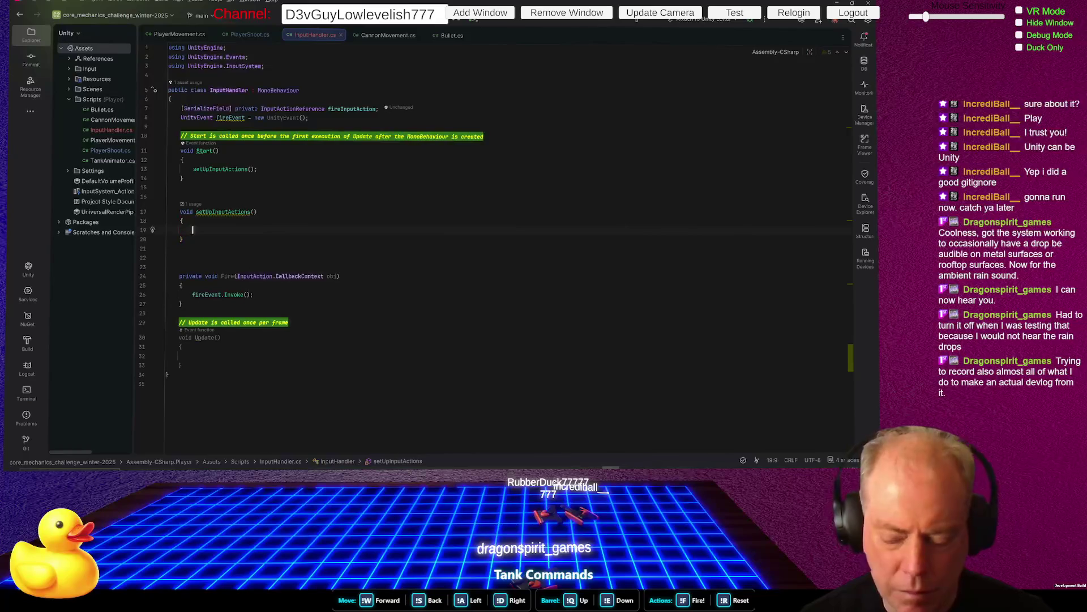
Paste the performed += Fire subscription into setUpInputActions and begin a fireInputAction.action line
key("ctrl+v")
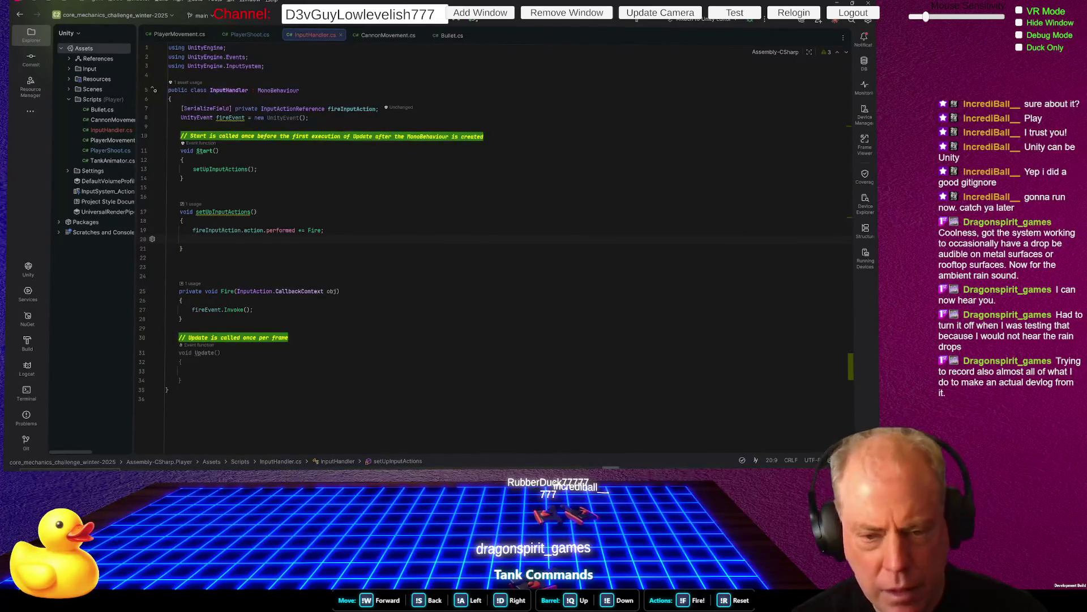
type("fir")
key("Down")
key("Return")
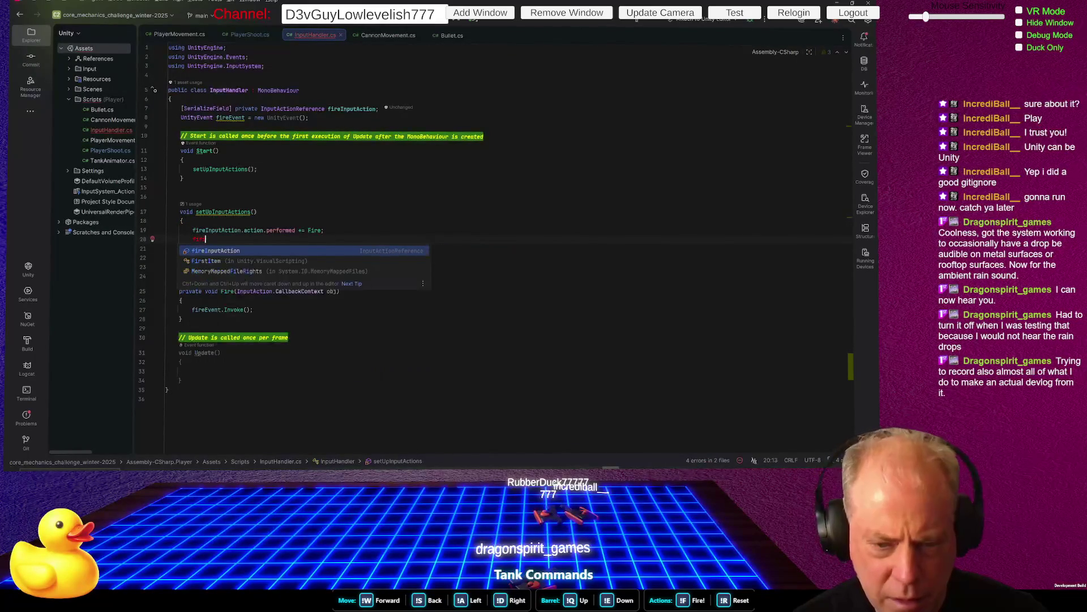
type(".")
key("BackSpace")
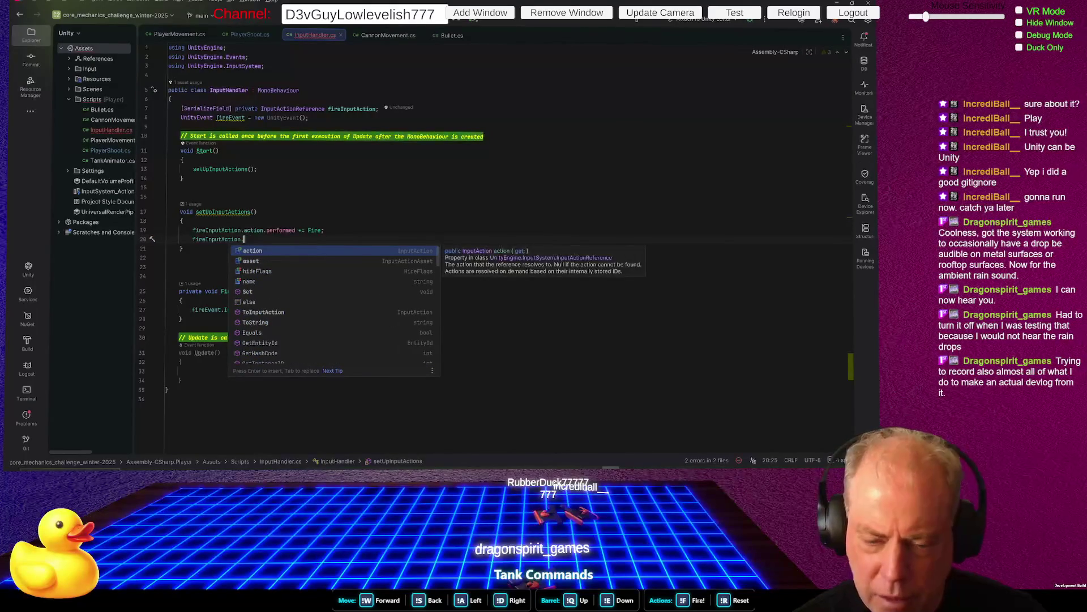
key("Return")
Complete the line as fireInputAction.action.Enable(); and add blank lines before the class end
type(".en")
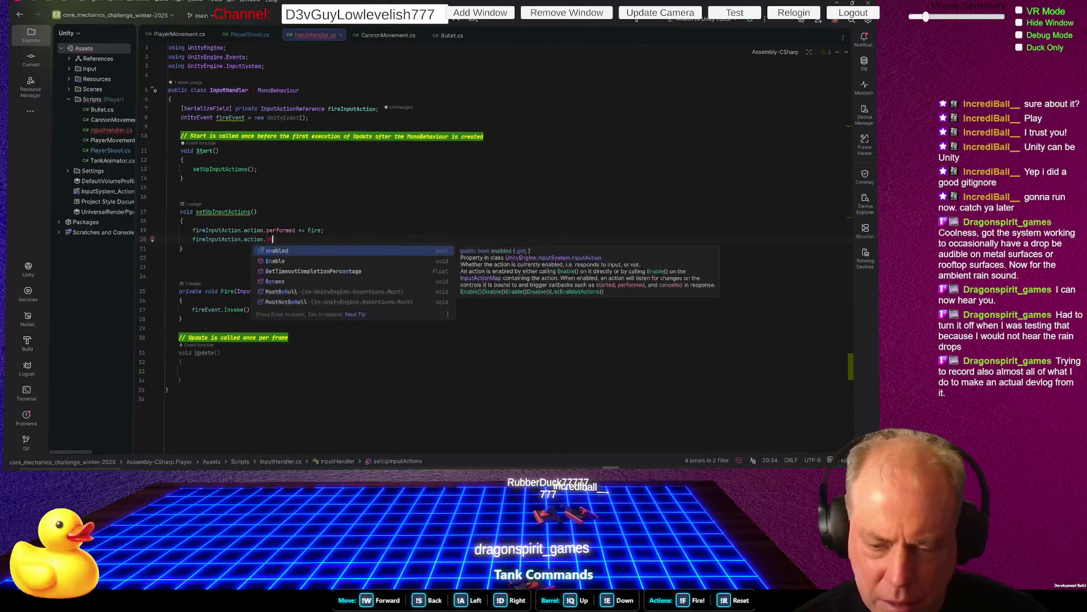
key("Return")
key("ctrl+BackSpace")
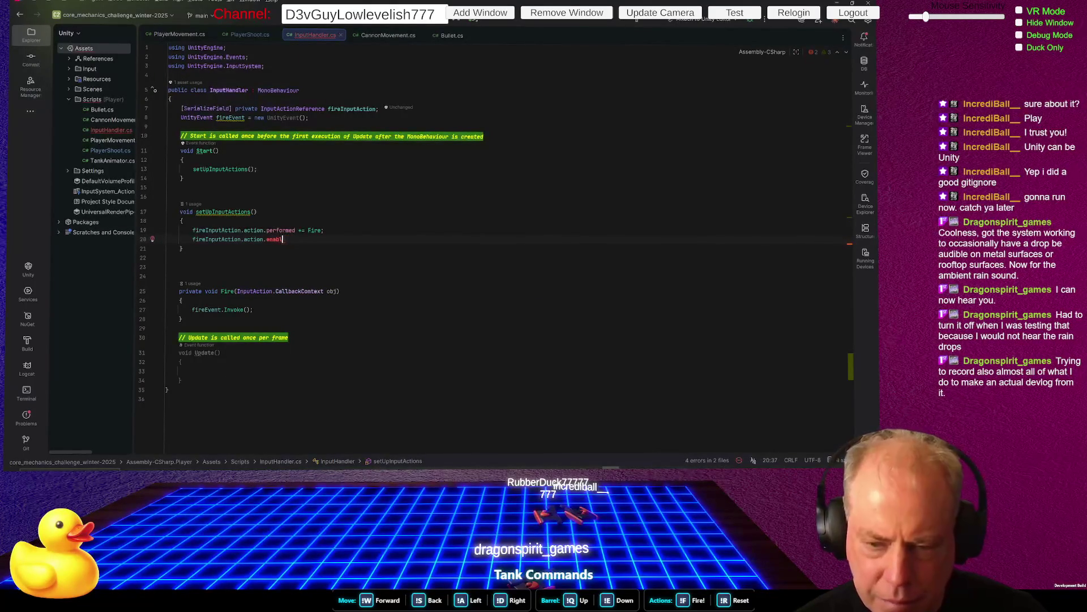
type("en")
key("Return")
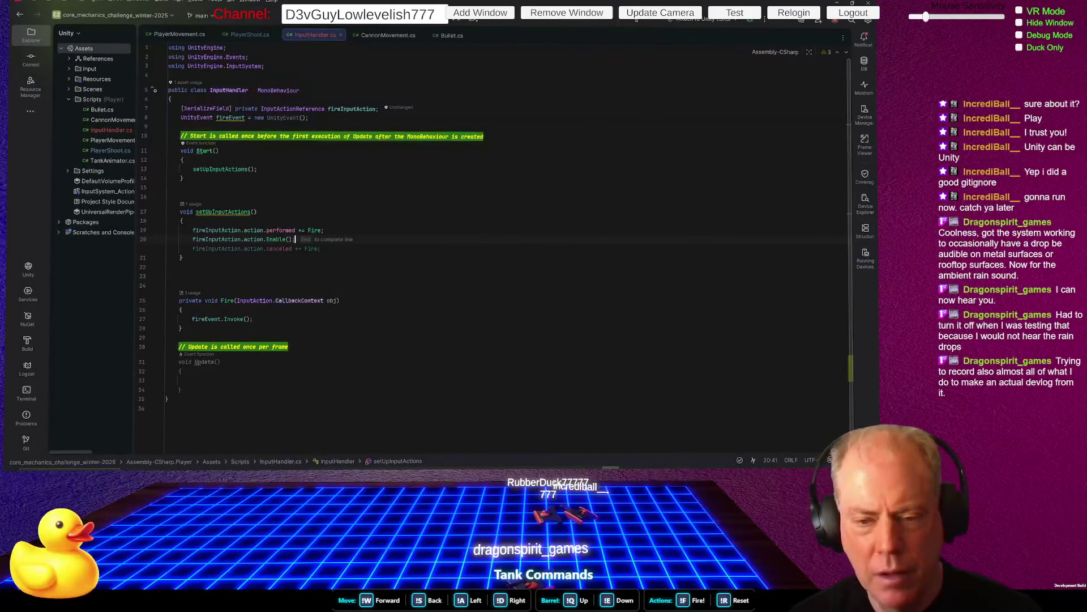
key("Down")
key("Down")
key("Down")
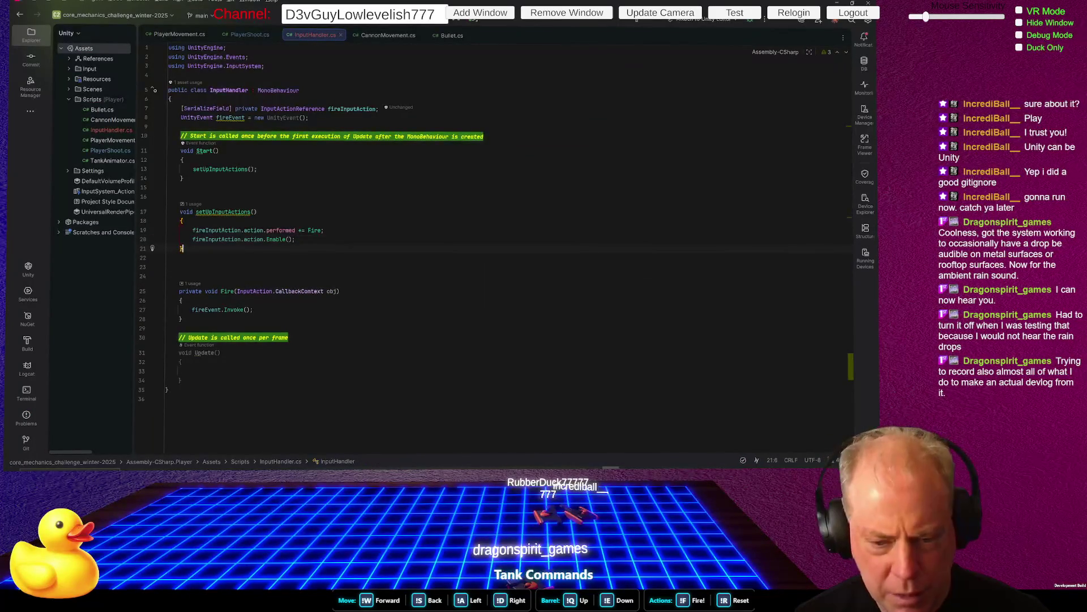
key("Left")
key("Return")
key("Return")
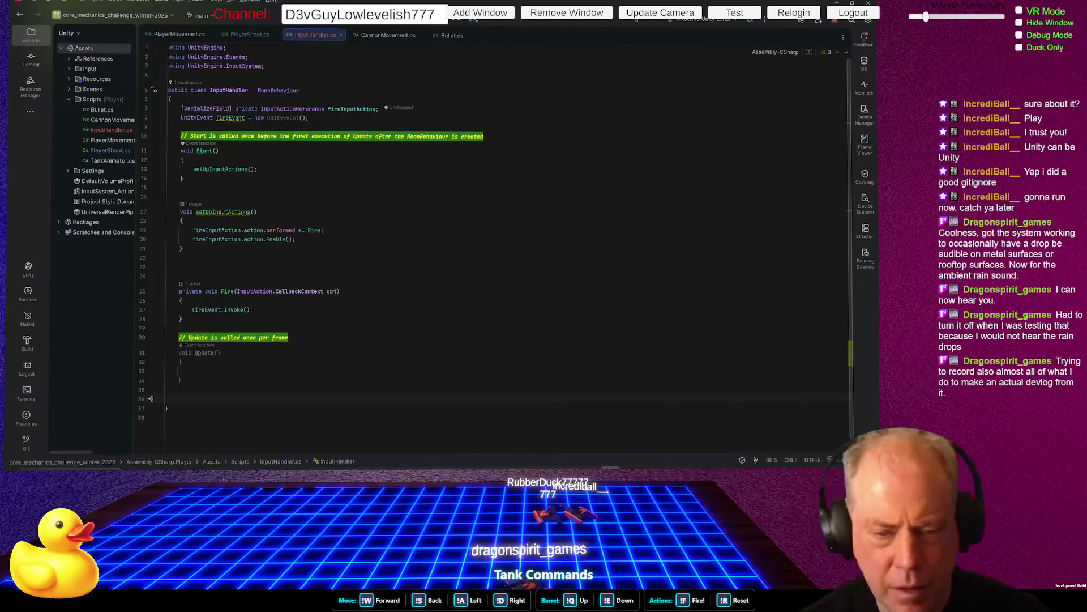
Delete the comment above Start and rename Start to OnEnable
left_click(519, 137)
key("Home")
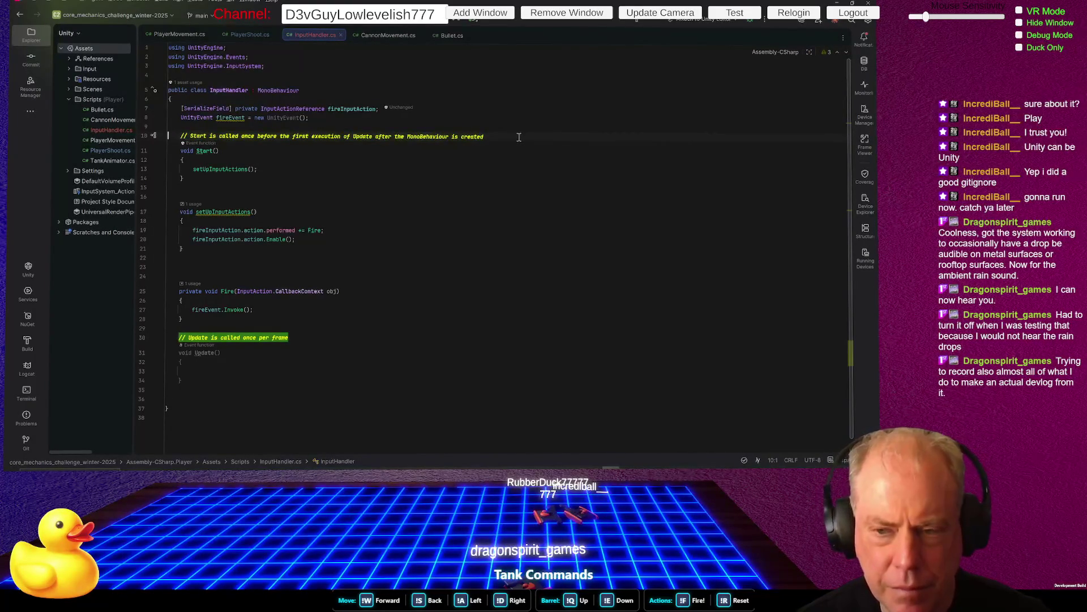
key("shift+End")
key("Delete")
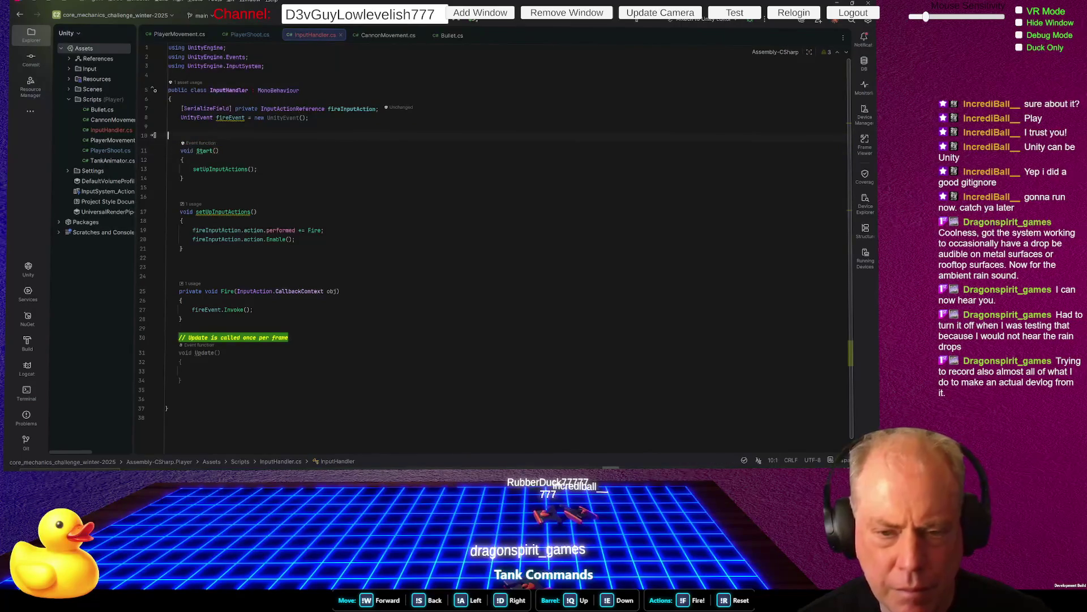
double_click(204, 151)
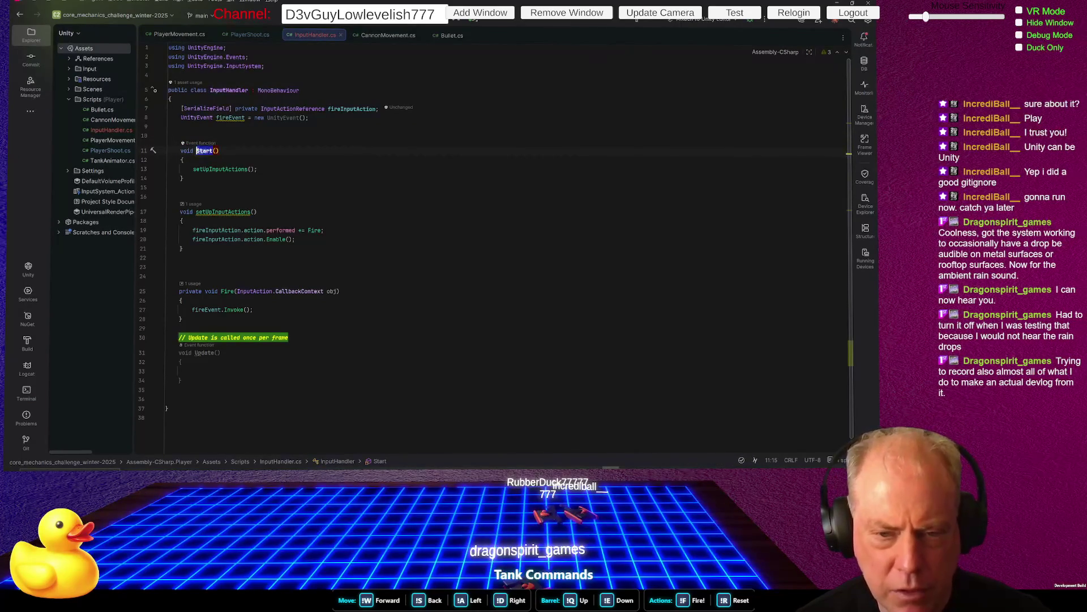
type("OnEnable")
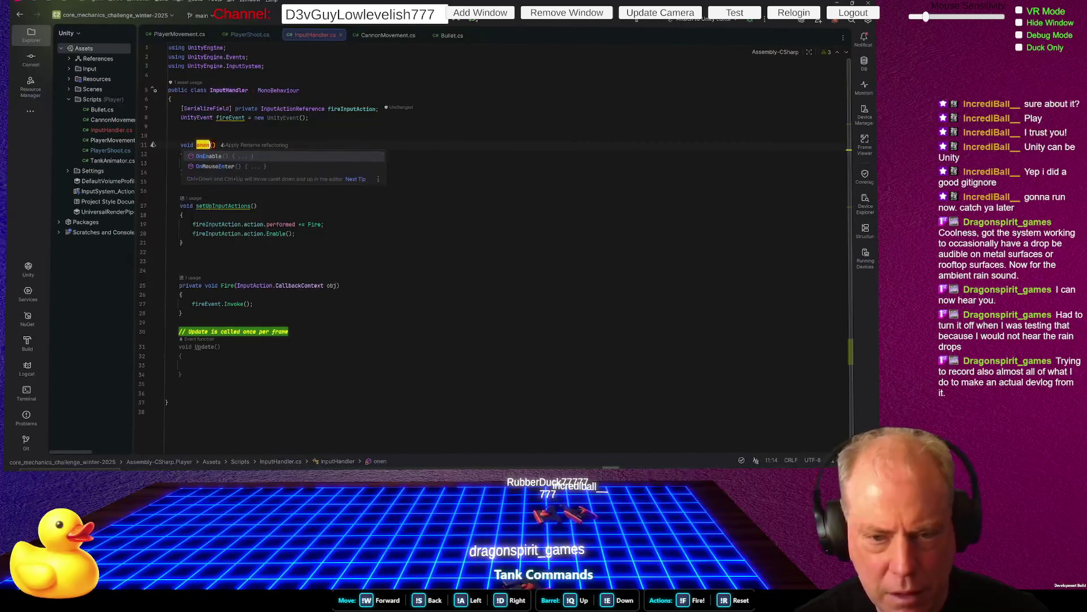
Add an OnDisable method at the class end that calls breakDownInputActions()
left_click(179, 384)
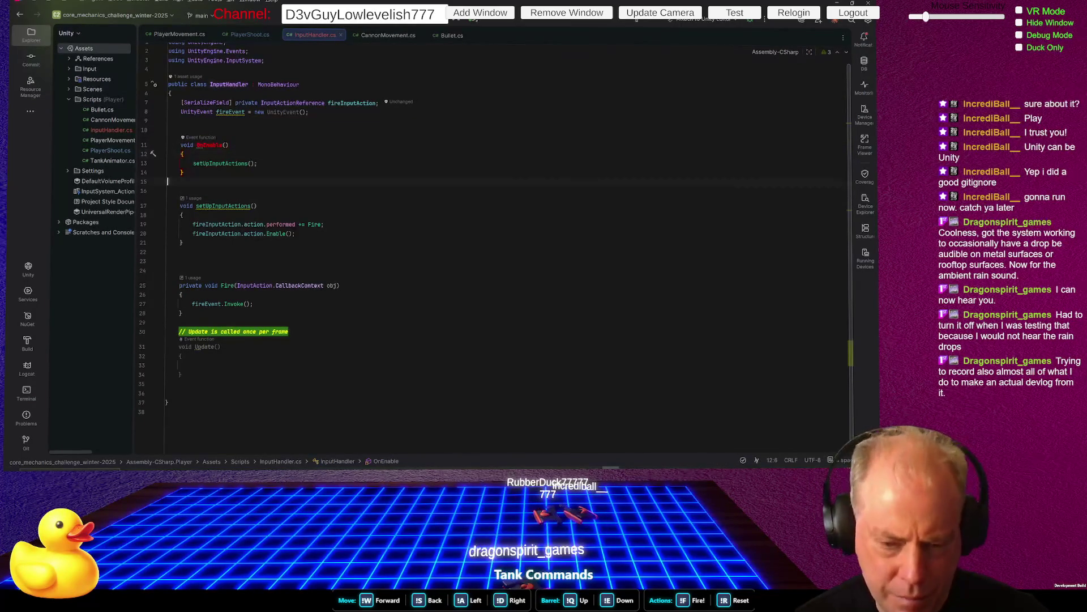
type("OnDis")
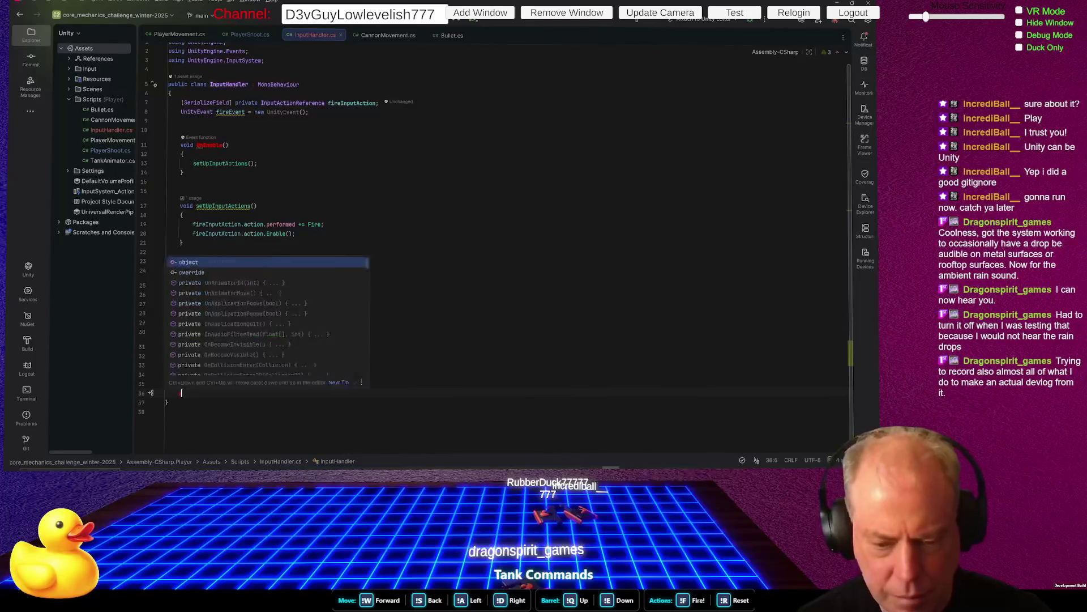
key("Return")
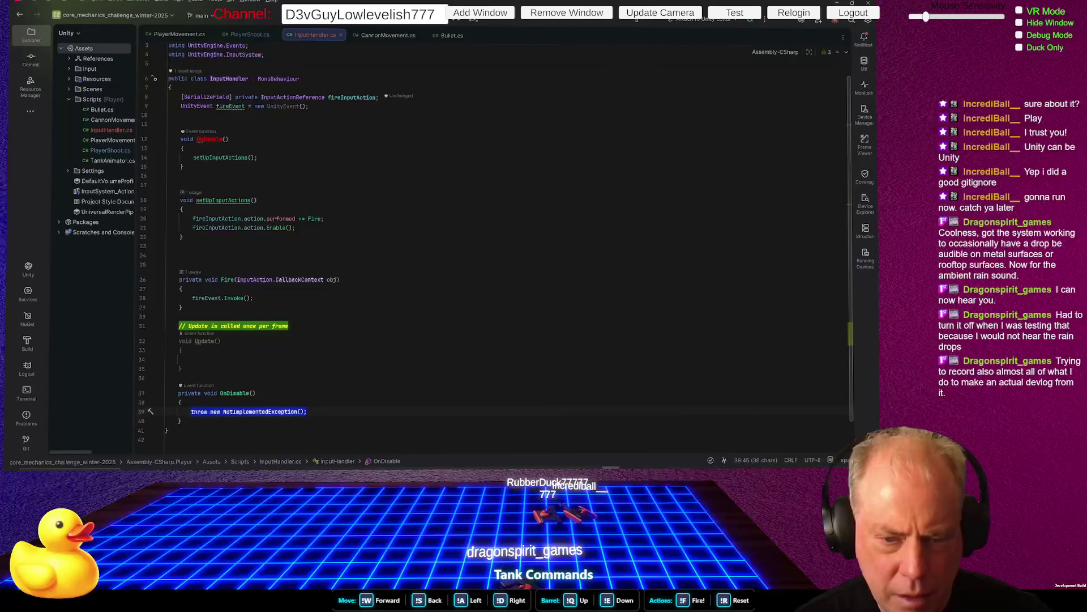
type("break")
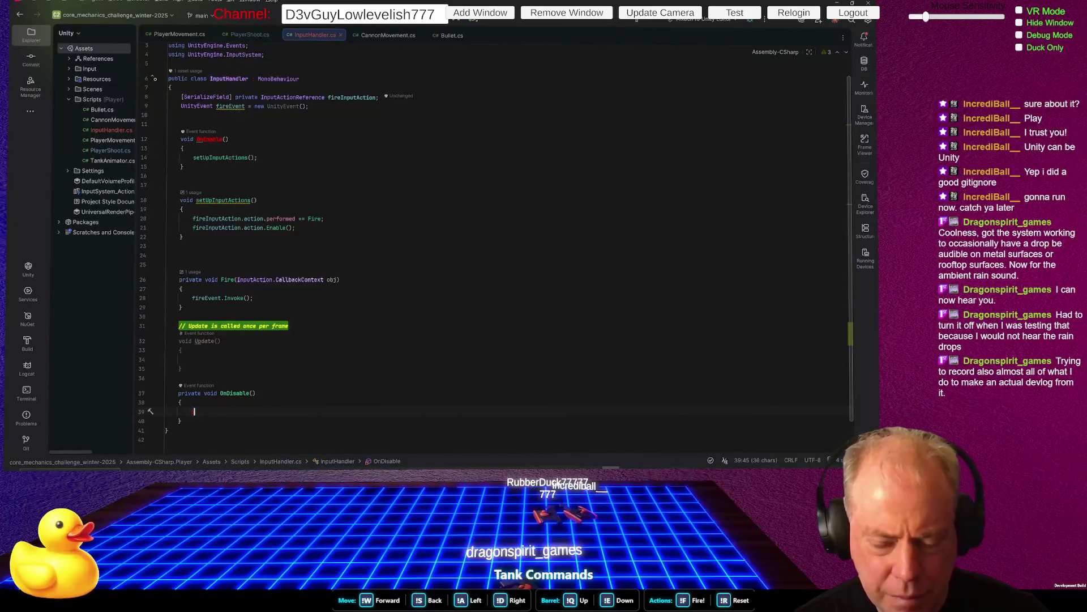
type("DownI")
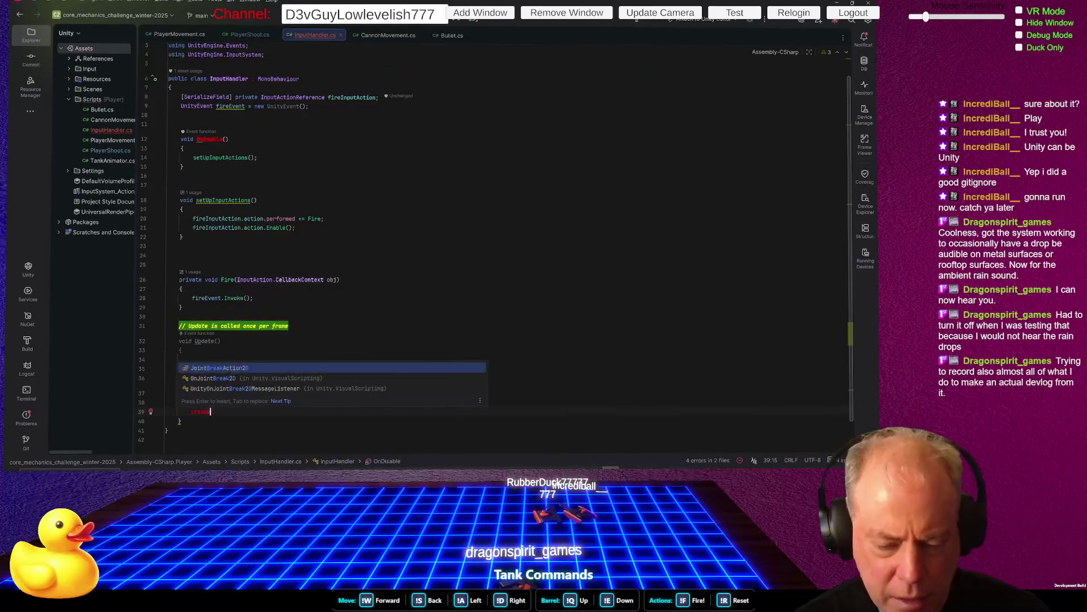
type("nputActions")
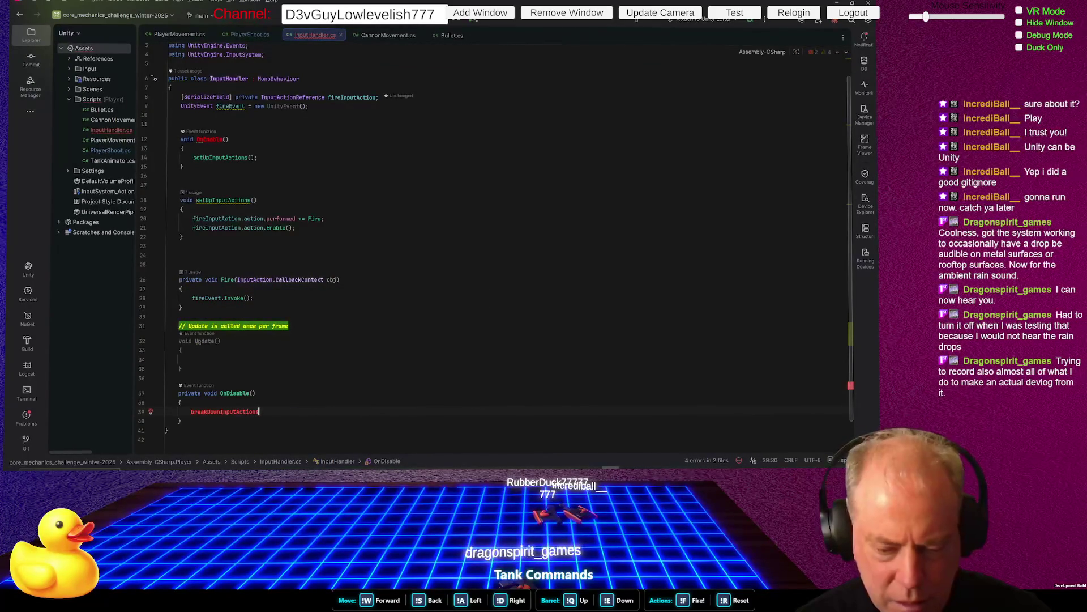
type("()")
Generate the missing breakDownInputActions method called from OnDisable and clear its placeholder throw line
key("Left")
key("Left")
key("Left")
key("alt+Return")
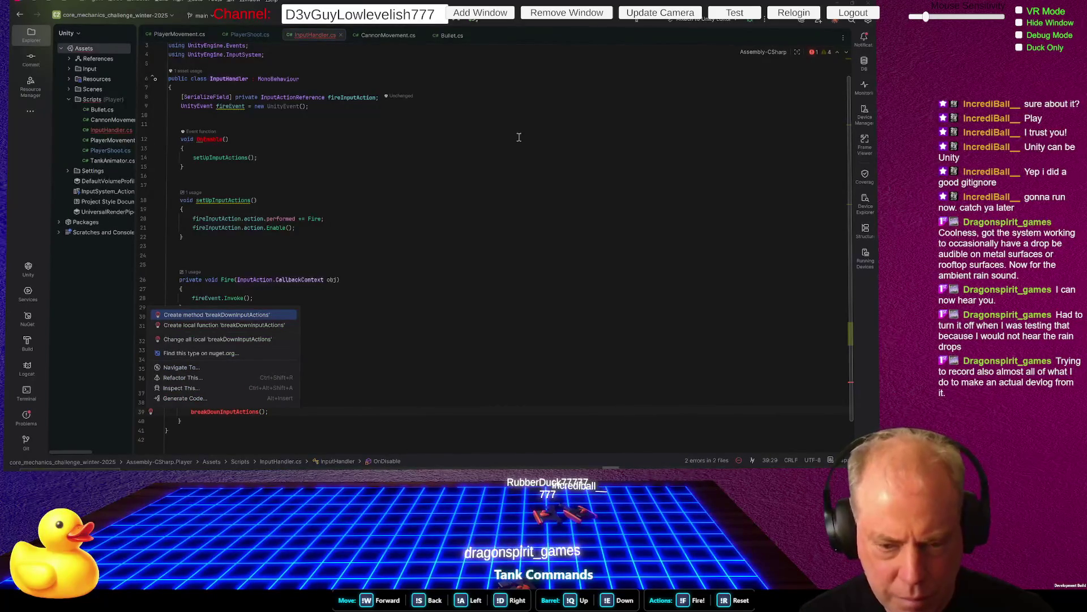
key("Return")
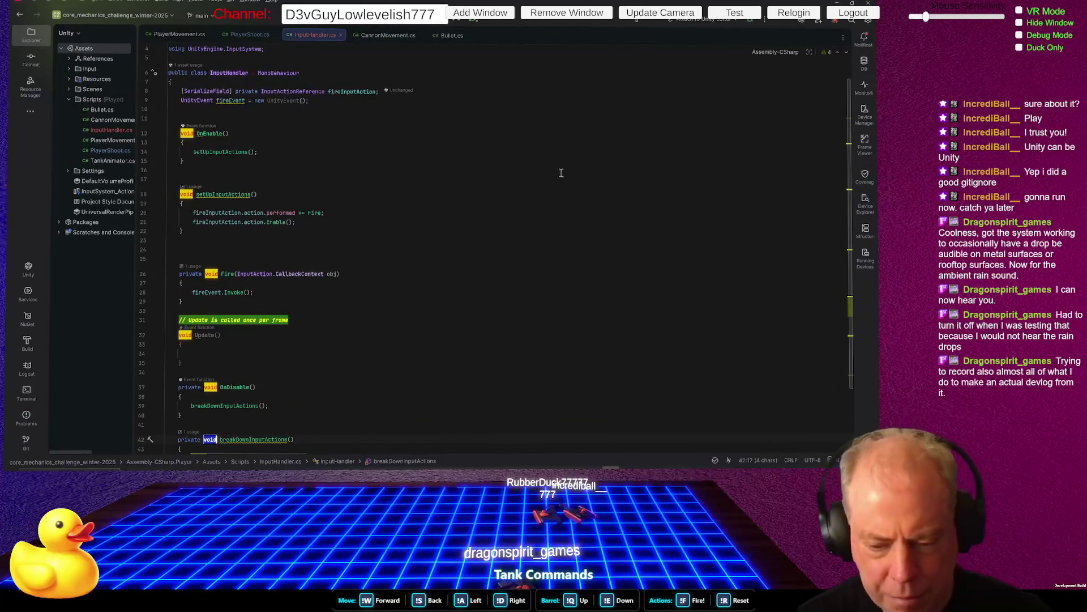
key("Return")
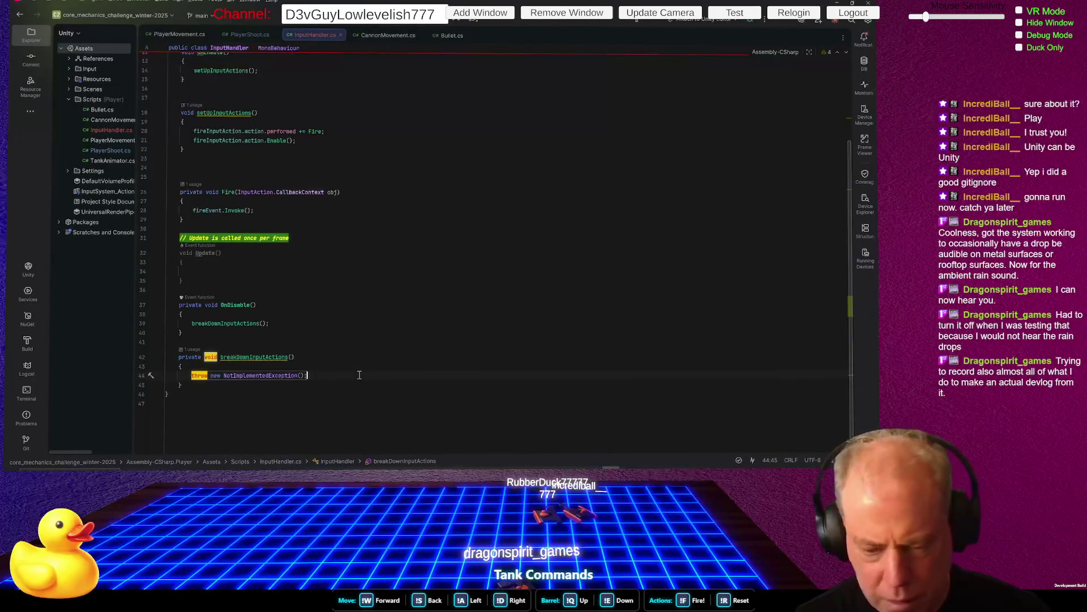
triple_click(359, 375)
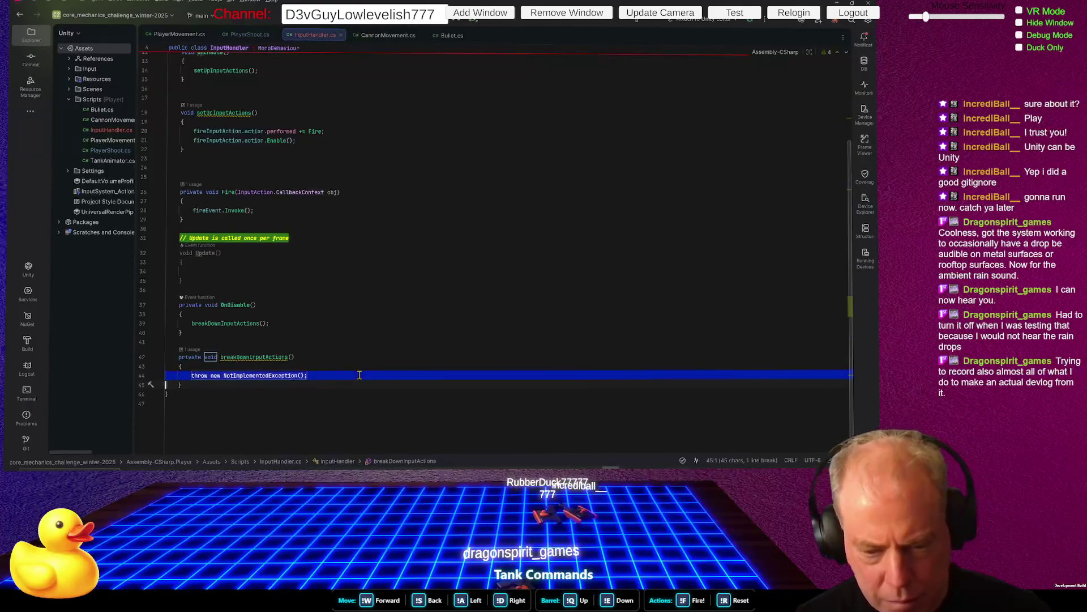
key("BackSpace")
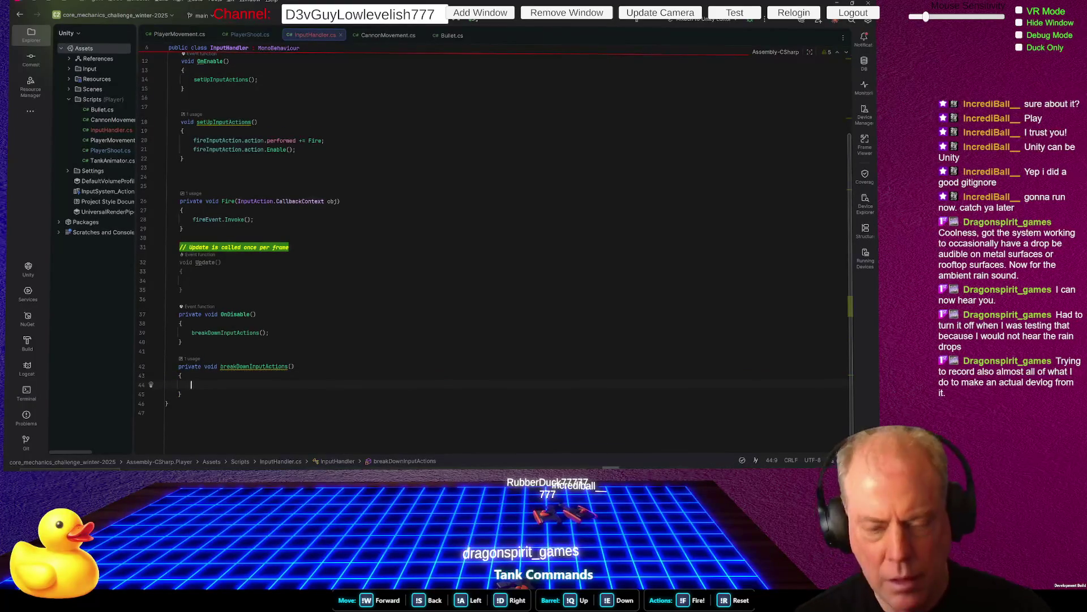
Fill breakDownInputActions with fireInputAction.action.Disable(), then select OnDisable and breakDownInputActions
type("fireI")
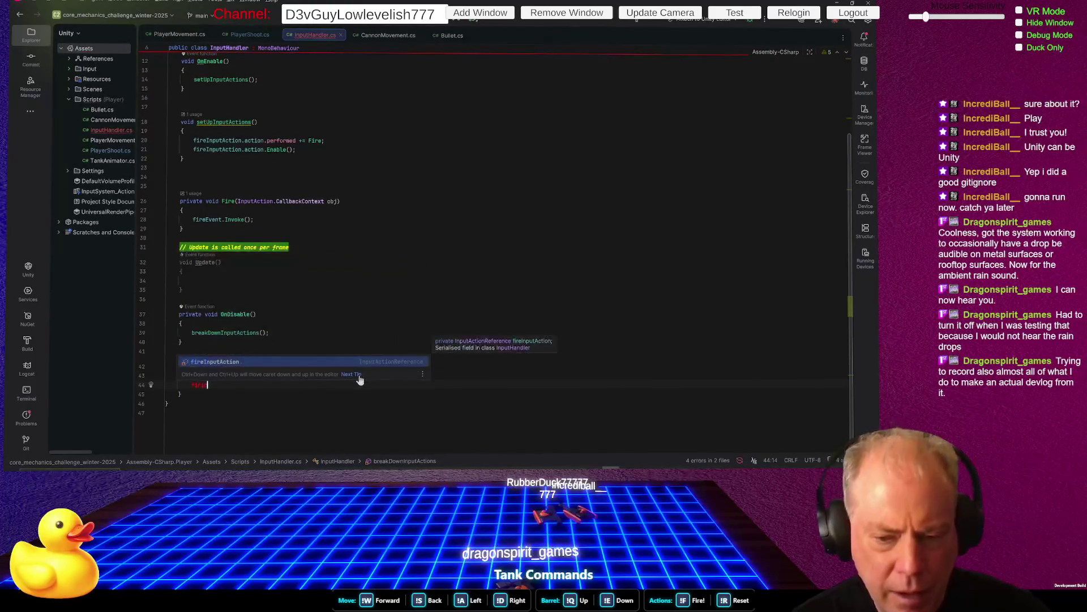
type("nputAction.")
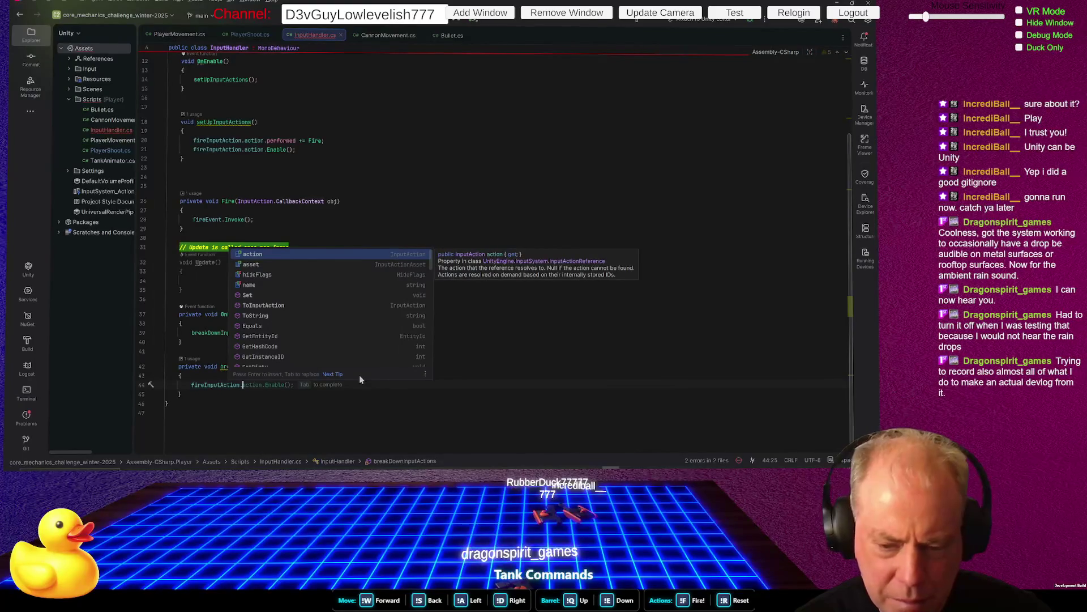
type("dis")
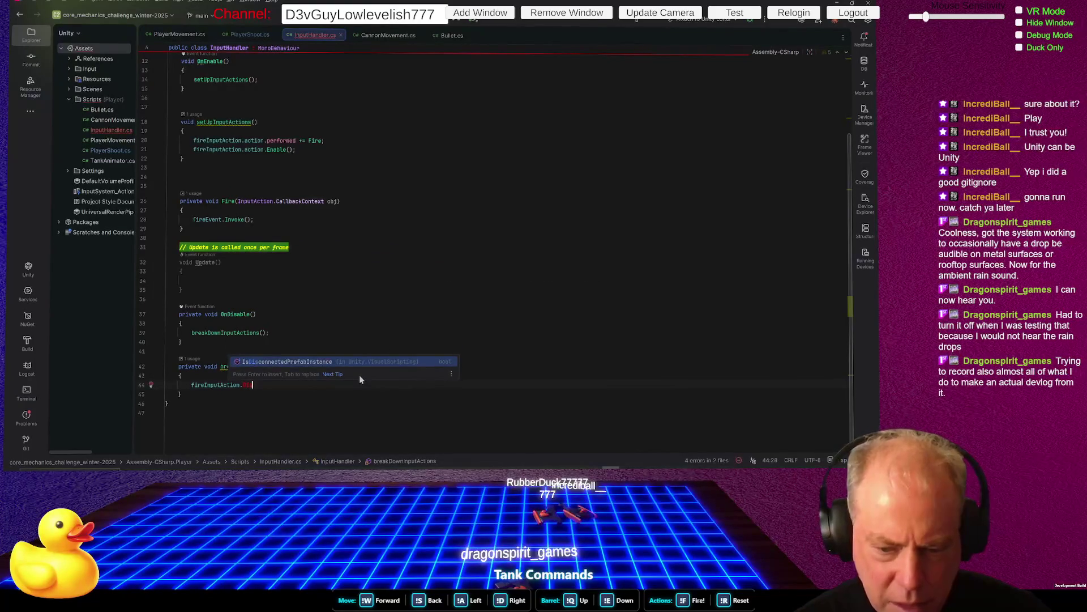
key("BackSpace")
key("BackSpace")
key("BackSpace")
type("ac")
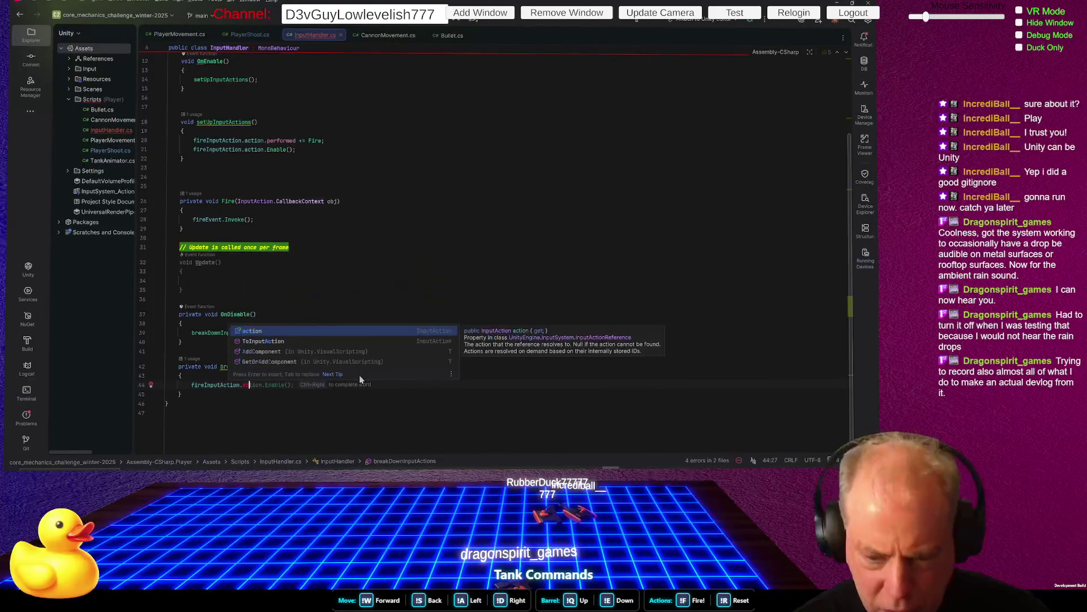
key("Return")
type(".")
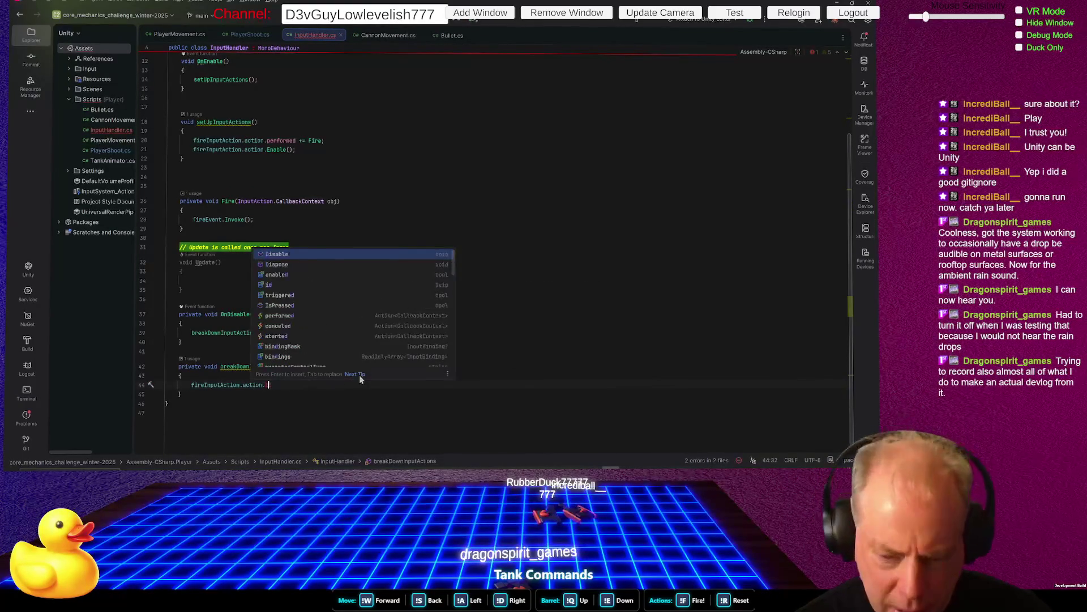
type("di")
key("Tab")
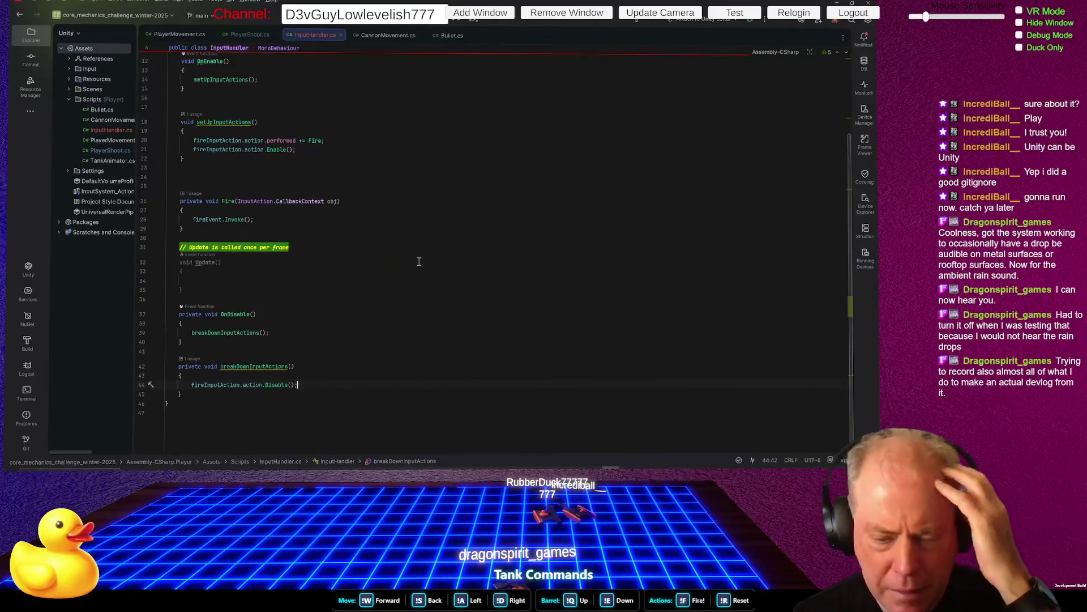
left_click(306, 298)
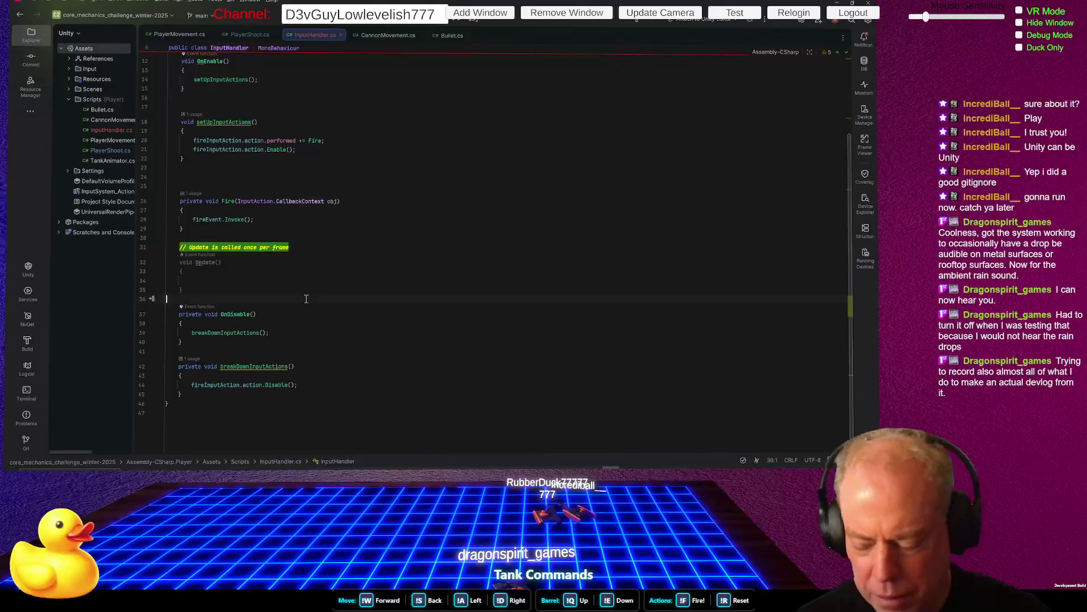
key("shift+Down")
key("shift+Down")
key("shift+Down")
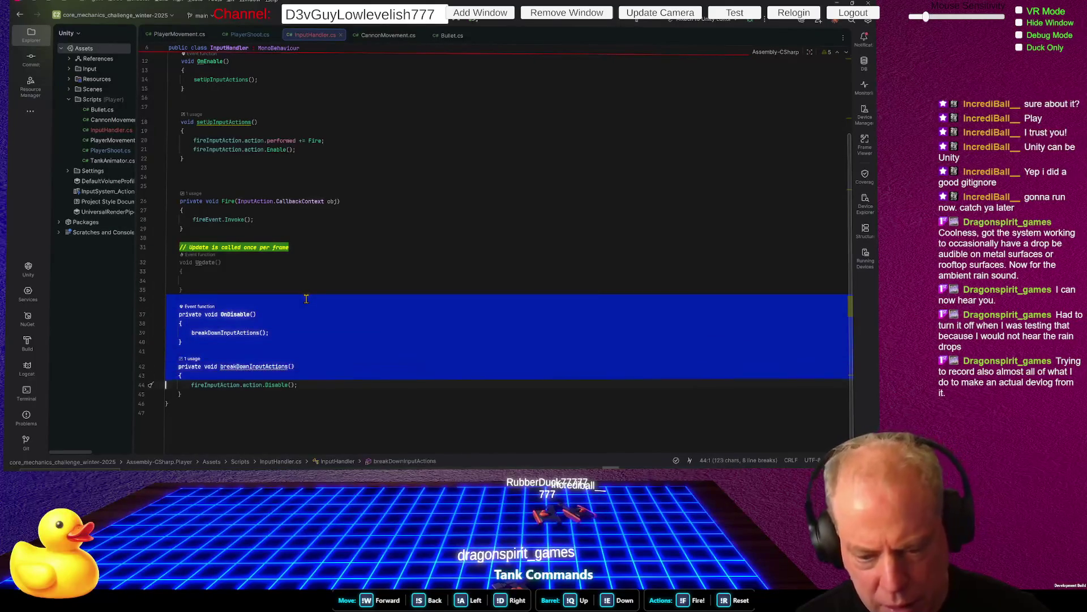
Move OnDisable and breakDownInputActions to sit right below OnEnable, separated by blank lines
key("Delete")
key("Up")
key("Up")
key("Up")
key("Up")
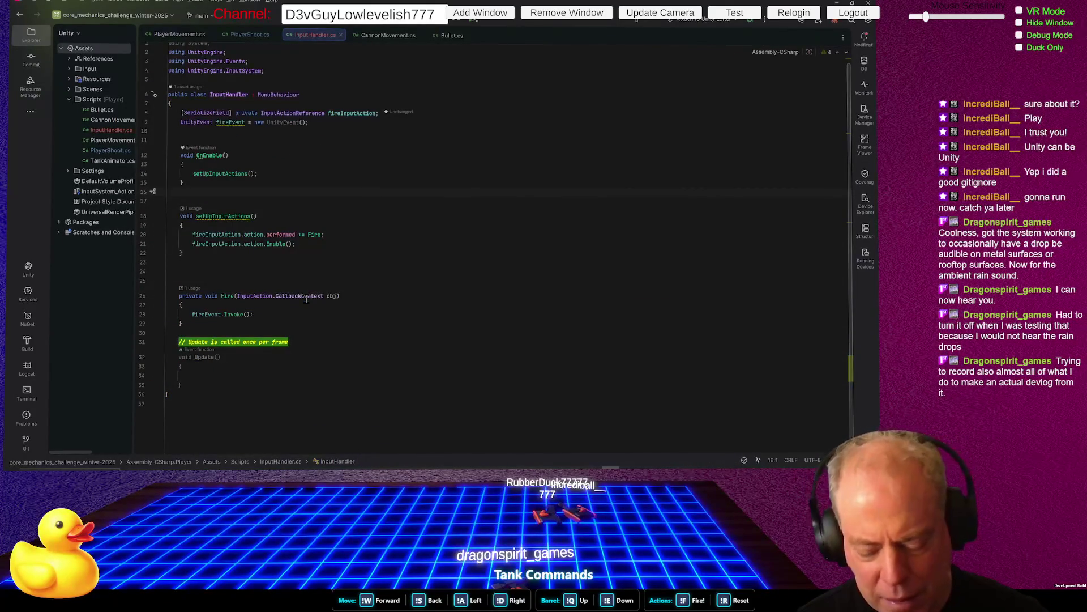
type("private void OnDisable()     {         breakDownInputActions();     }      private void breakDownInputActions()     {         fireInputAction.action.Disable();     }")
key("Up")
key("Up")
key("Up")
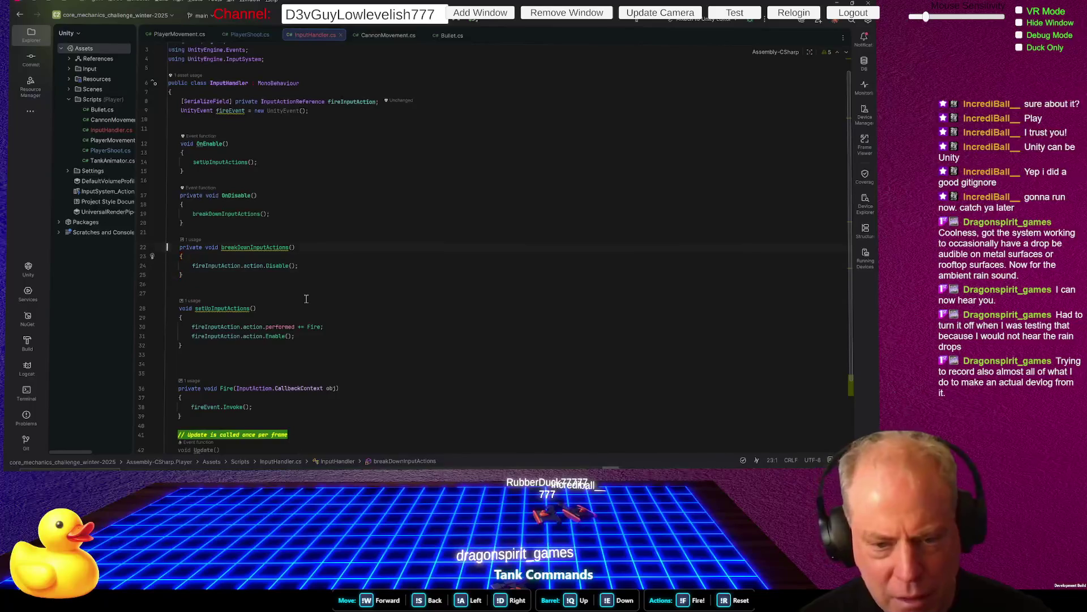
key("Return")
key("Up")
key("Up")
key("Up")
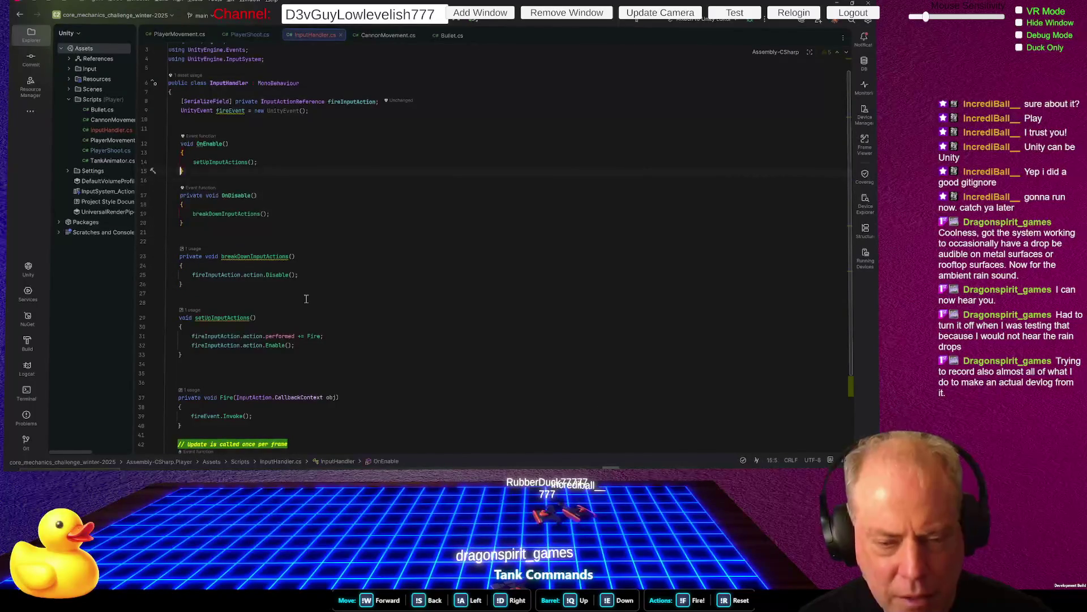
key("Up")
key("Return")
key("Down")
key("Down")
key("Down")
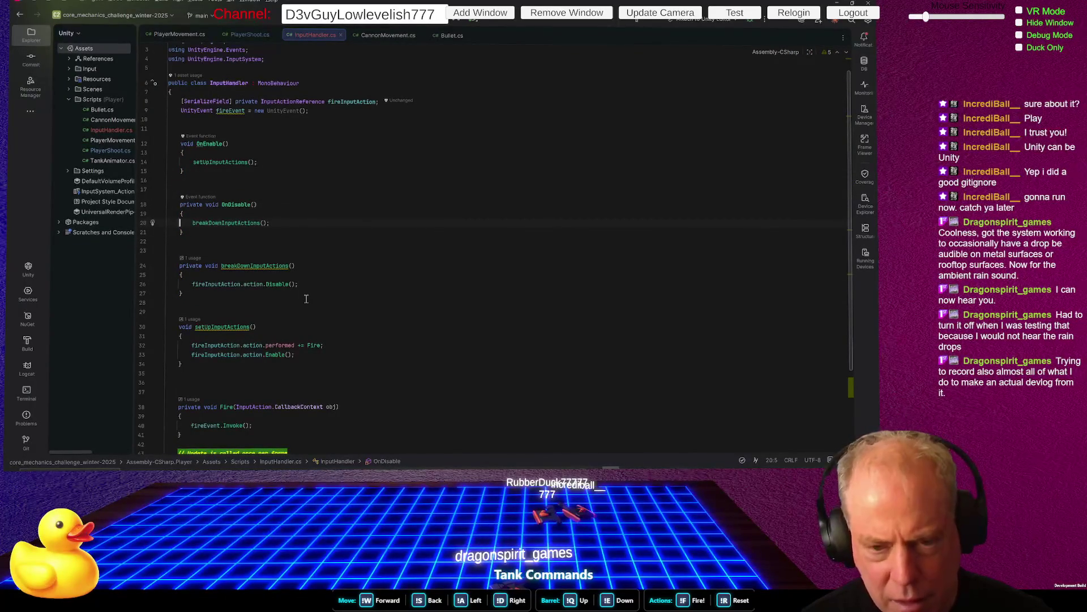
Move the setUpInputActions method up to just above breakDownInputActions
key("Down")
key("Down")
key("Down")
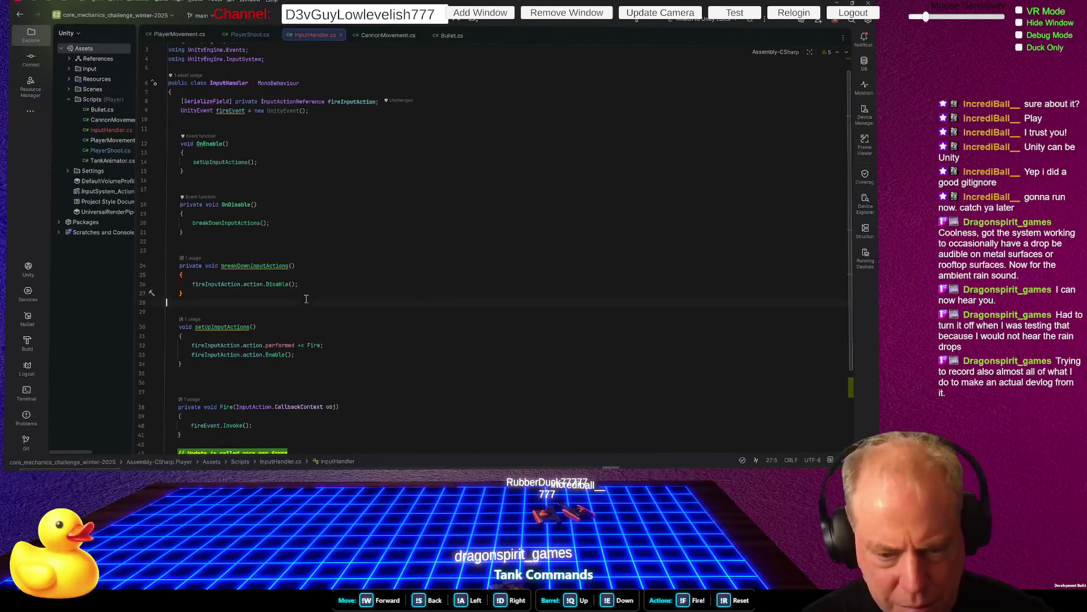
key("shift+Down")
key("shift+Down")
key("shift+Down")
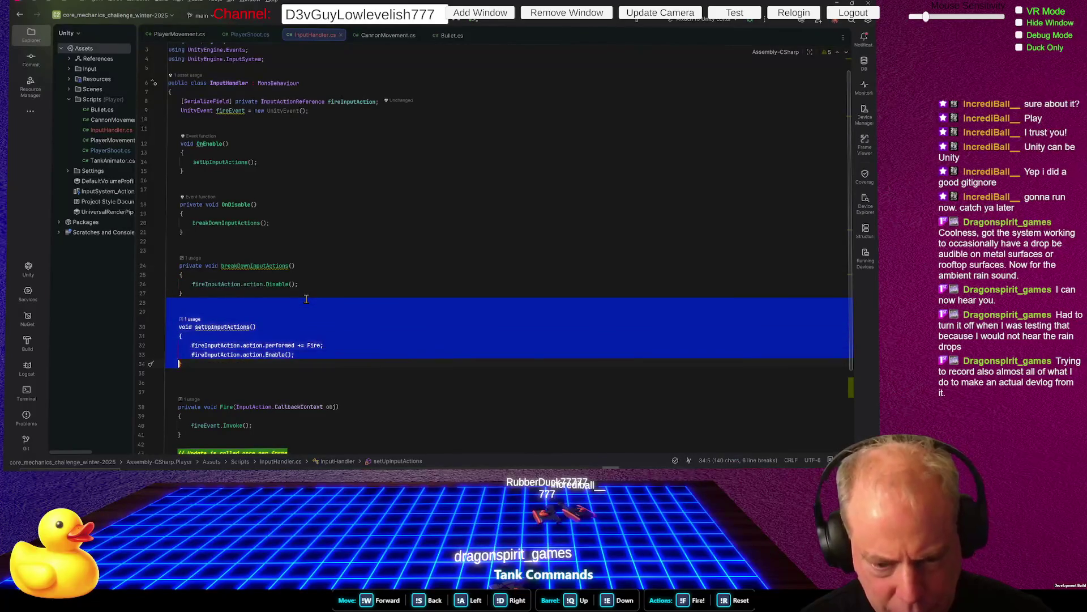
key("End")
key("shift+Up")
key("shift+Up")
key("shift+Up")
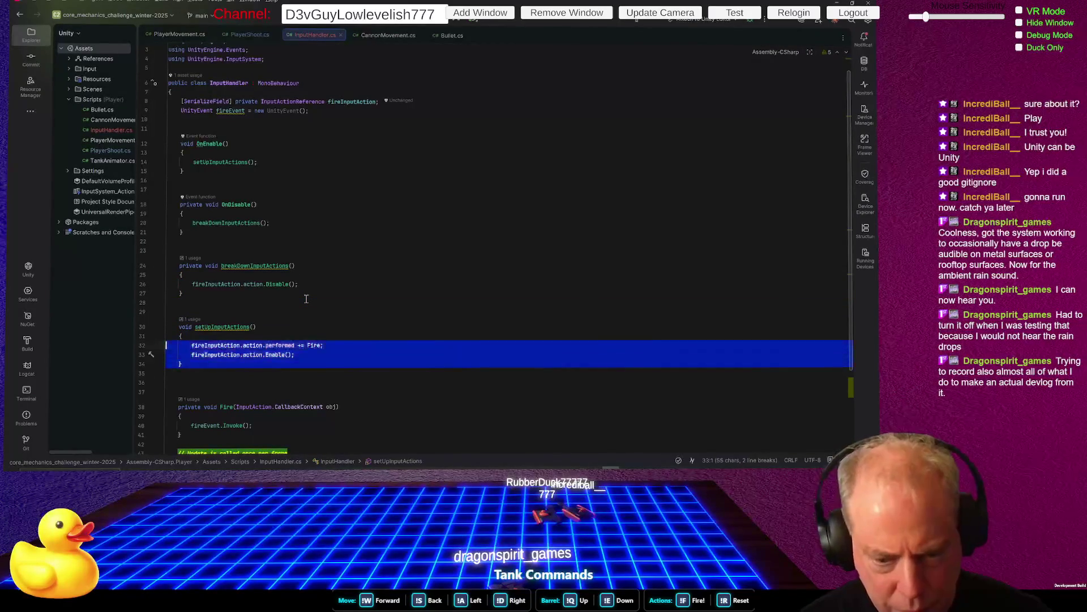
key("shift+Up")
key("shift+Up")
key("ctrl+c")
key("Delete")
key("Up")
key("Up")
key("Up")
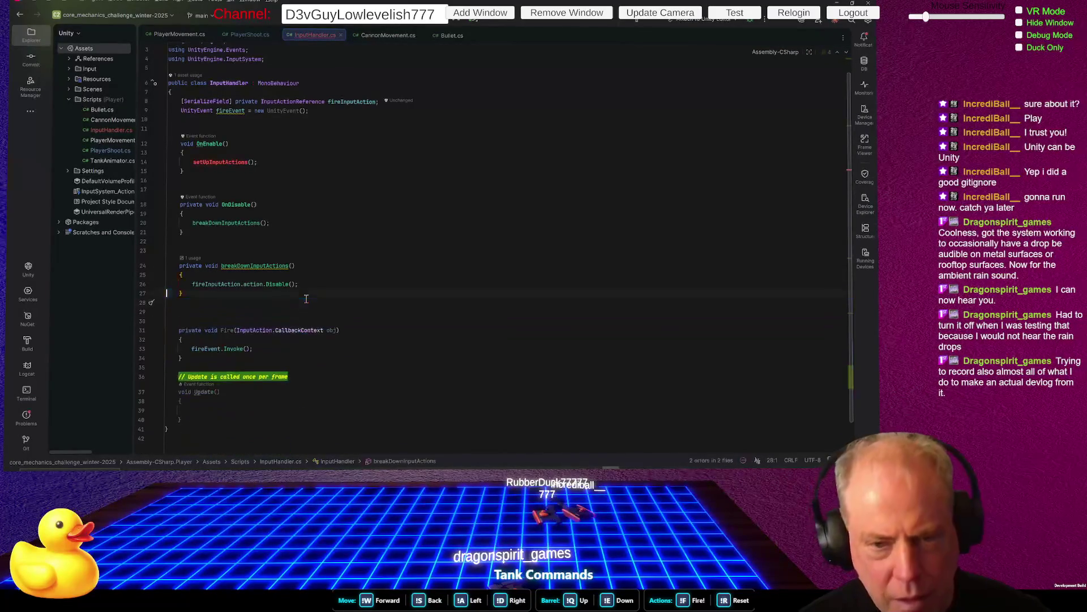
key("Up")
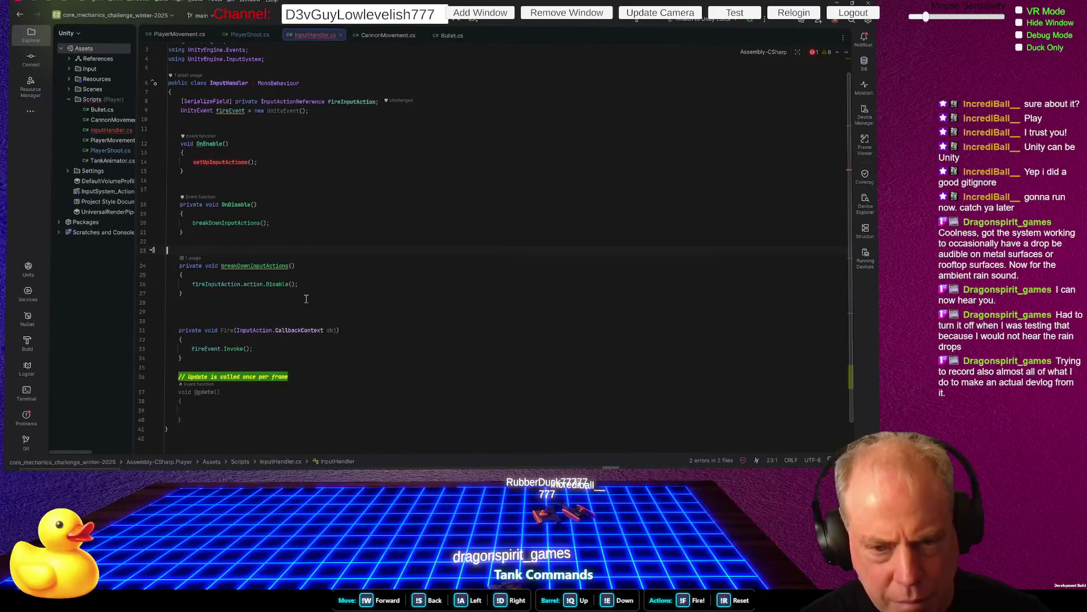
key("ctrl+v")
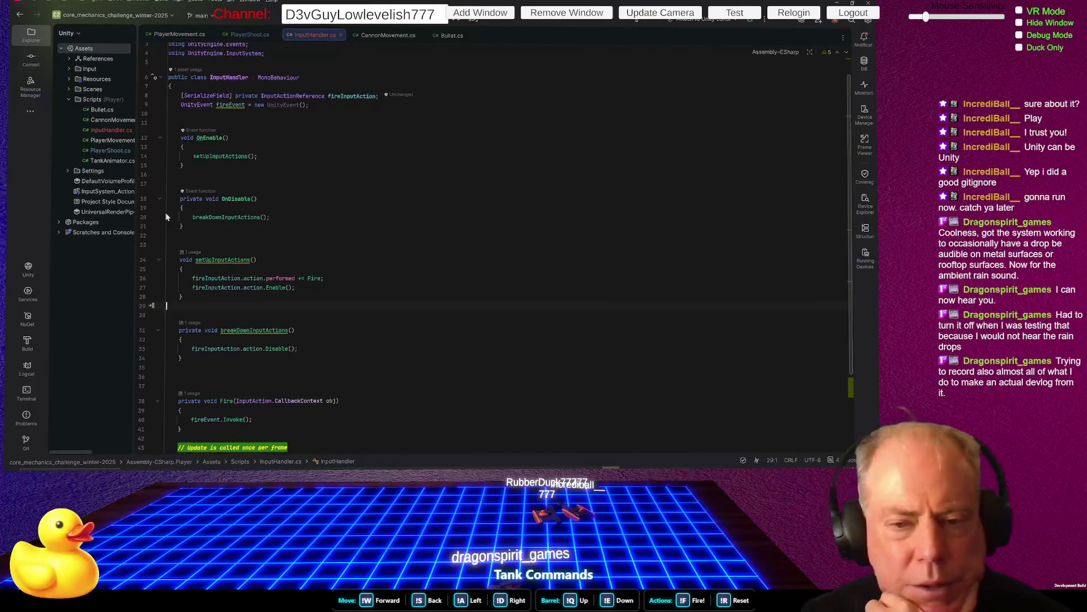
Check the setUpInputActions call in OnEnable, then switch to Unity to recompile
left_click(210, 156)
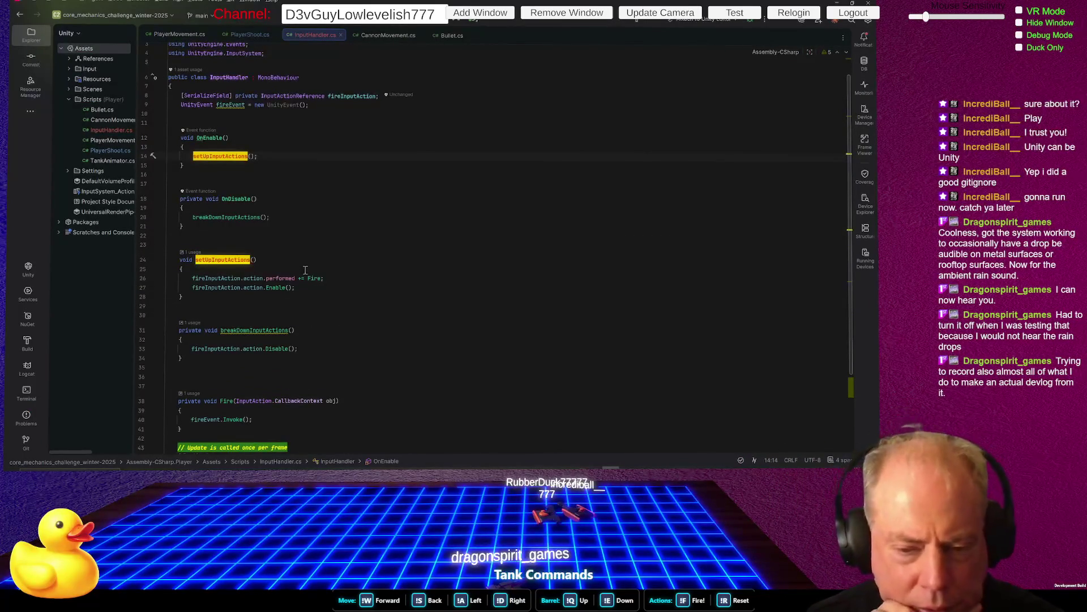
scroll(364, 263, "down", 2)
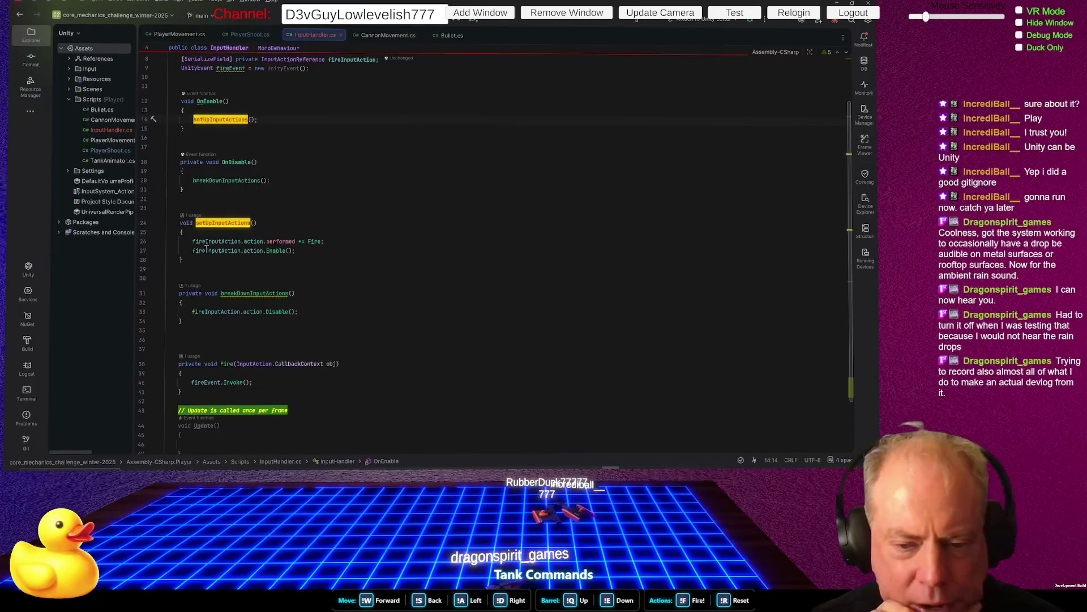
scroll(327, 246, "down", 2)
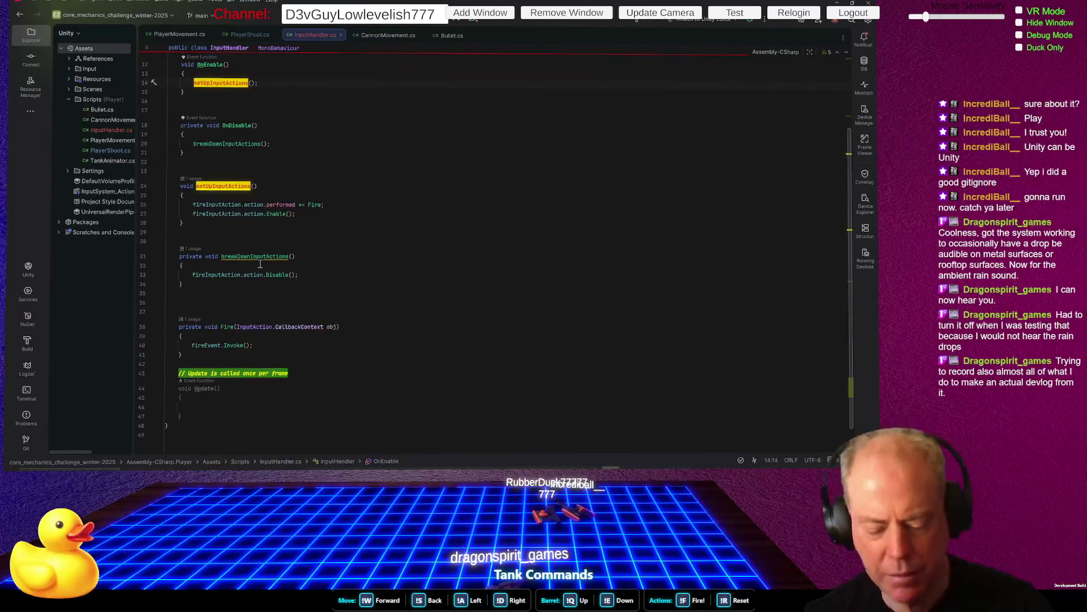
key("alt+Tab")
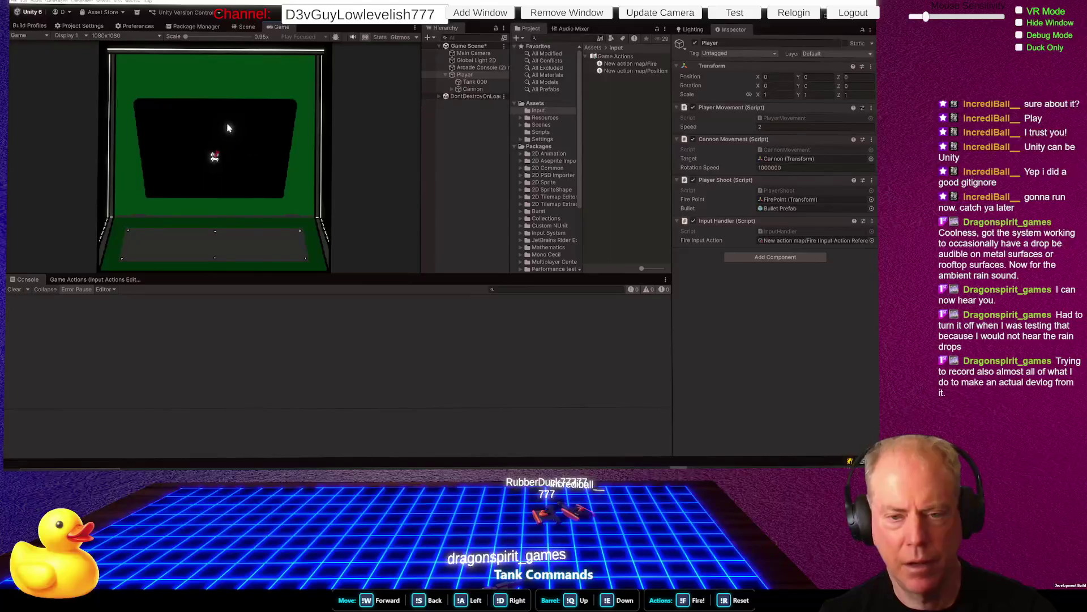
Show the JetBrains Rider Editor package in Package Manager, then open PlayerShoot.cs in Rider
left_click(193, 26)
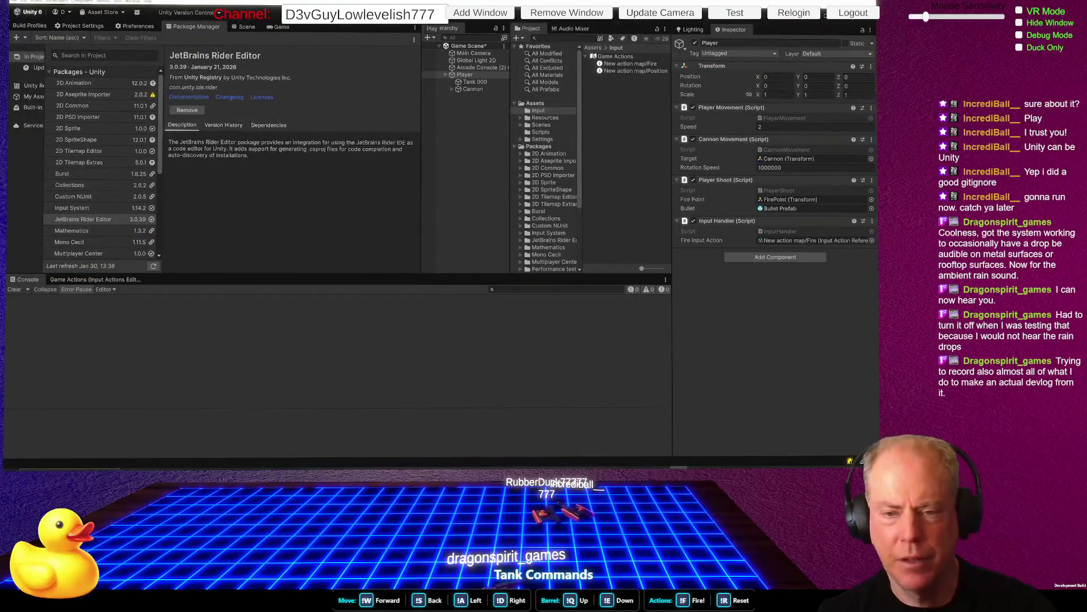
key("alt+Tab")
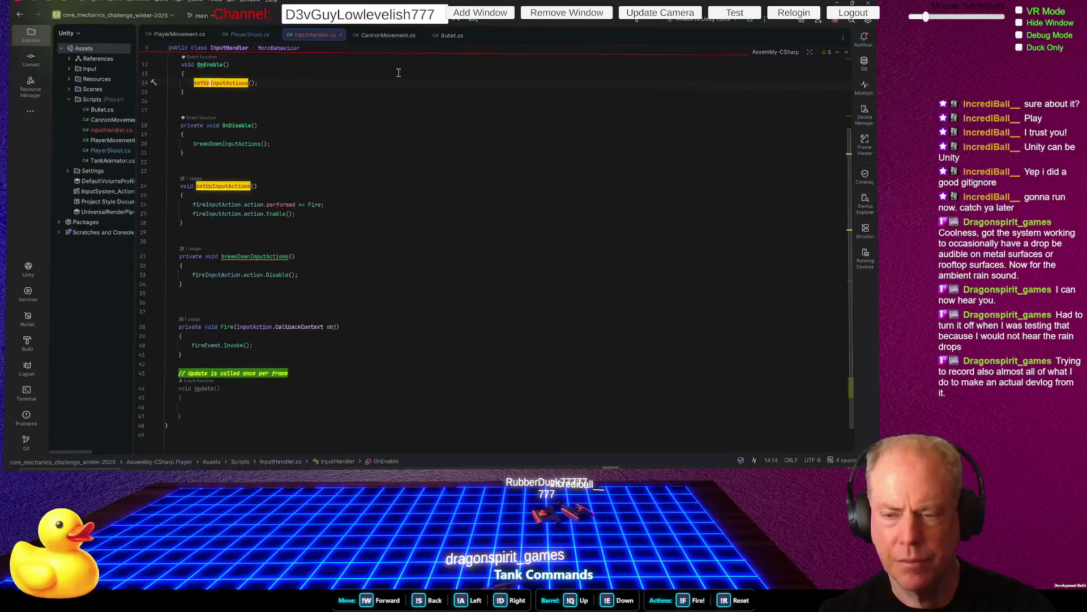
key("alt+Tab")
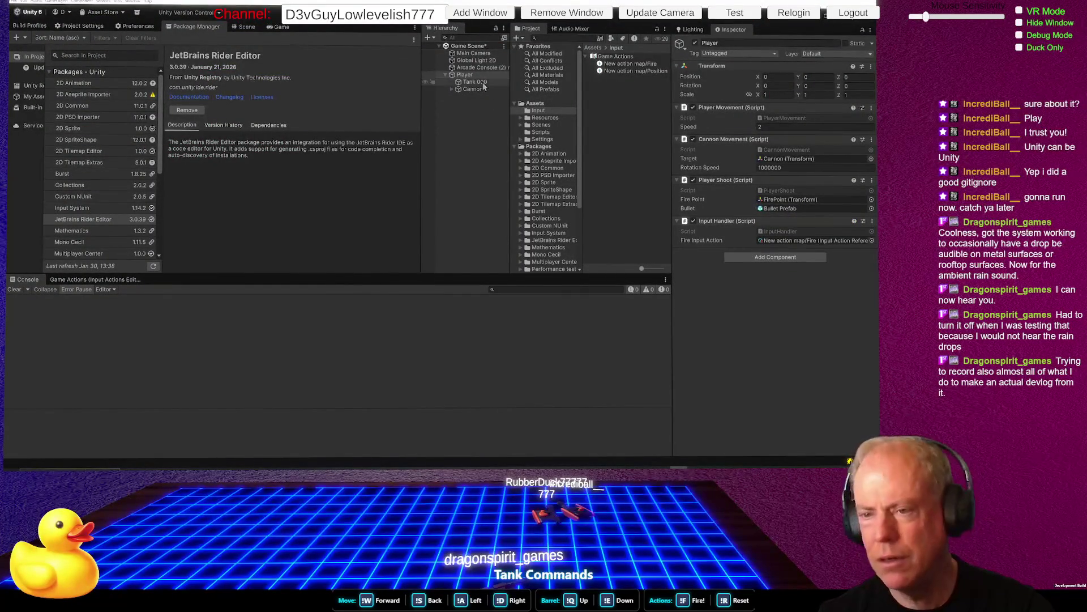
key("alt+Tab")
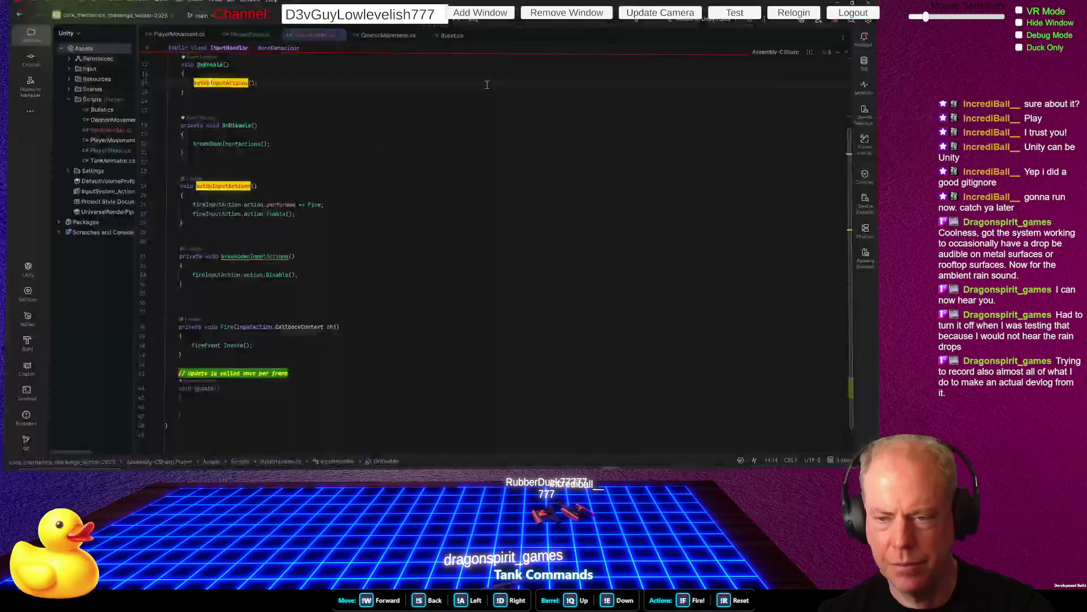
left_click(246, 35)
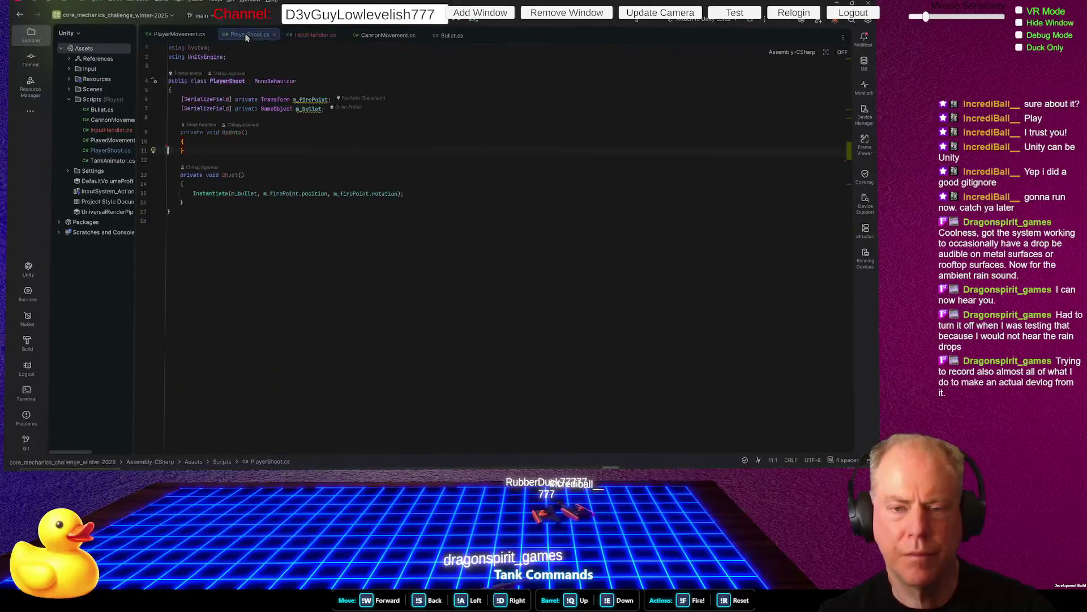
Change the Shoot method's modifier from private to public, then return to Unity
double_click(194, 175)
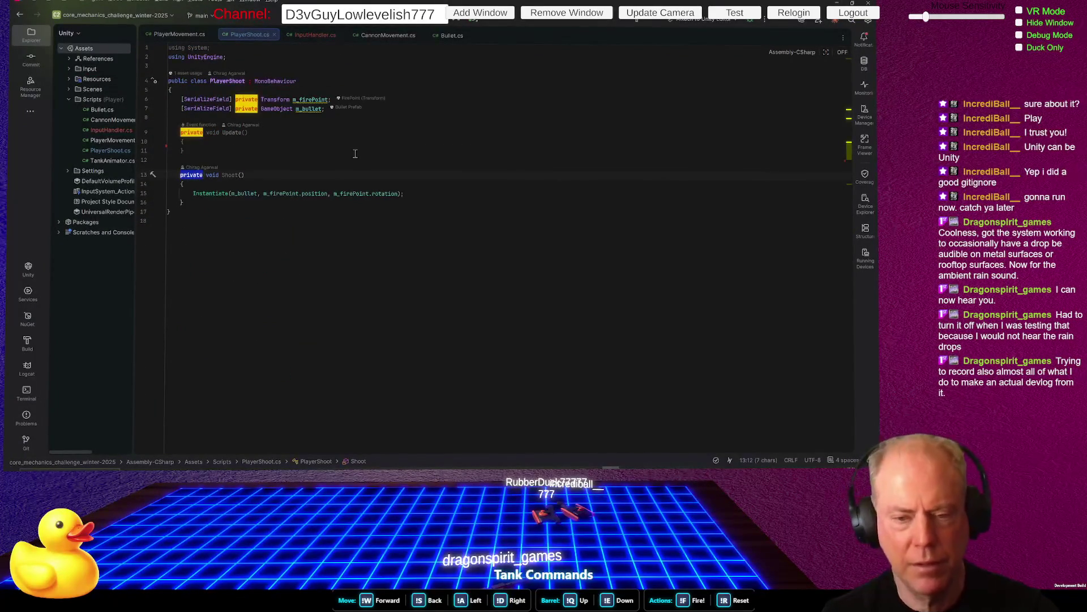
type("public")
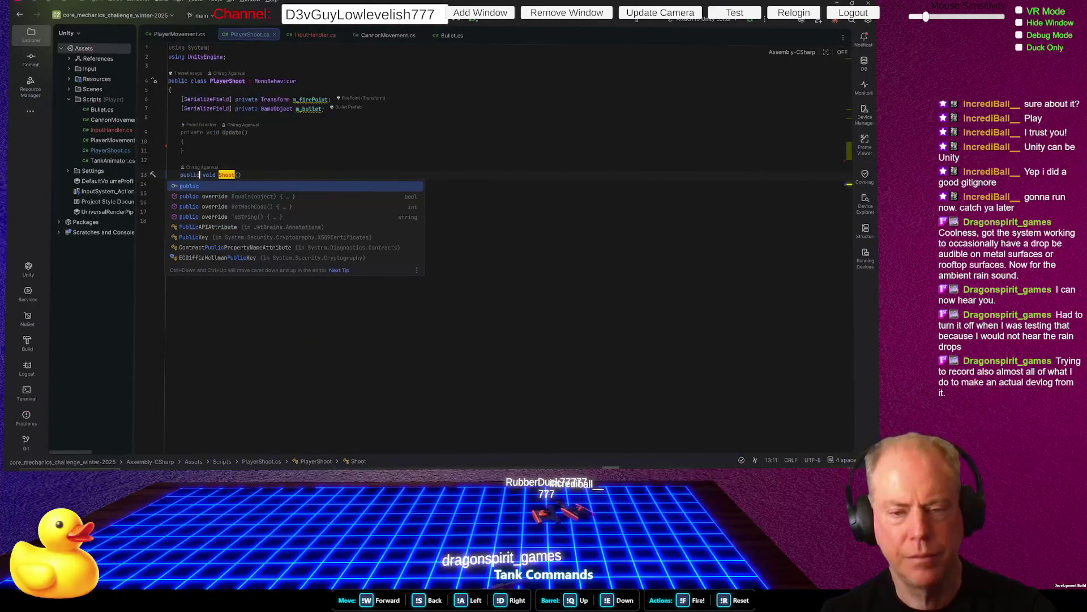
key("Escape")
key("alt+Tab")
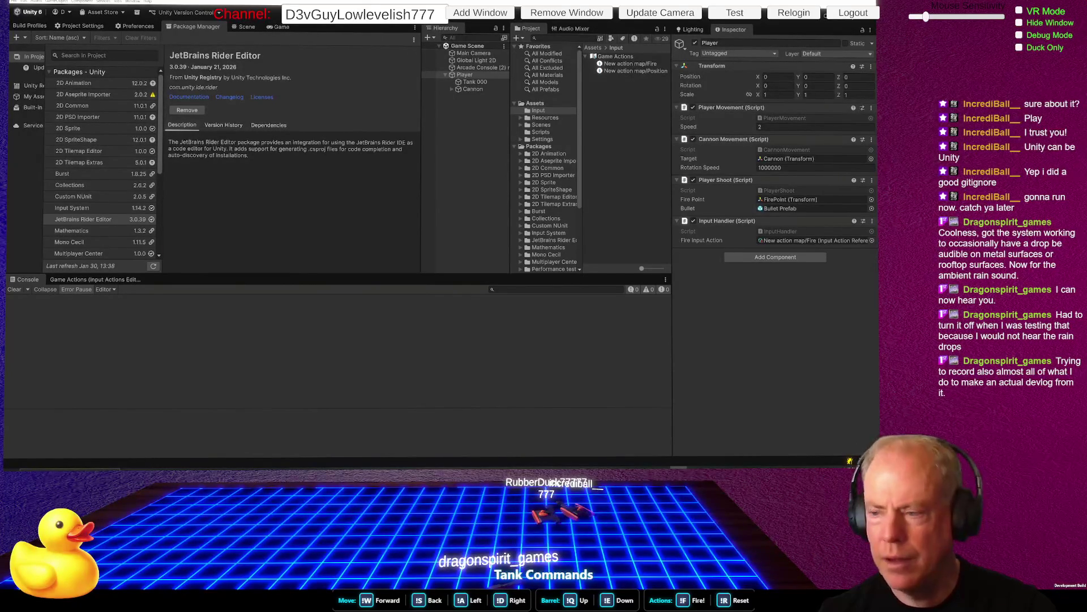
Inspect Tank 000 and the Player's components, including Input Handler, then return to Rider
left_click(476, 82)
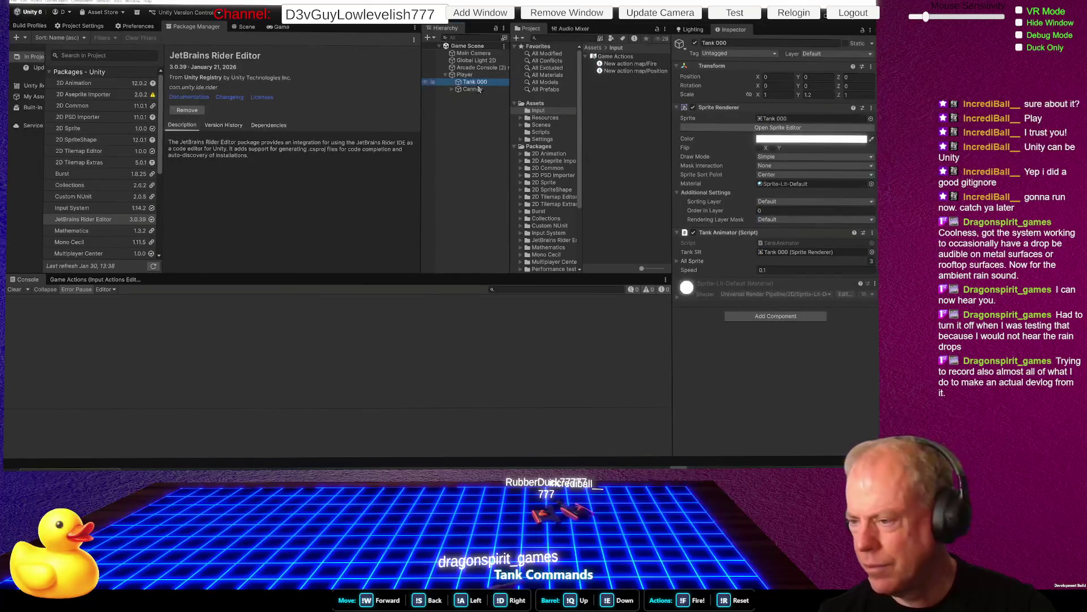
left_click(477, 75)
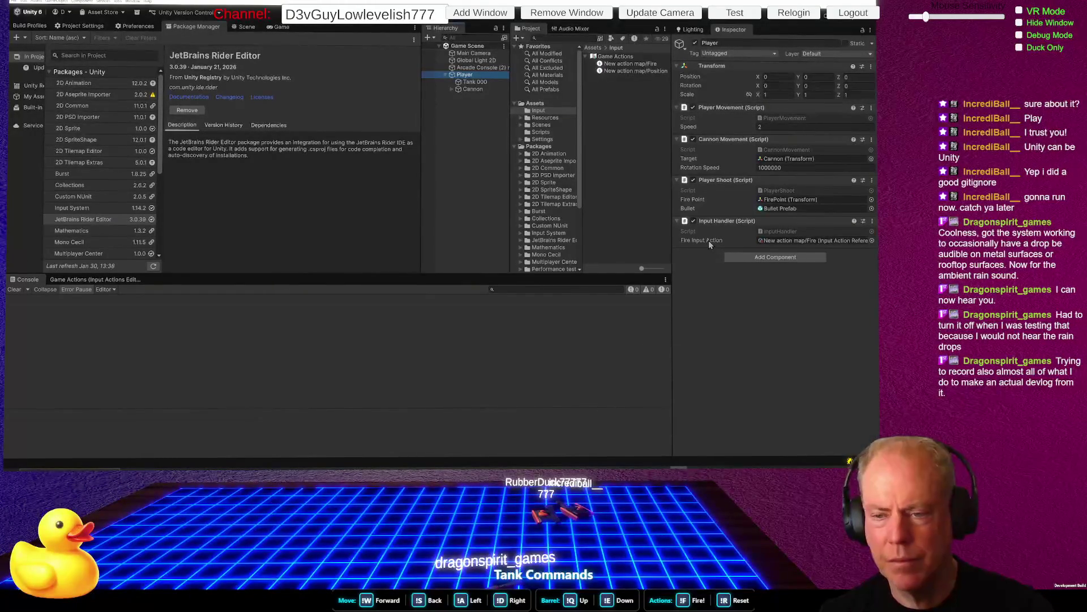
key("alt+Tab")
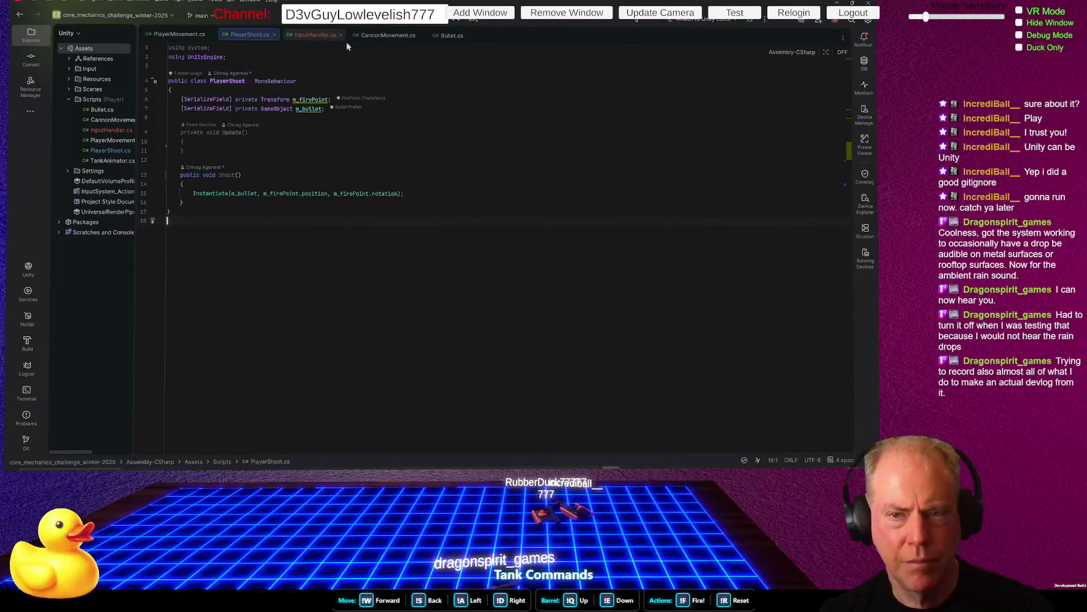
In InputHandler, make fireEvent public, reformat it, and move it above fireInputAction with a blank line
left_click(304, 35)
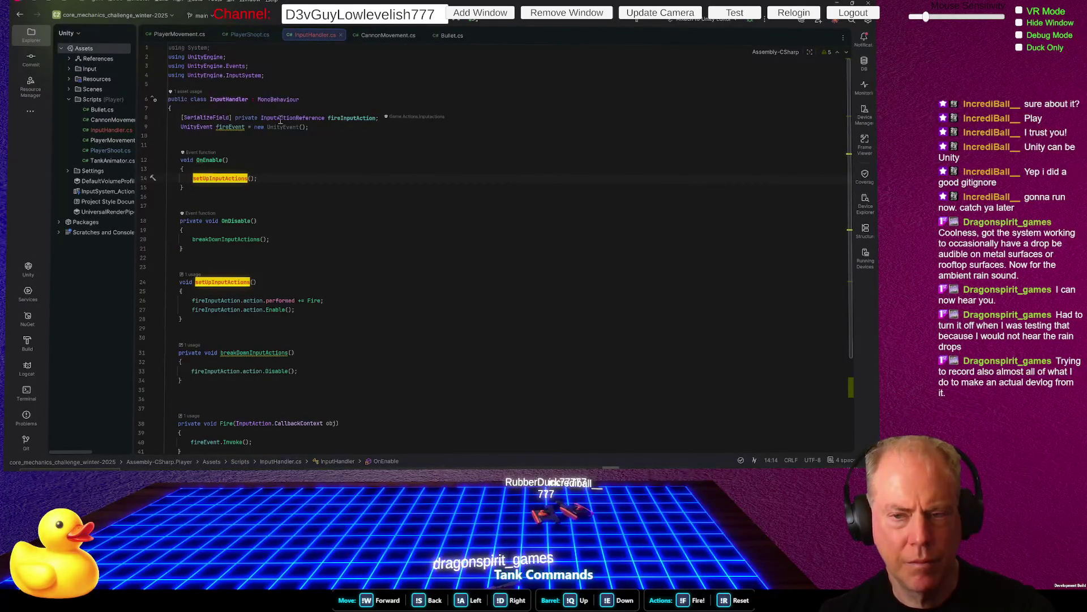
left_click(200, 126)
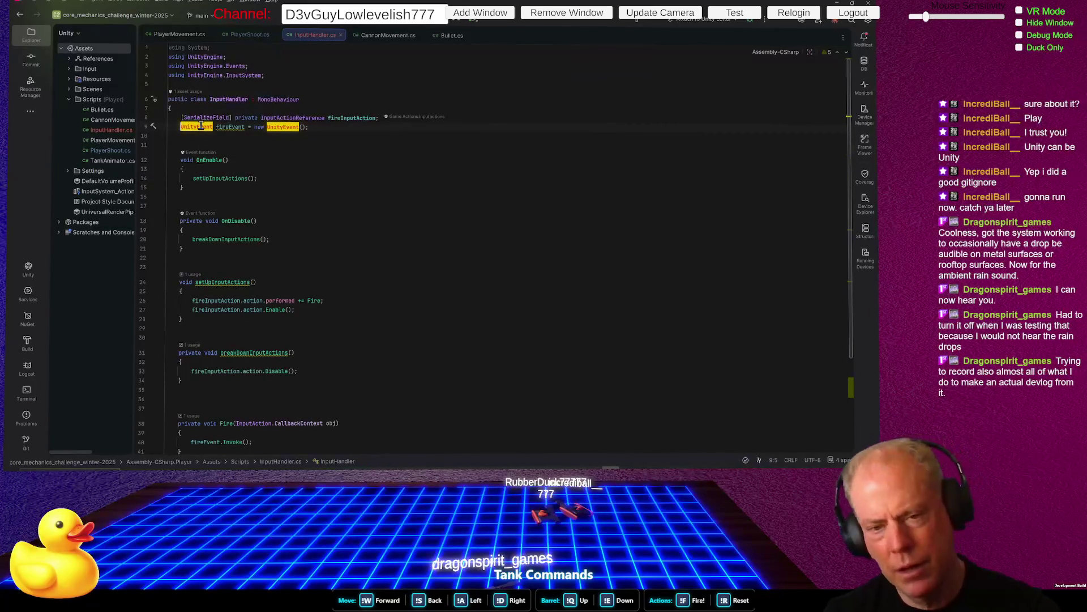
type("public")
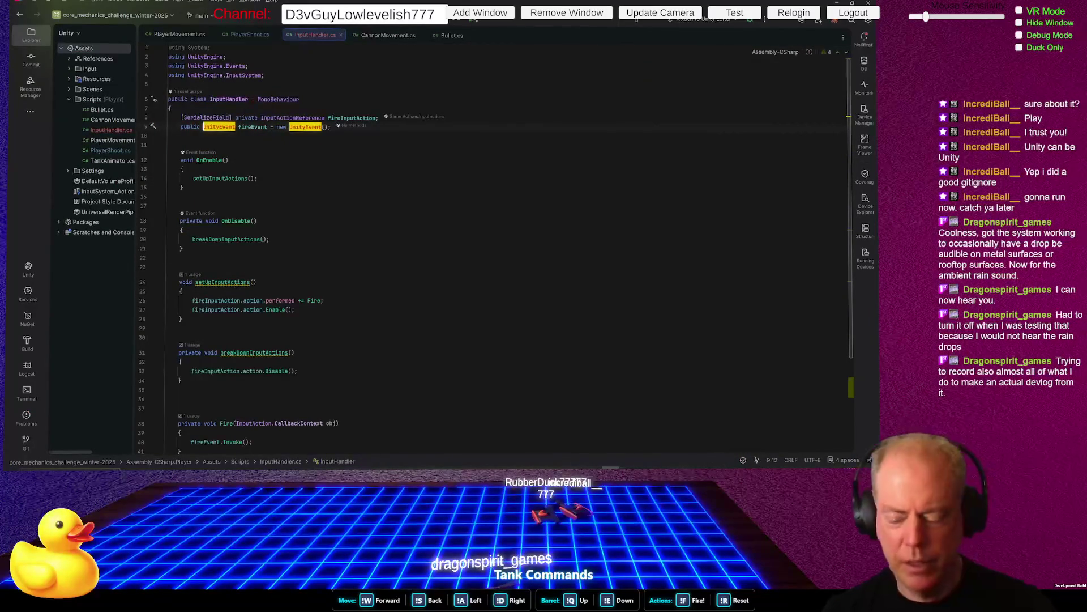
left_click(331, 127)
key("ctrl+alt+l")
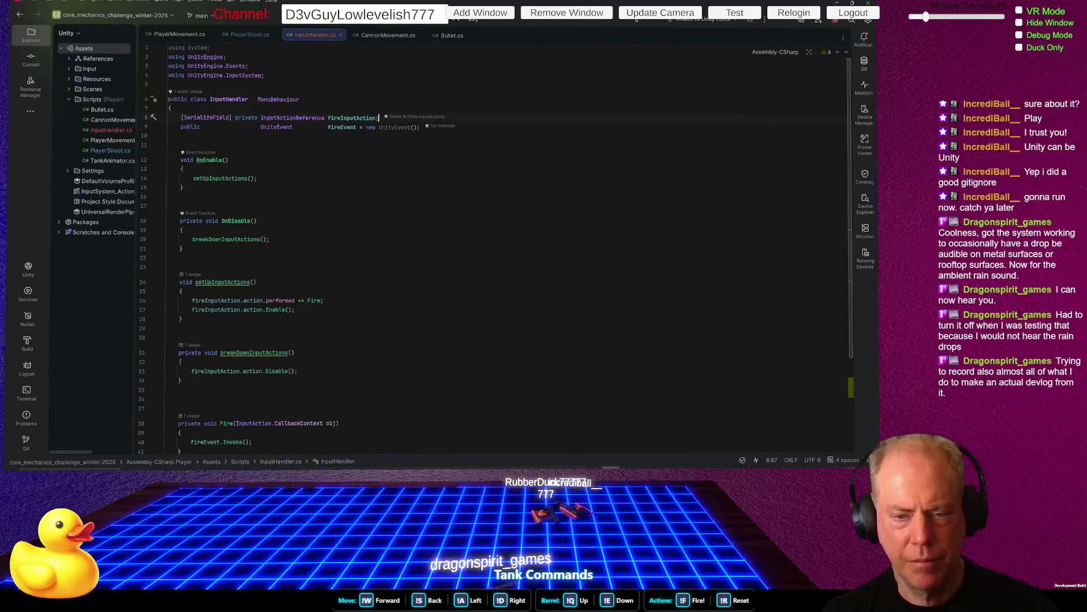
key("ctrl+shift+alt+Down")
key("Return")
key("alt+Tab")
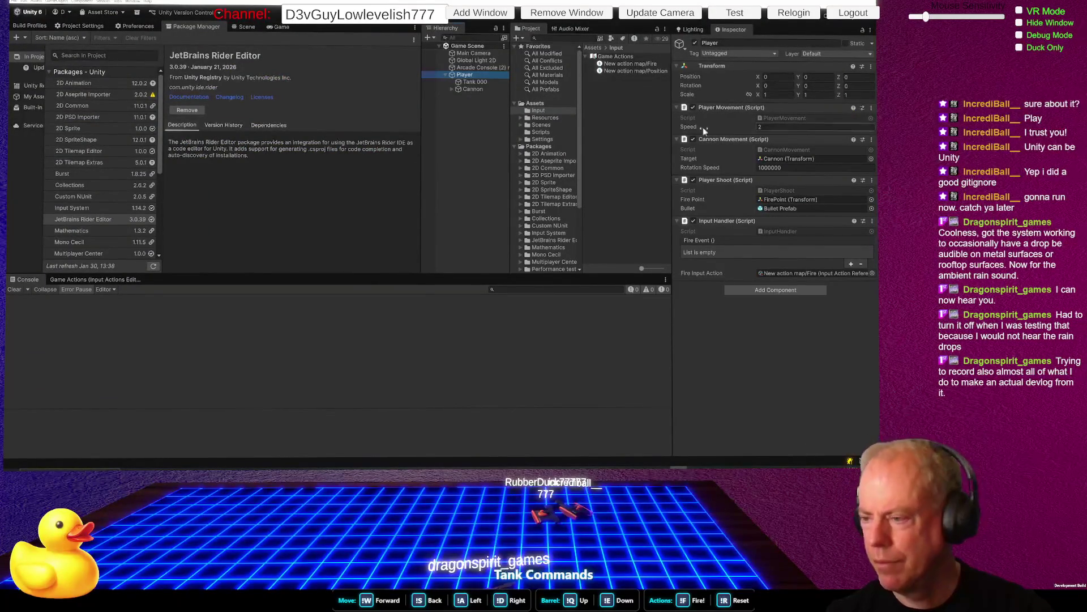
Add a Fire Event listener on the Player object that calls PlayerShoot.Shoot()
left_click(851, 265)
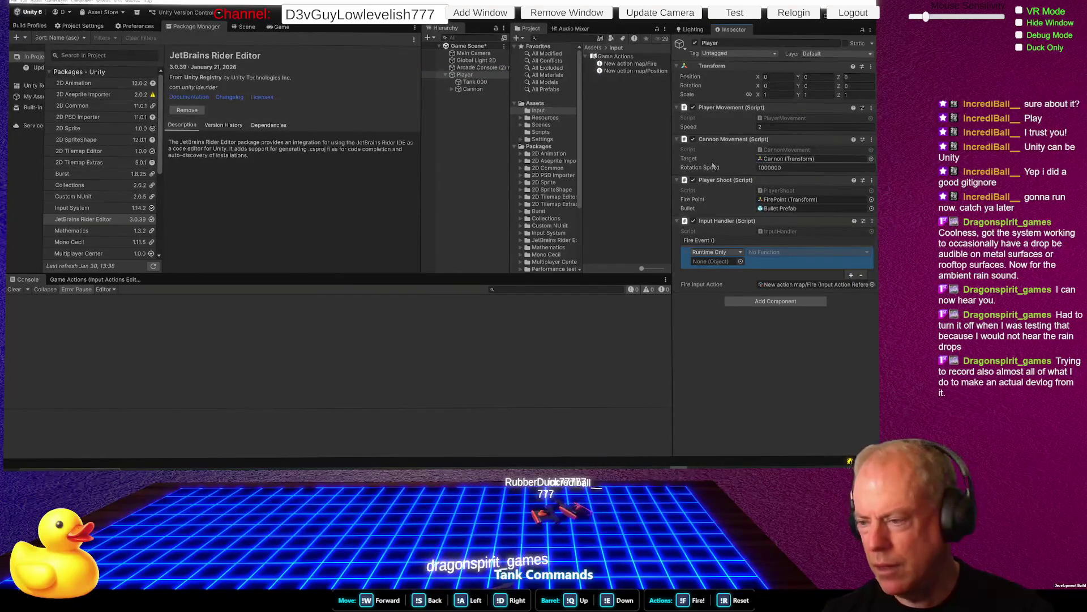
mouse_move(721, 183)
left_mouse_down()
mouse_move(742, 262)
mouse_move(715, 262)
left_mouse_up()
left_click(795, 254)
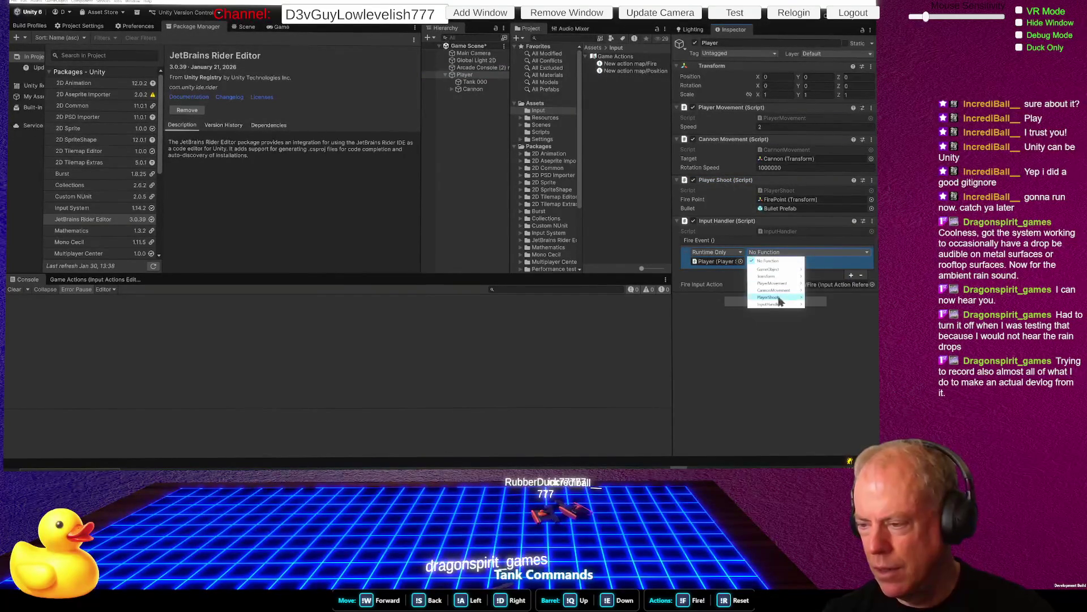
mouse_move(777, 300)
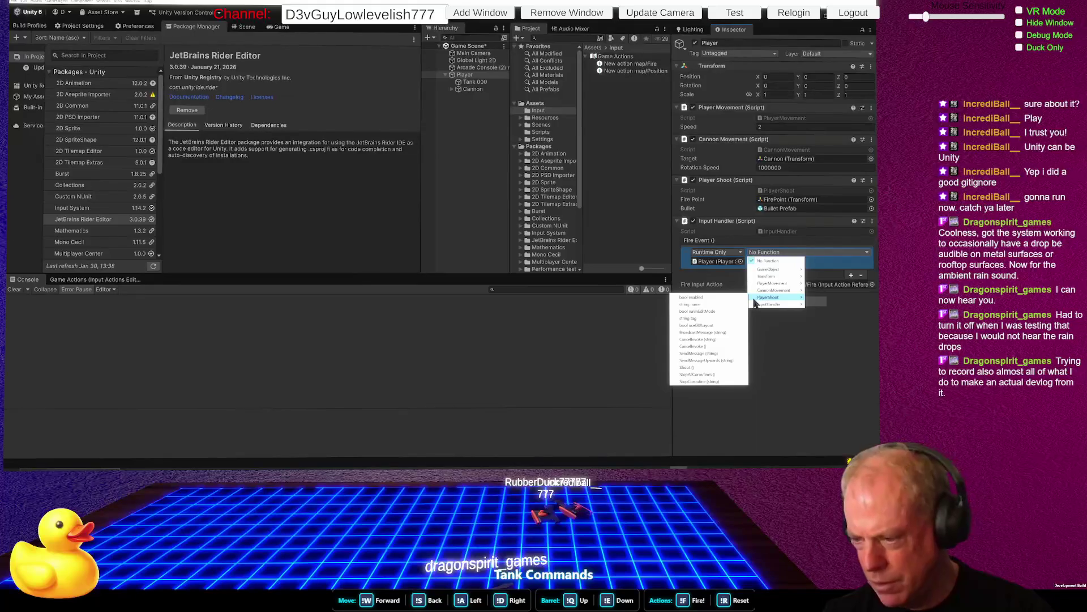
left_click(708, 367)
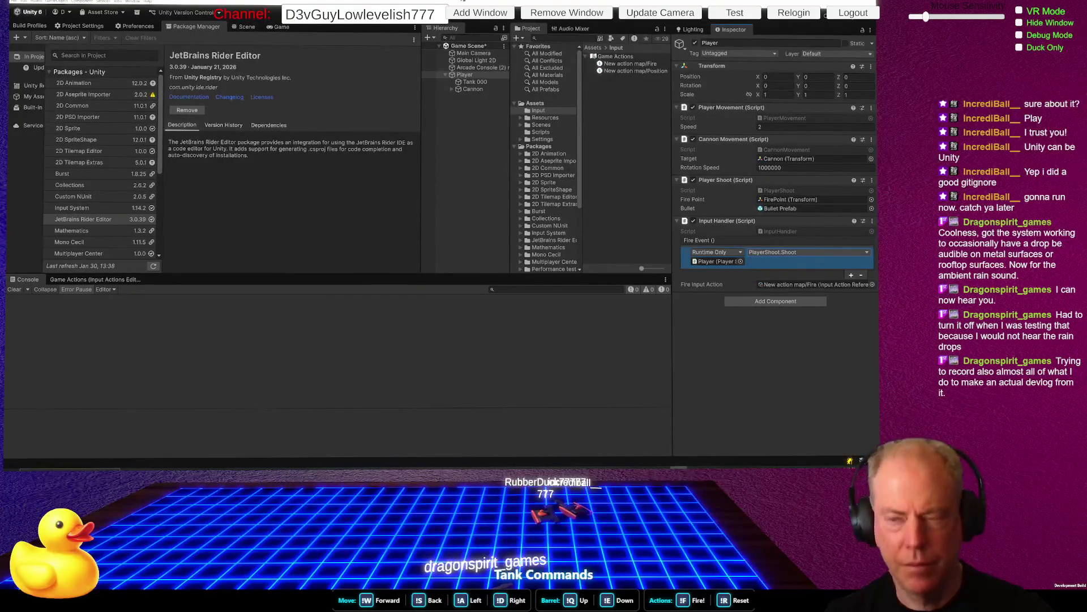
Enter Play mode and click repeatedly in the Game view to fire bullets, then stop
key("ctrl+p")
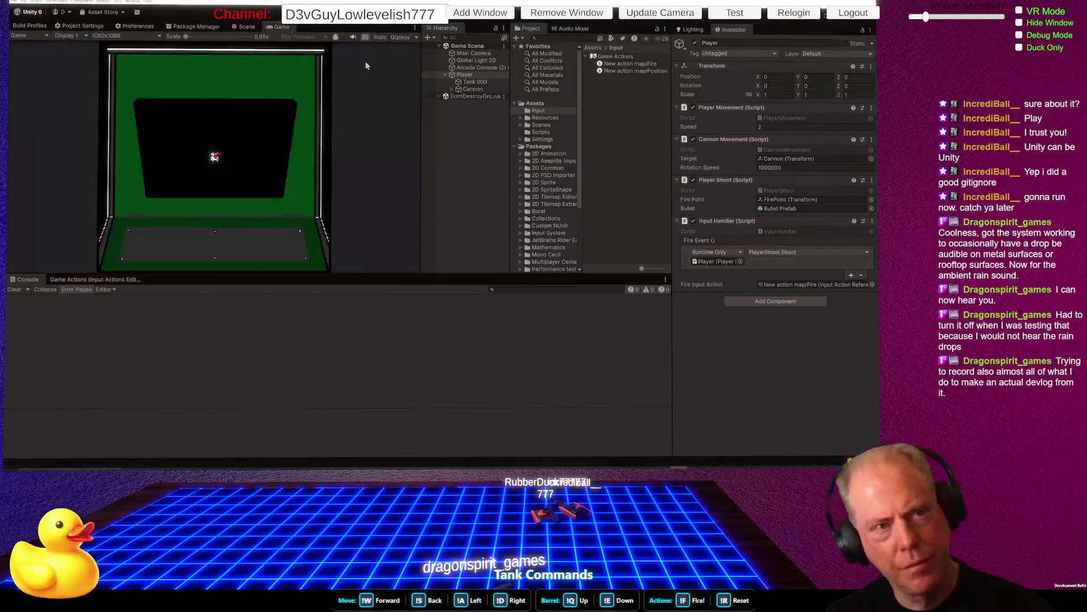
left_click(220, 138)
left_click(164, 145)
left_click(178, 174)
left_click(254, 153)
left_click(171, 128)
left_click(161, 148)
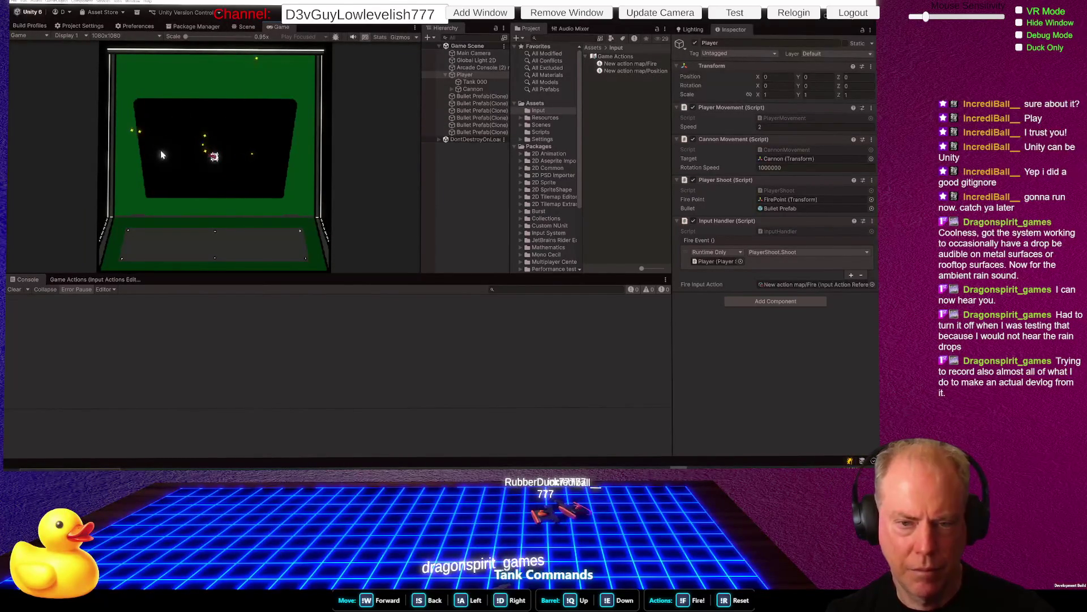
left_click(165, 148)
left_click(185, 172)
left_click(237, 178)
left_click(237, 178)
left_click(271, 153)
left_click(255, 144)
left_click(244, 131)
left_click(240, 187)
left_click(238, 184)
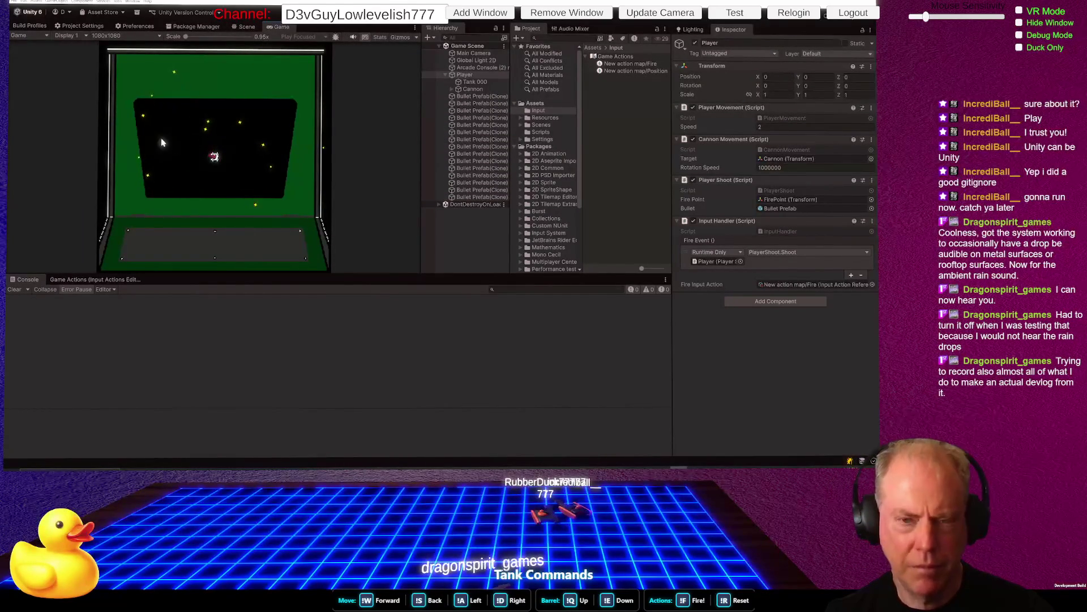
left_click(170, 127)
left_click(209, 153)
left_click(211, 159)
left_click(209, 170)
left_click(207, 176)
left_click(203, 179)
left_click(162, 146)
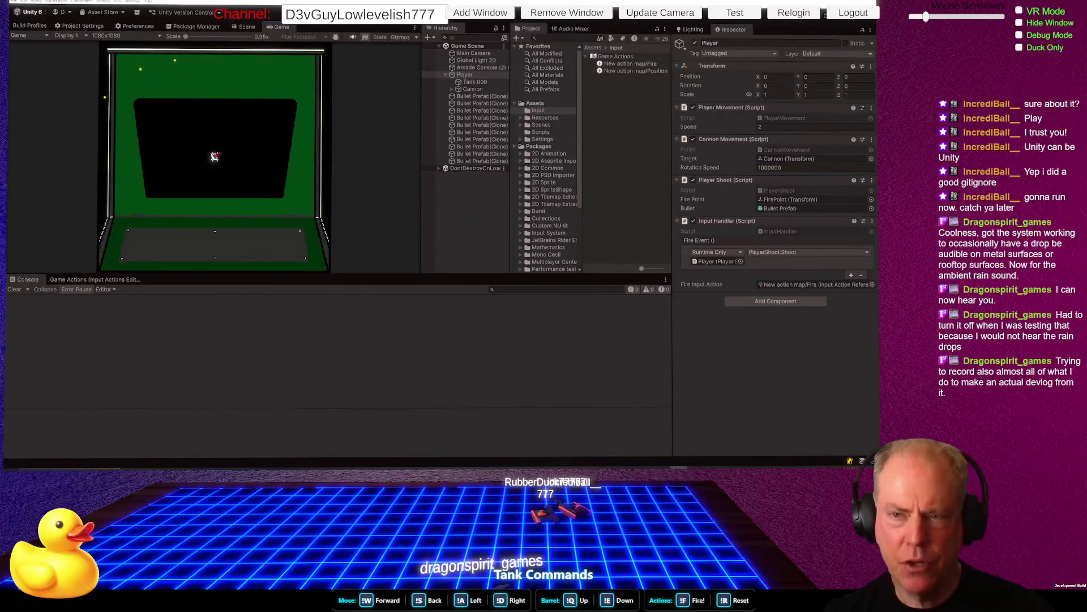
left_click(193, 27)
Review the old Input.GetButtonDown fire check in PlayerShoot.cs, then return to Unity
key("alt+Tab")
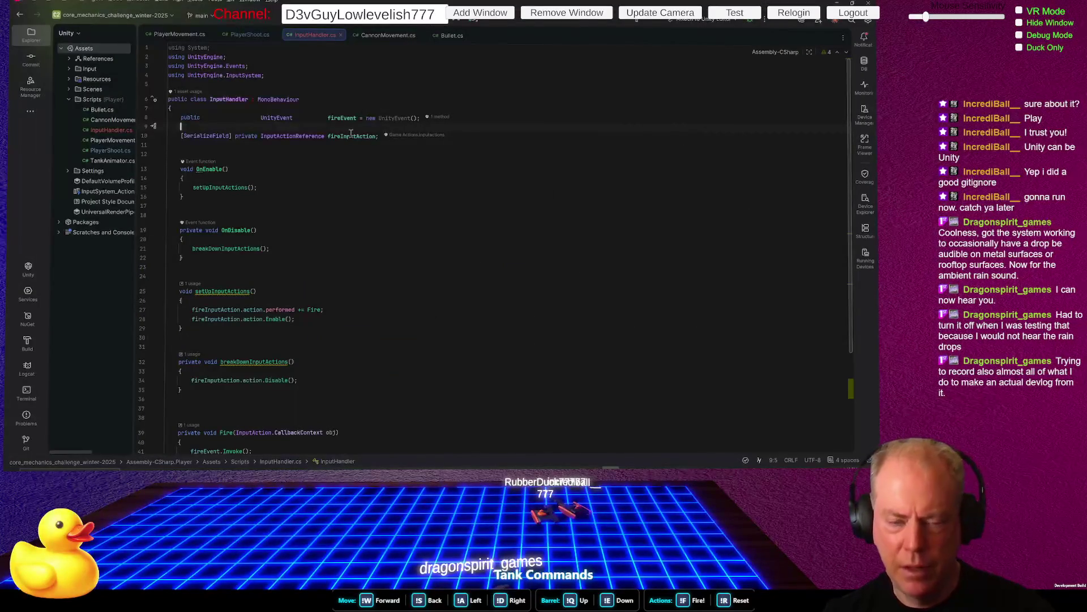
key("alt+Tab")
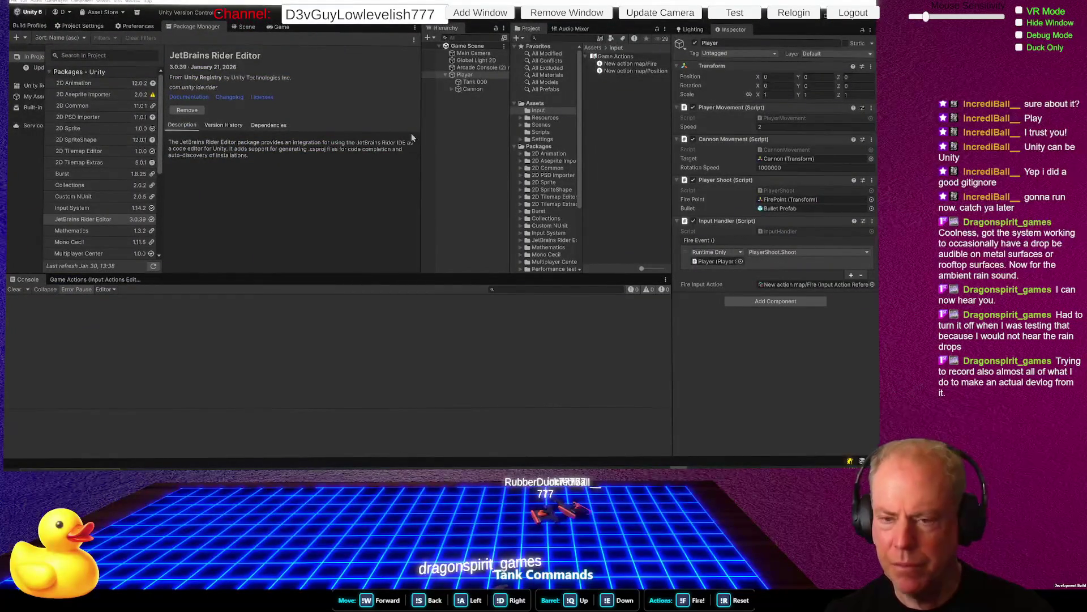
key("alt+Tab")
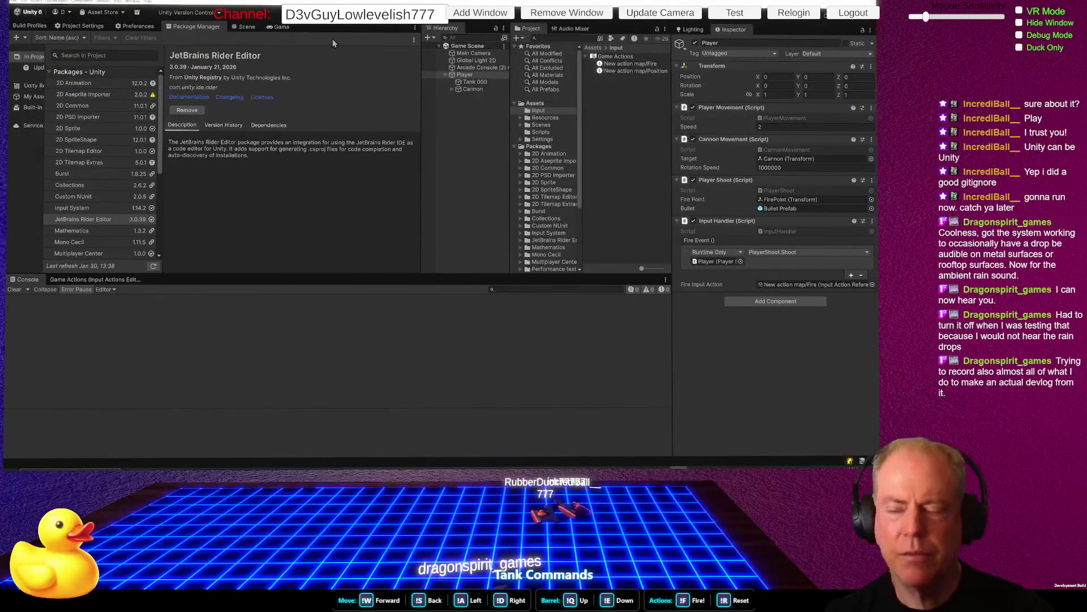
key("alt+Tab")
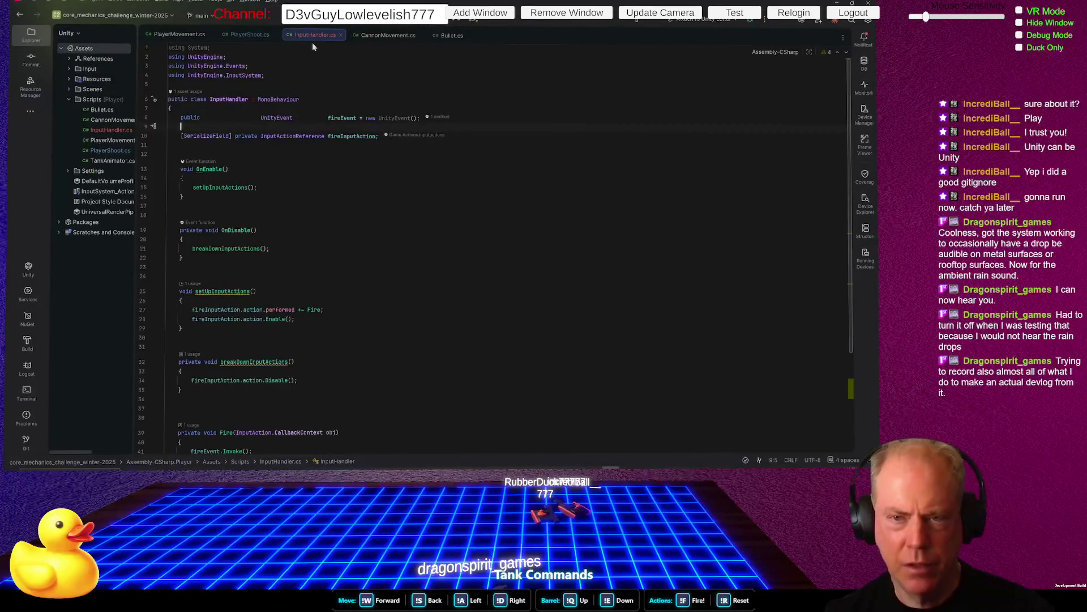
left_click(250, 35)
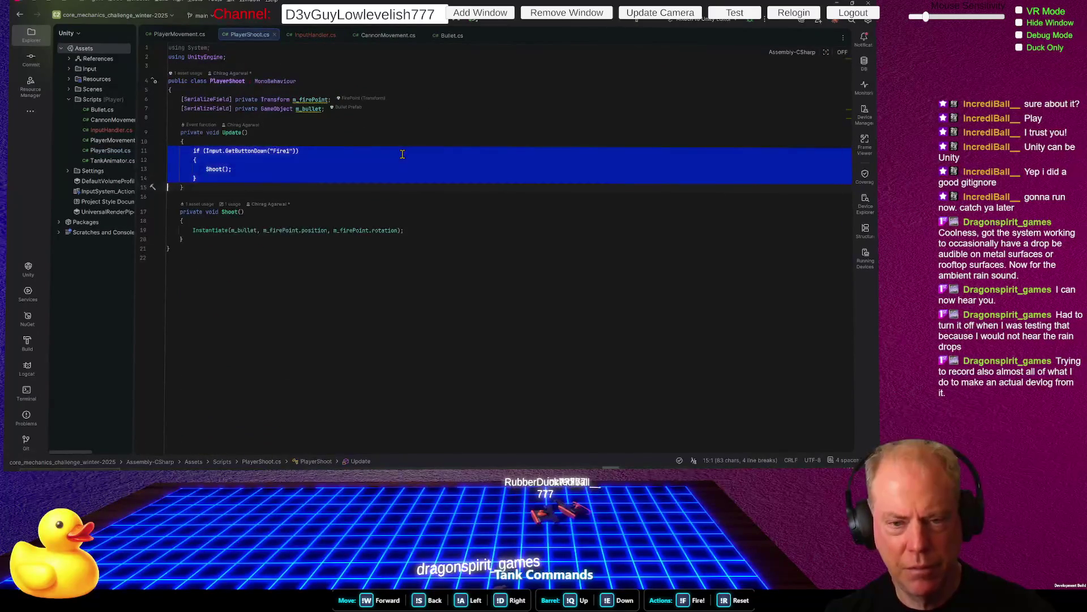
key("alt+Tab")
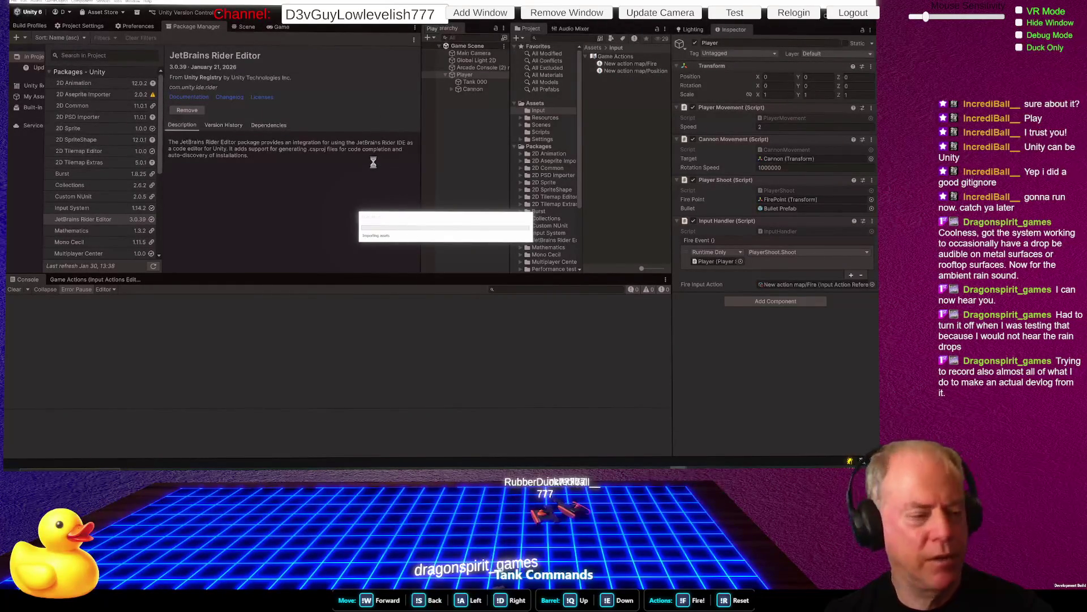
Click repeatedly across the Game view to confirm the tank still fires bullets
left_click(266, 144)
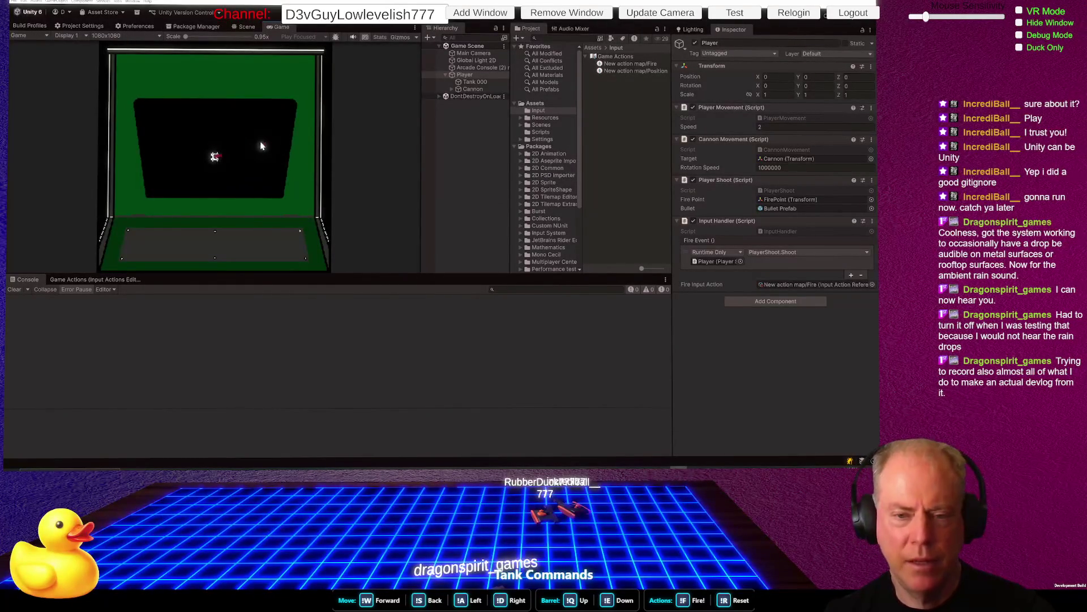
left_click(250, 140)
left_click(227, 133)
left_click(210, 129)
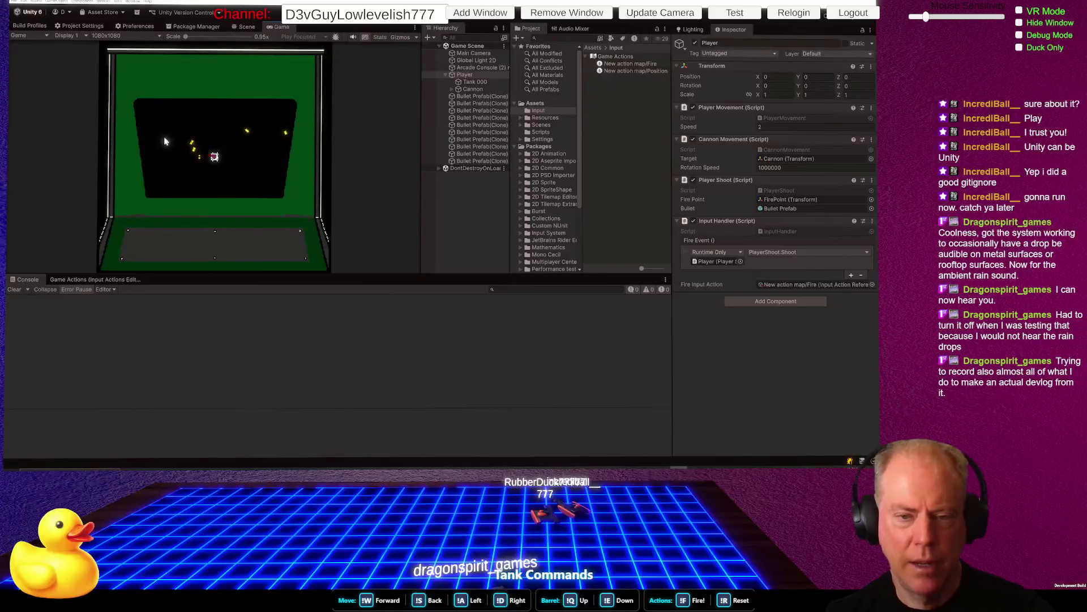
left_click(202, 127)
left_click(193, 123)
left_click(204, 123)
left_click(232, 121)
left_click(244, 124)
left_click(246, 142)
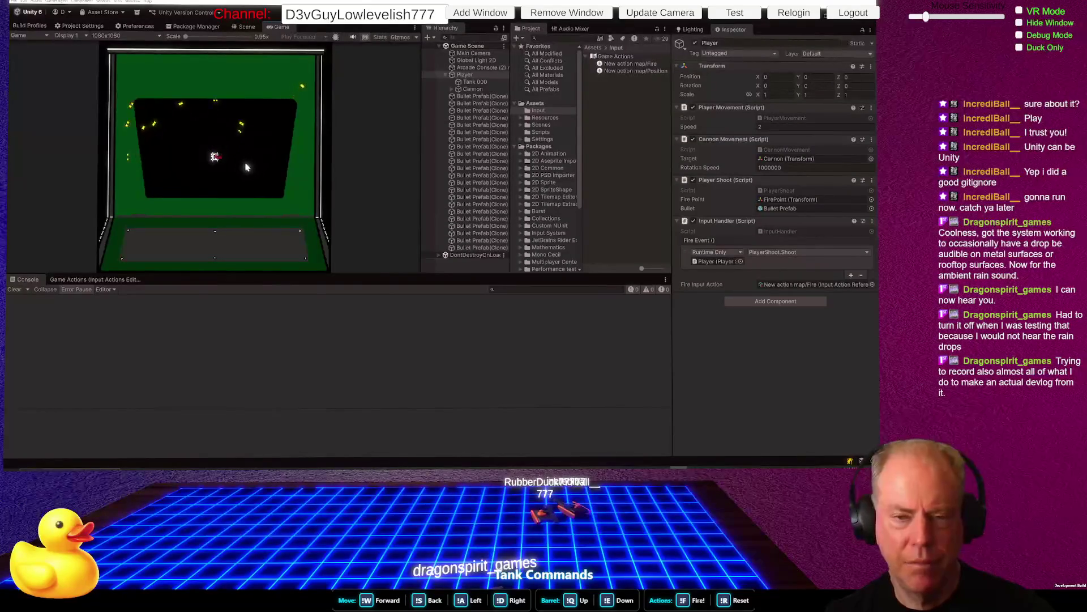
left_click(264, 153)
left_click(266, 135)
left_click(257, 125)
left_click(232, 122)
Stop Play mode, return to Rider, and delete the old fire-button check in PlayerShoot
key("ctrl+p")
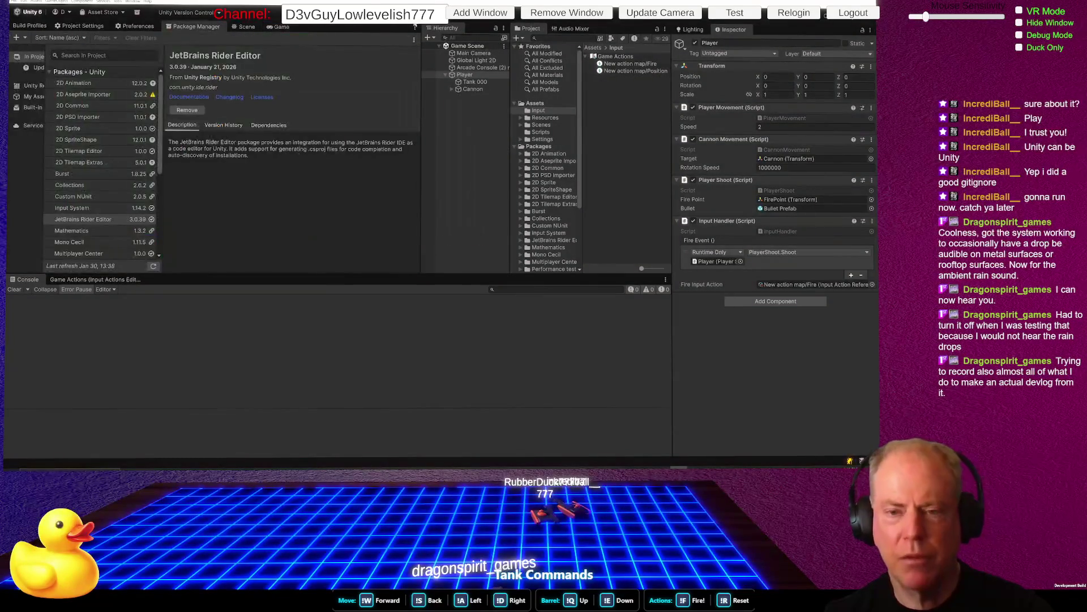
key("alt+Tab")
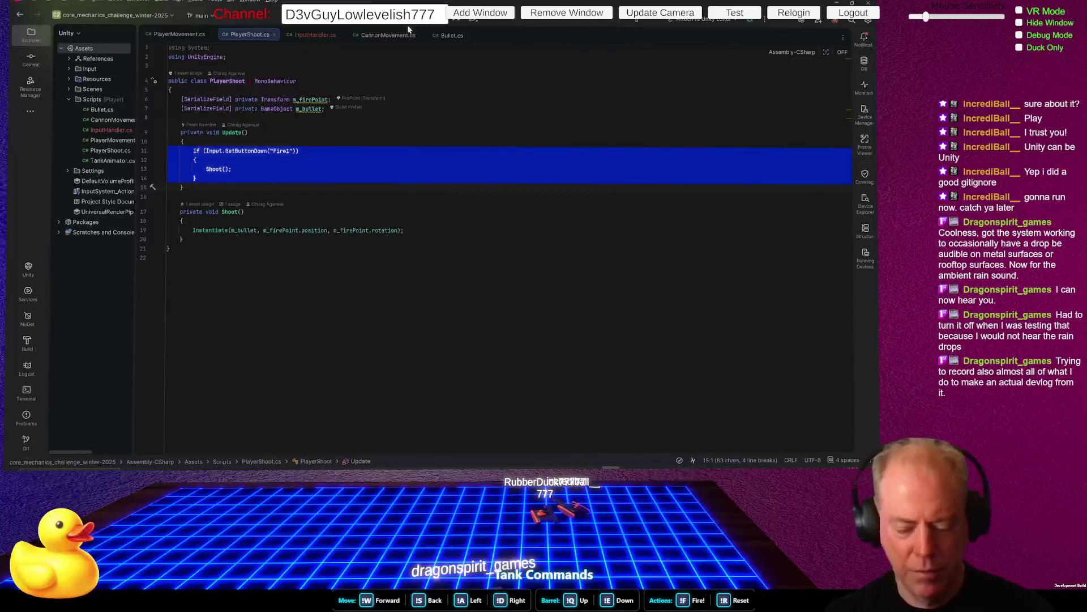
key("Delete")
Make Shoot public and delete the now-empty Update method from PlayerShoot
type("public")
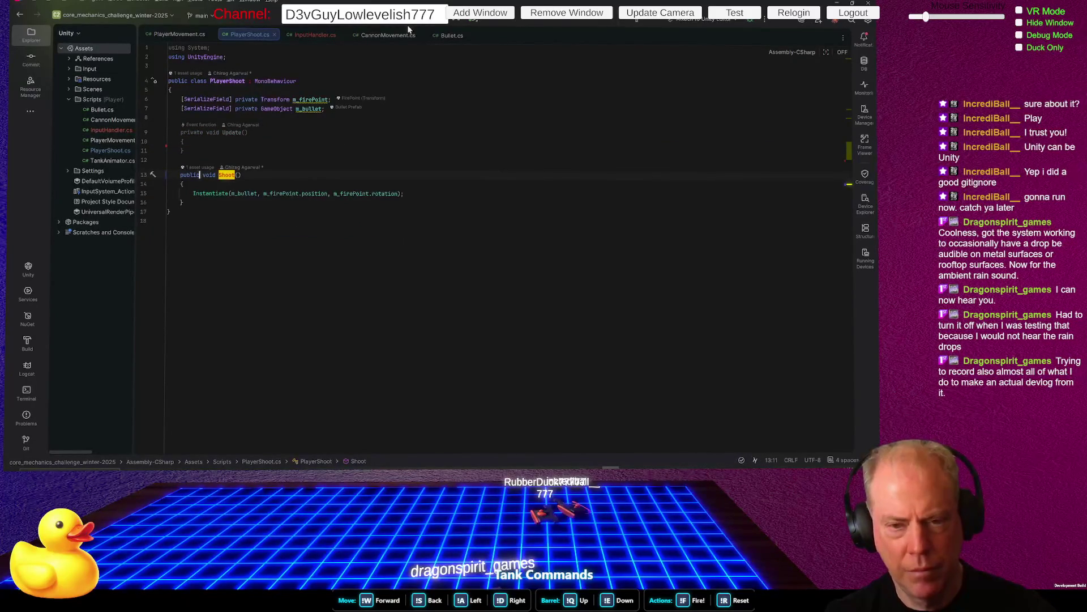
key("Home")
key("Home")
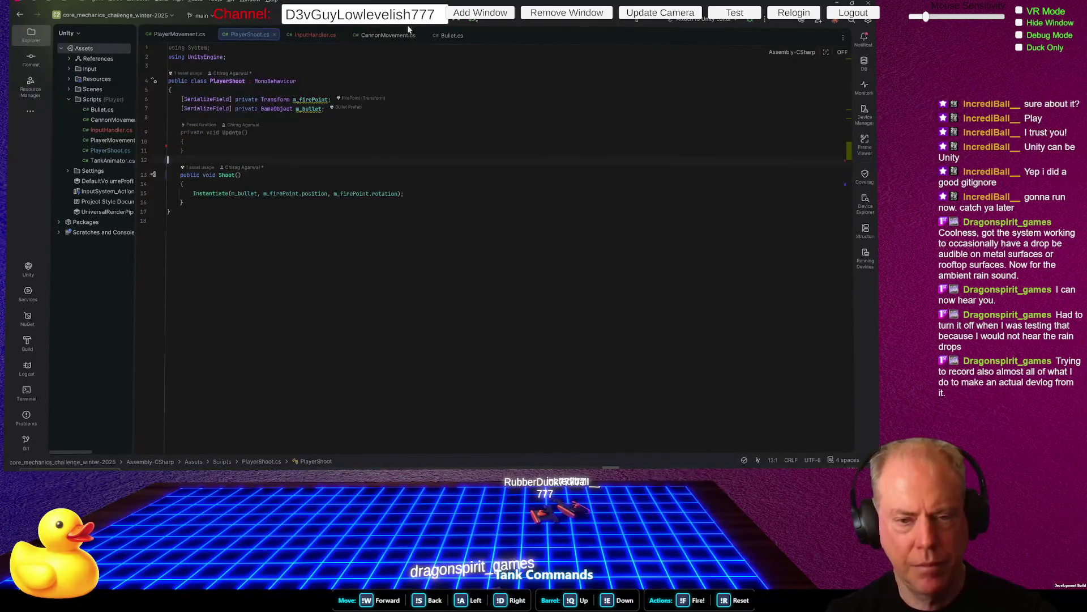
key("shift+Up")
key("shift+Up")
key("shift+Up")
key("Delete")
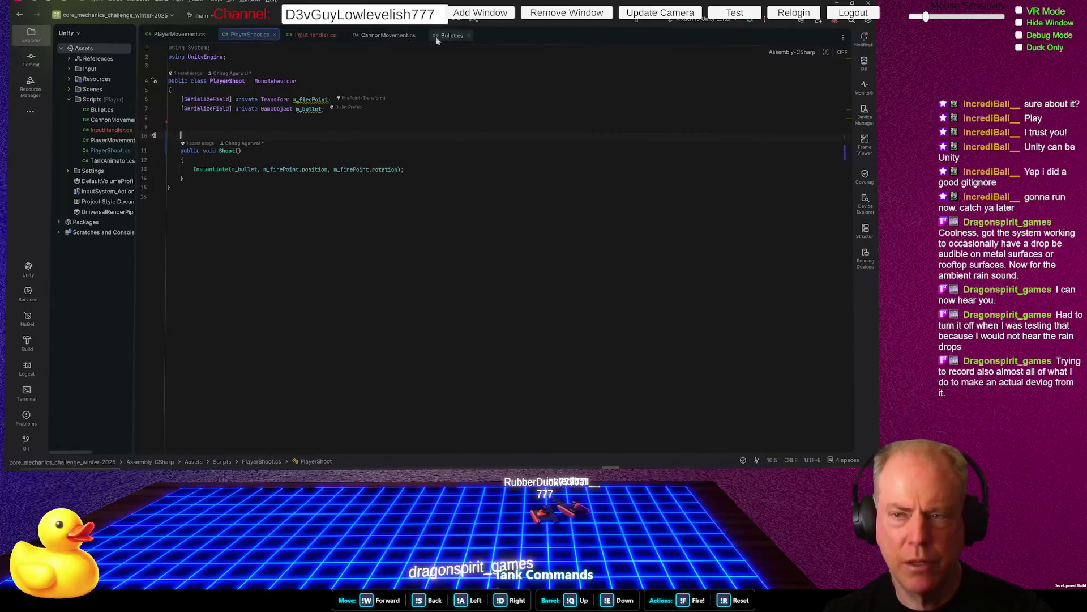
left_click(452, 35)
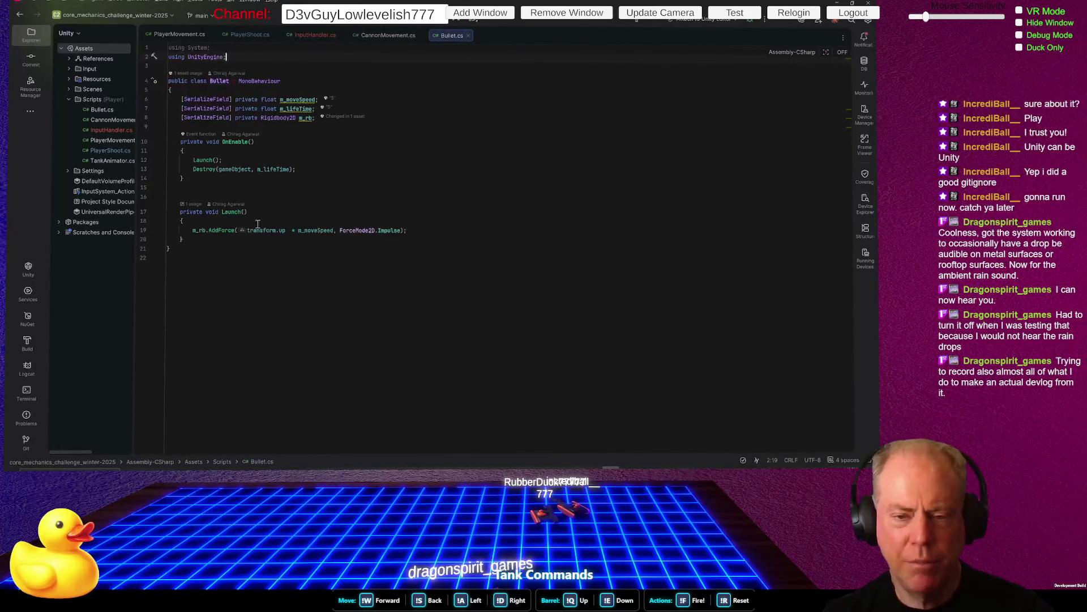
Review CannonMovement's Rotate code, highlight the GetMousePosition usages, then return to InputHandler.cs
left_click_drag(230, 216, 345, 241)
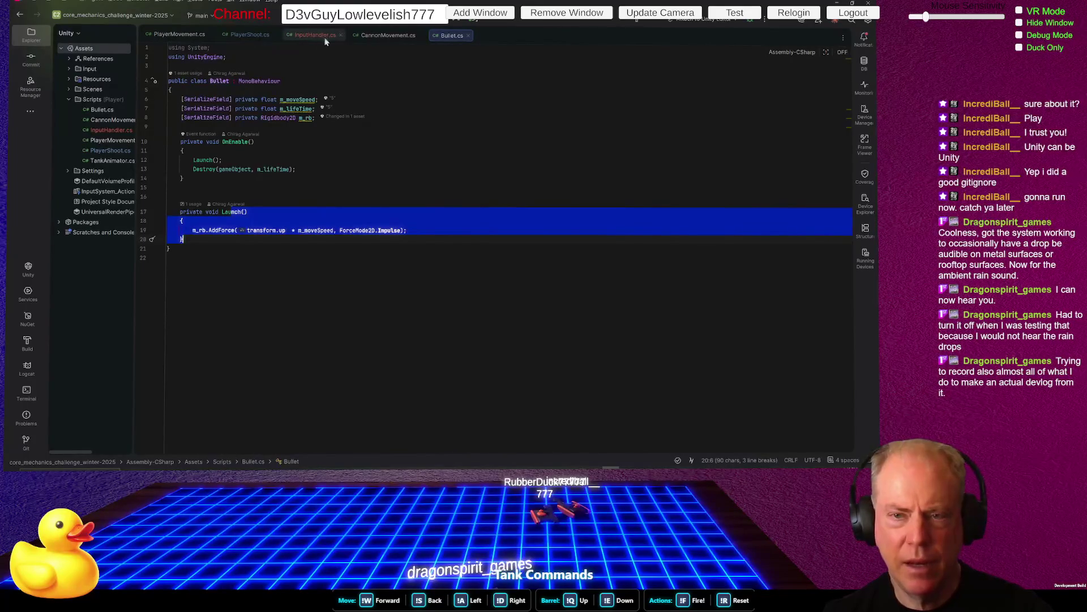
left_click(387, 36)
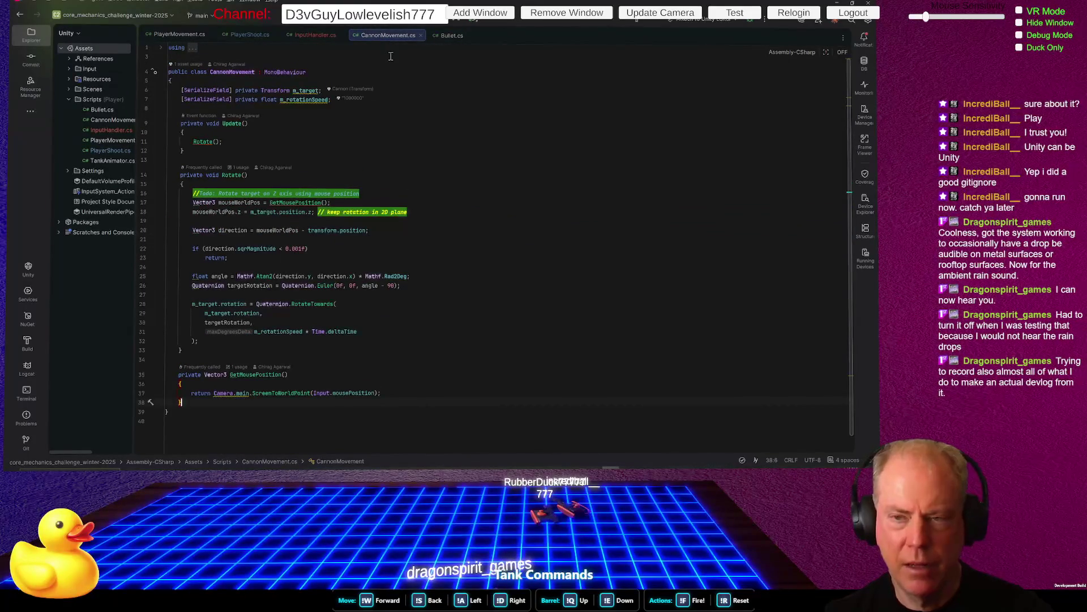
left_click(256, 34)
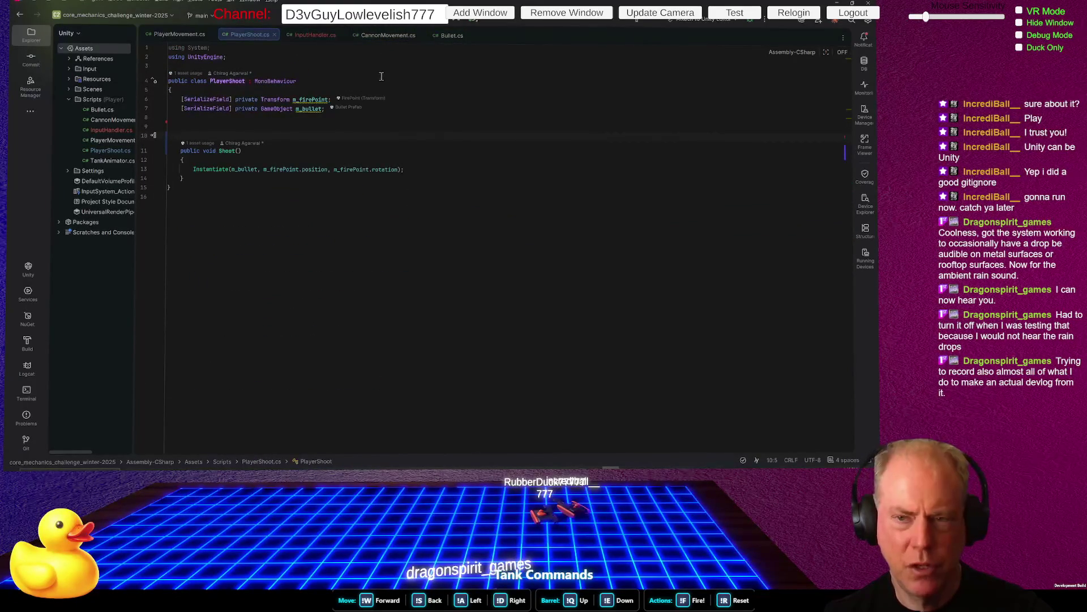
left_click(385, 35)
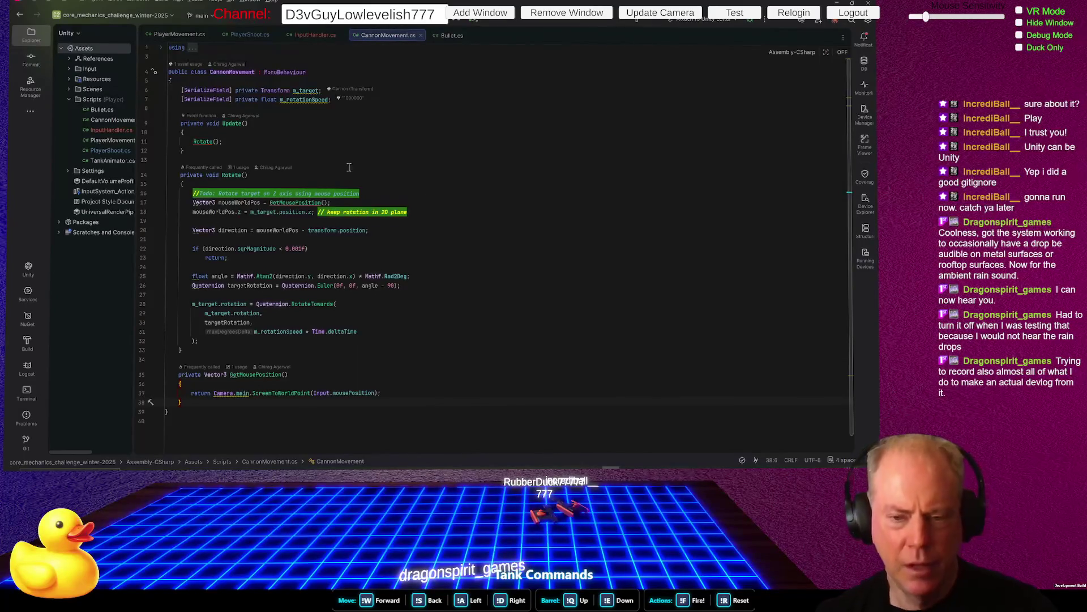
left_click(302, 202)
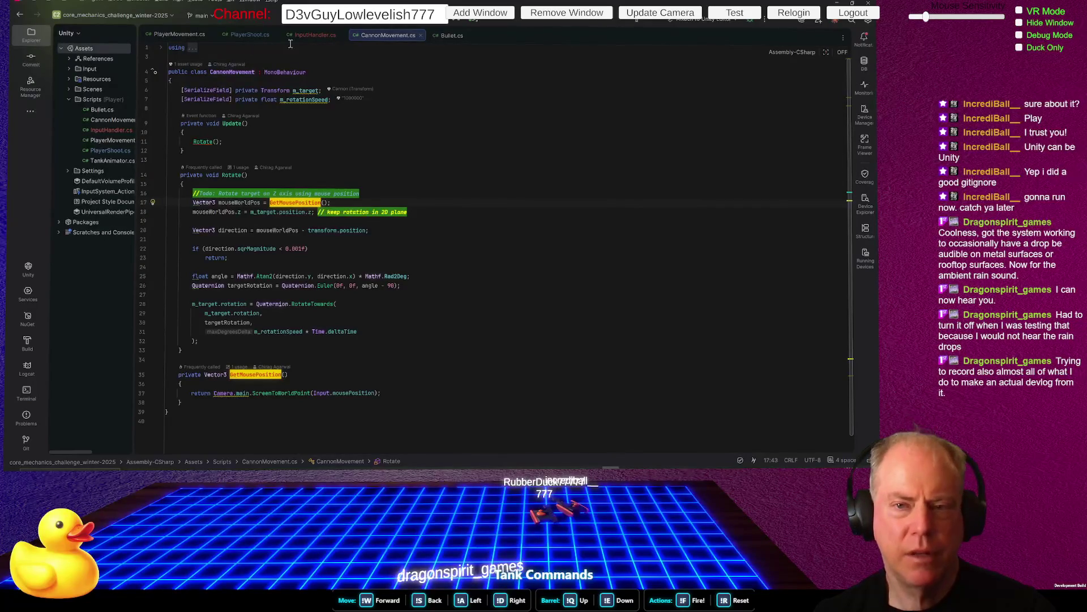
left_click(311, 37)
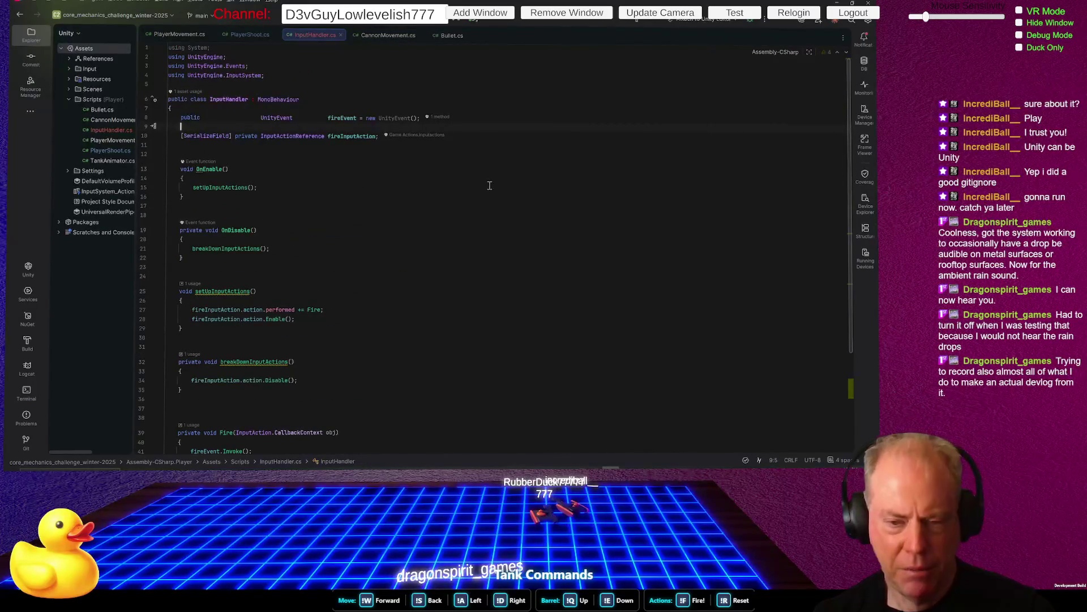
Delete the empty Update method and its comment in InputHandler, and type 'public GetMouse'
scroll(444, 170, "down", 2)
scroll(334, 125, "up", 2)
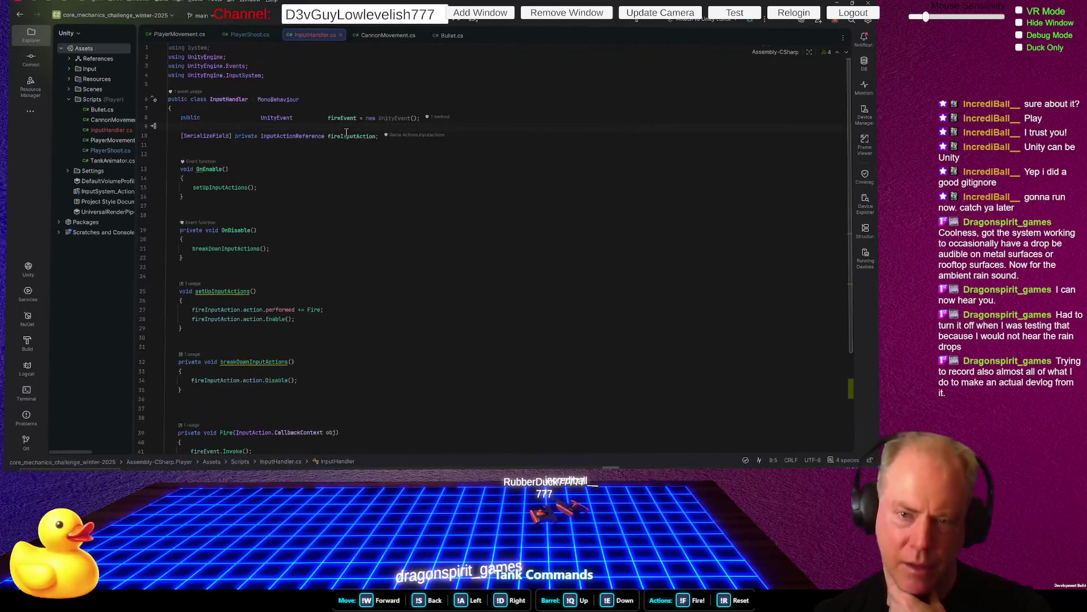
scroll(399, 142, "down", 5)
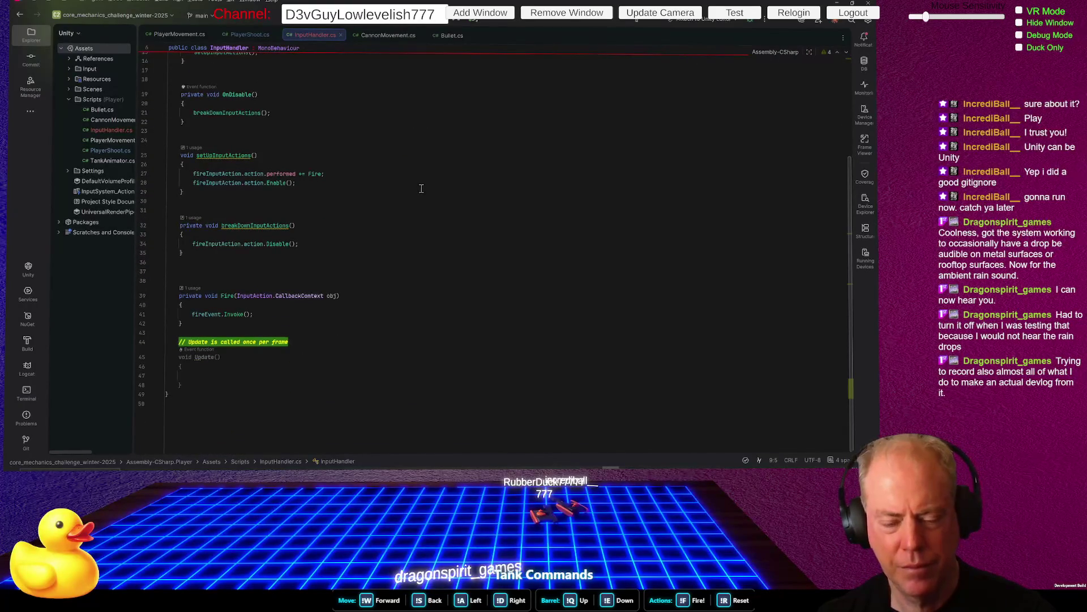
left_click(339, 342)
key("Home")
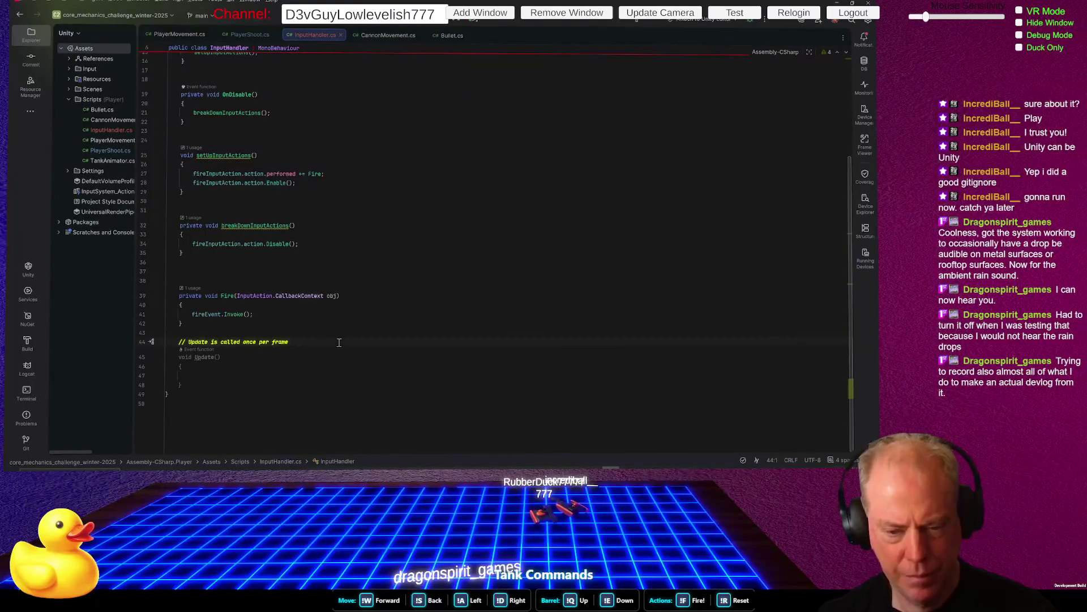
key("shift+Down")
key("shift+Down")
key("shift+Down")
key("Delete")
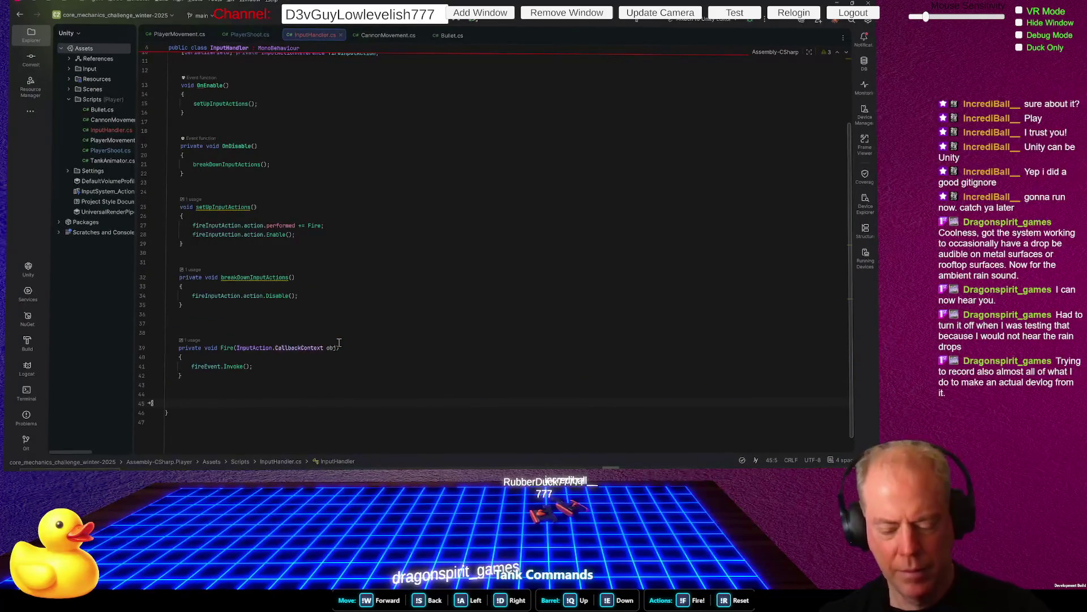
type("public")
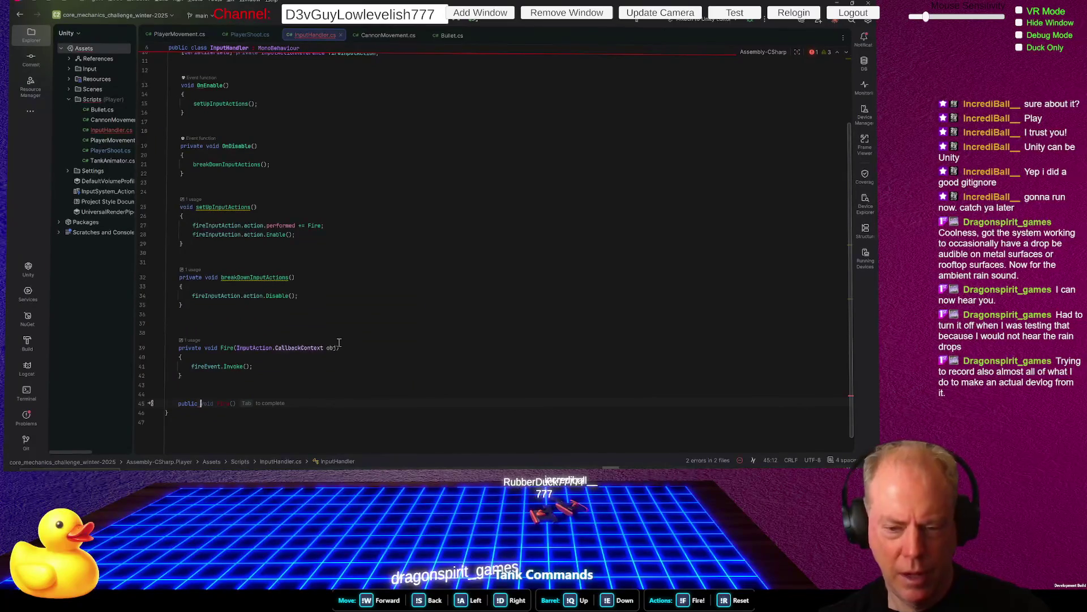
type(" GetMouse(")
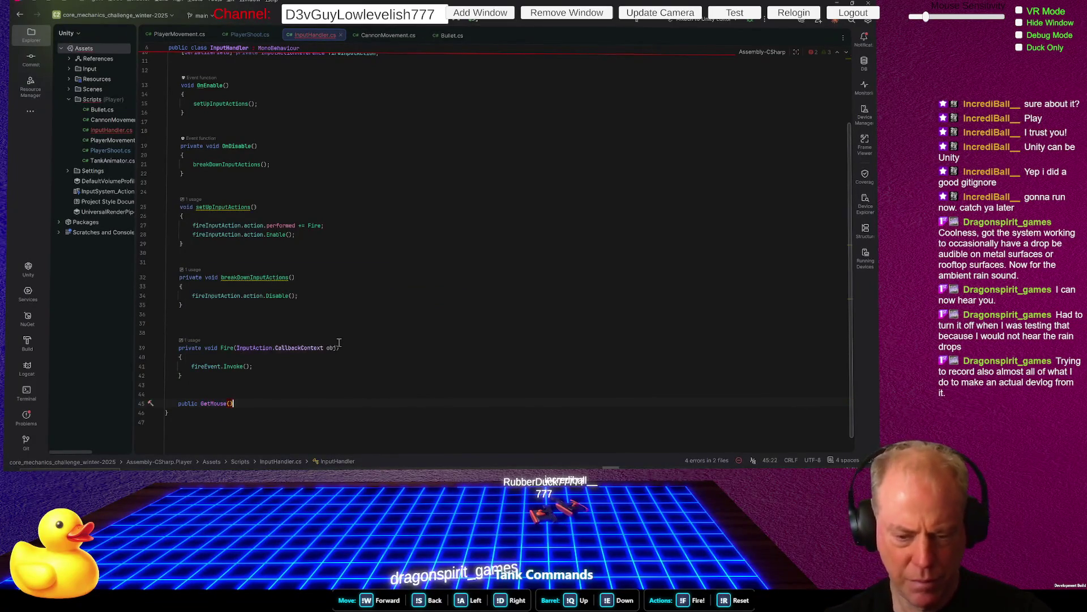
Open Rider's Settings and search for 'format'
key("ctrl+alt+s")
scroll(617, 181, "up", 6)
left_click(190, 33)
type("format")
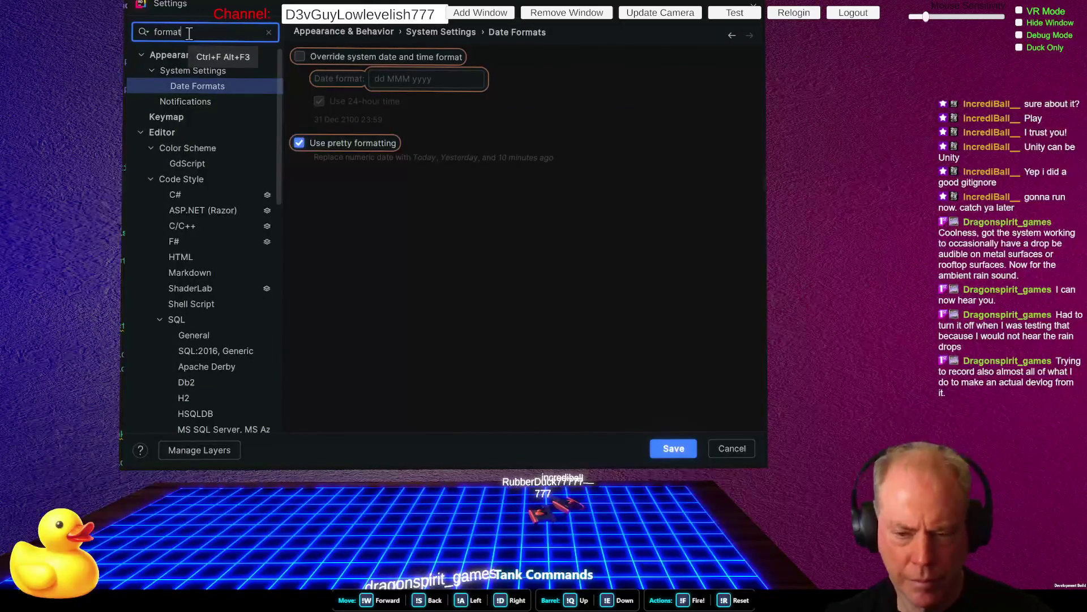
Reopen Rider's Settings through the IDE actions menu after closing the C# code style page
left_click(182, 195)
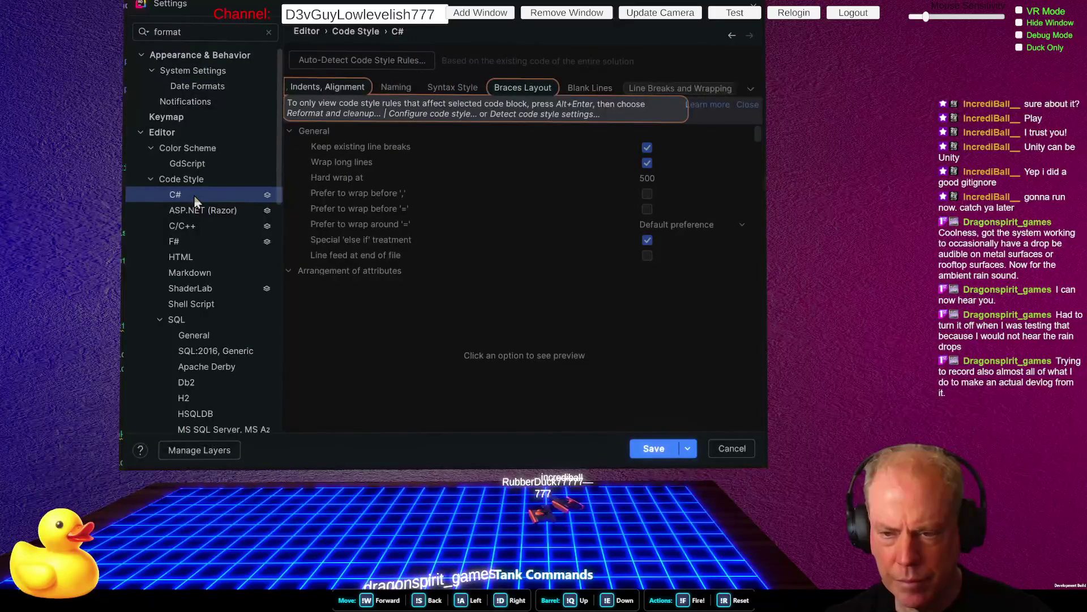
key("Escape")
key("Escape")
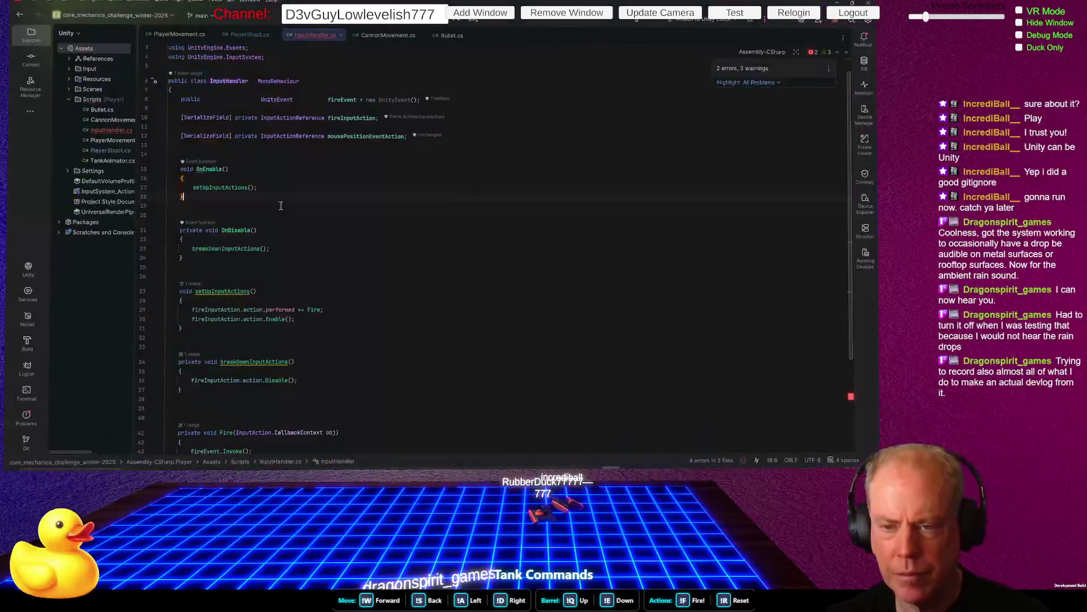
left_click(868, 21)
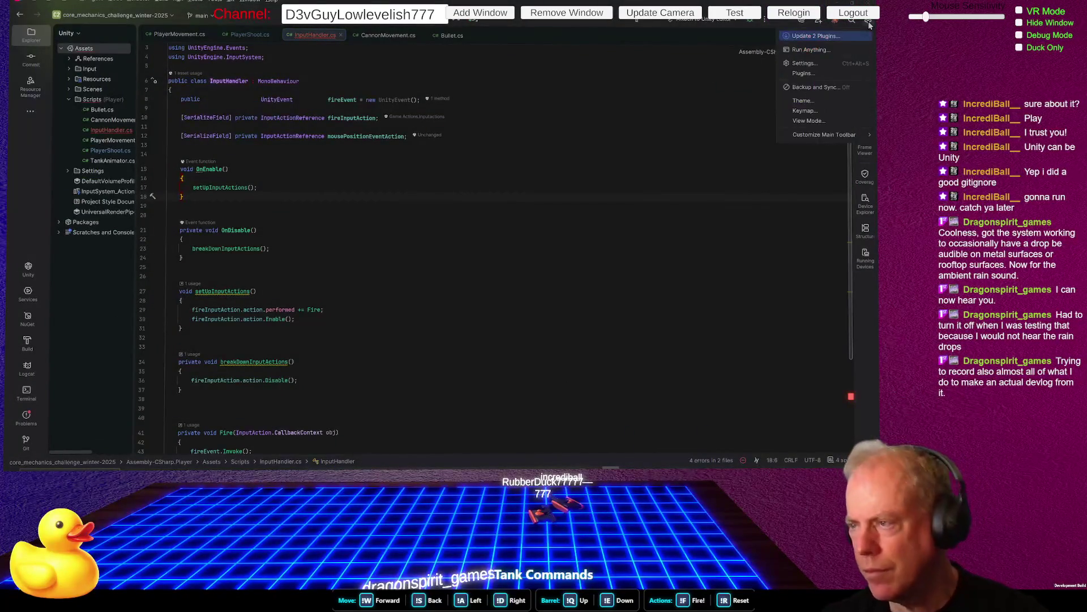
left_click(816, 63)
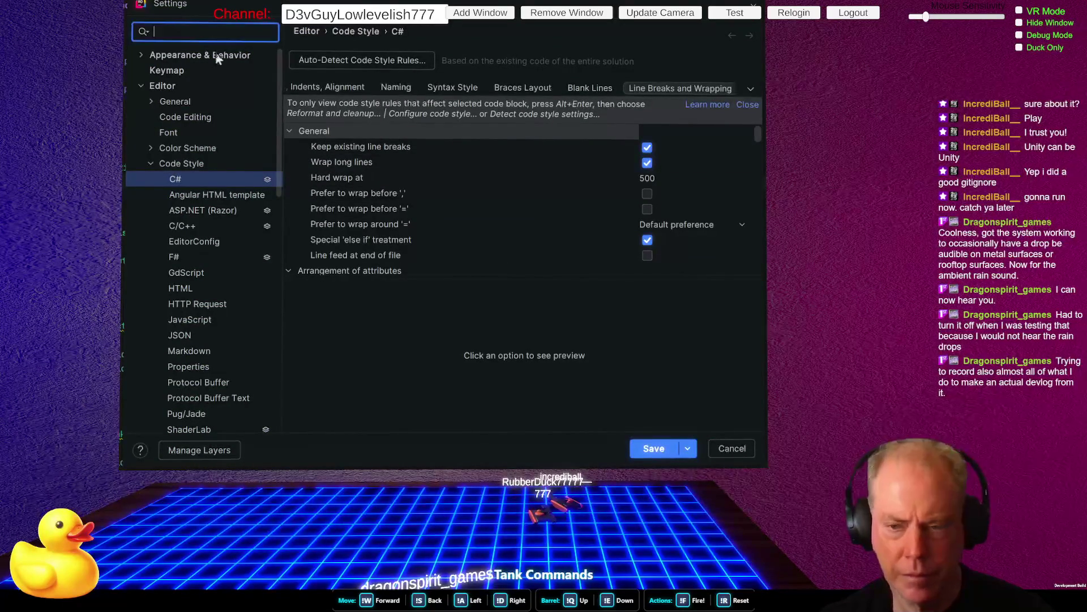
Set 'Place type attribute on the same line' to 'If owner is singleline' and save
left_click(335, 164)
scroll(501, 193, "down", 3)
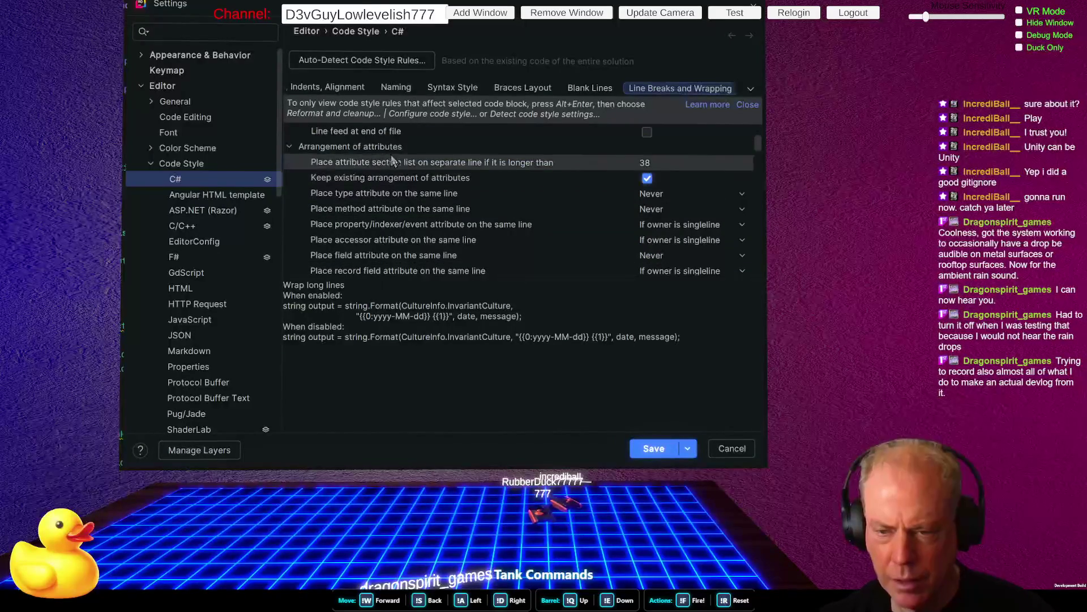
left_click_drag(519, 278, 536, 368)
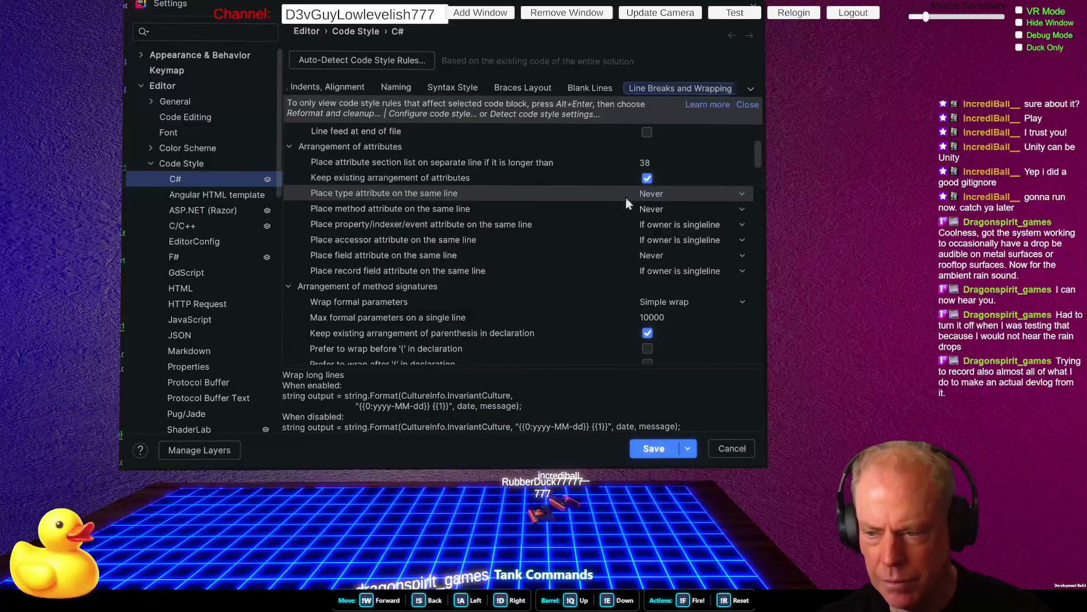
left_click(652, 194)
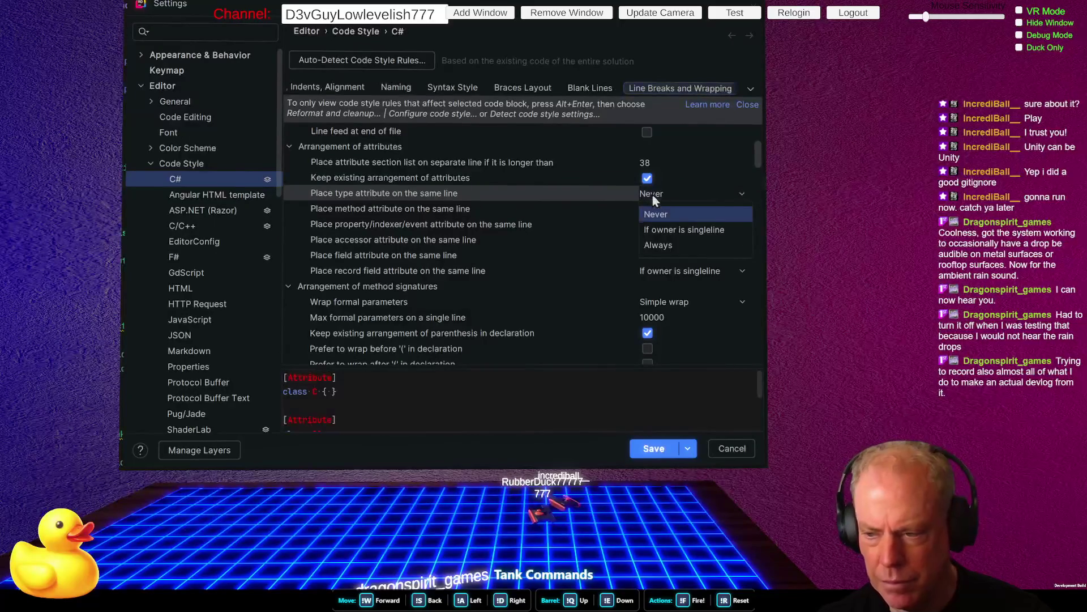
left_click(712, 237)
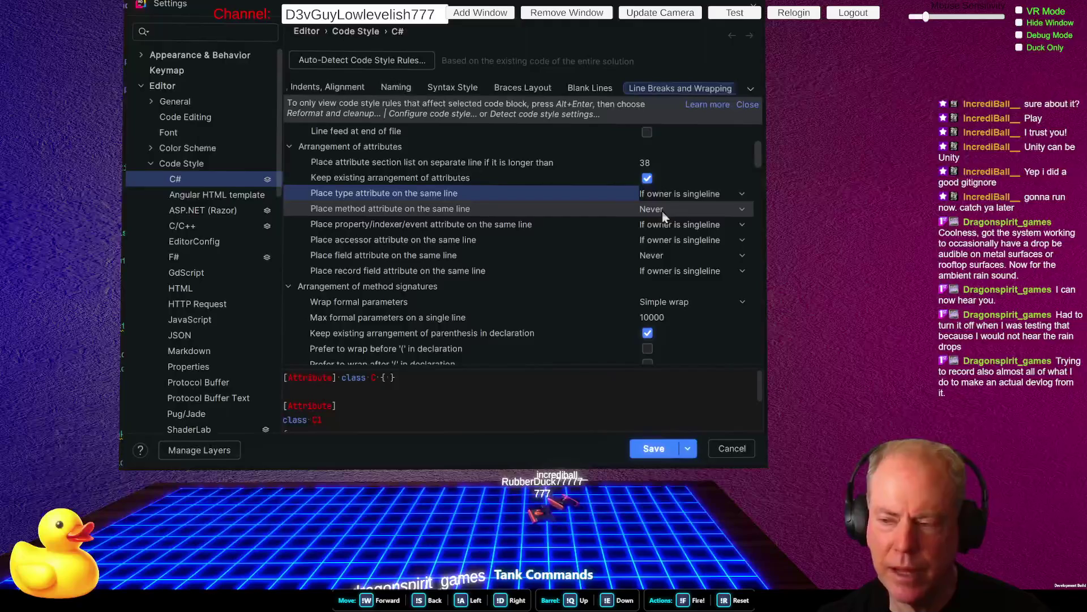
key("alt+Tab")
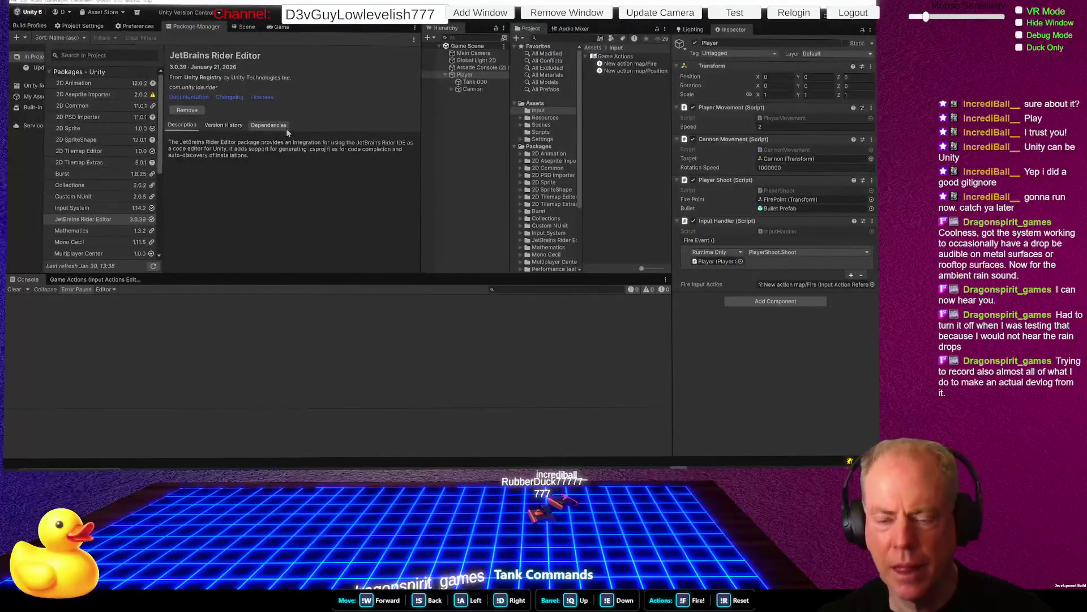
key("alt+Tab")
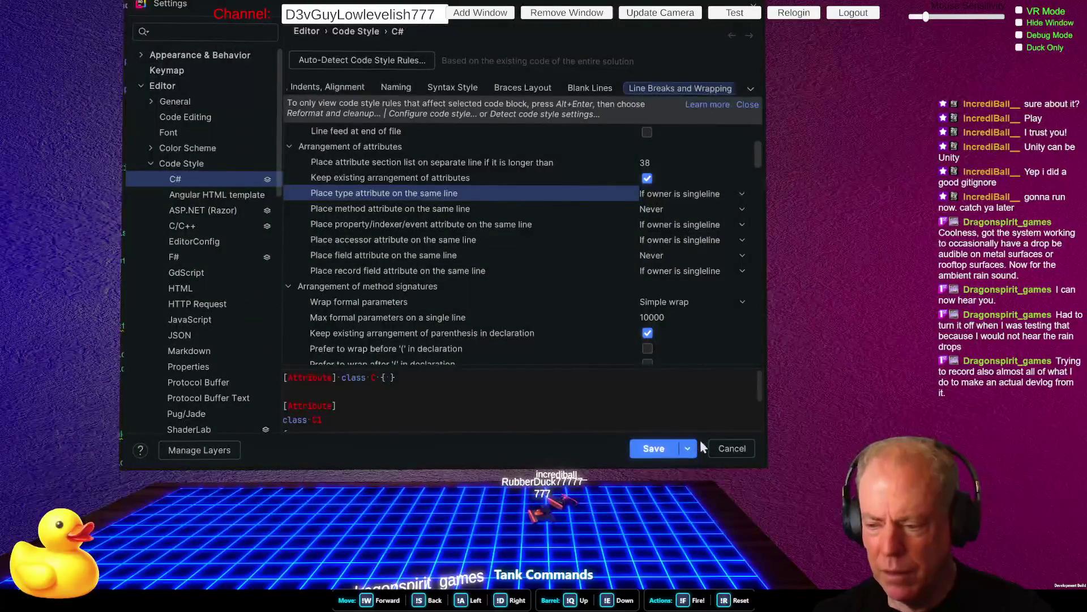
left_click(653, 451)
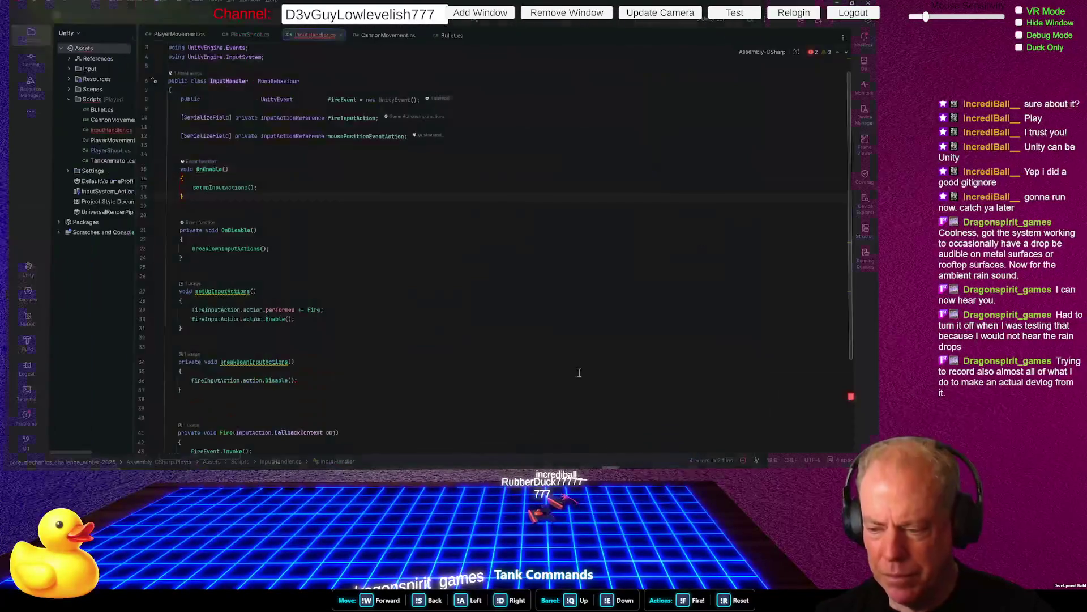
Remove the blank line between the fields and add mousePositionEventAction.action.Enable() in setup
left_click(478, 117)
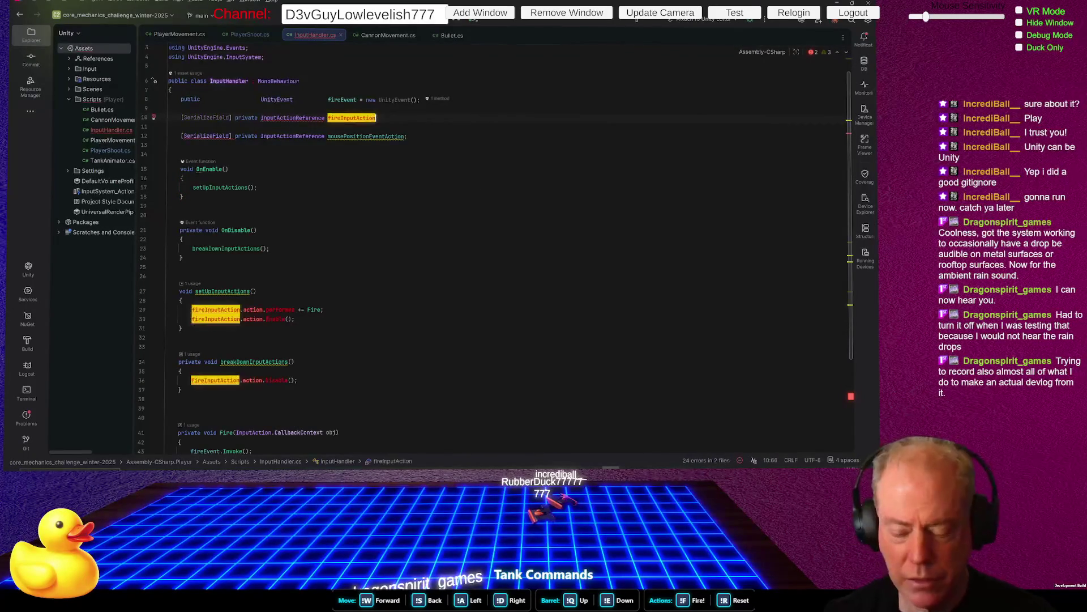
left_click(167, 125)
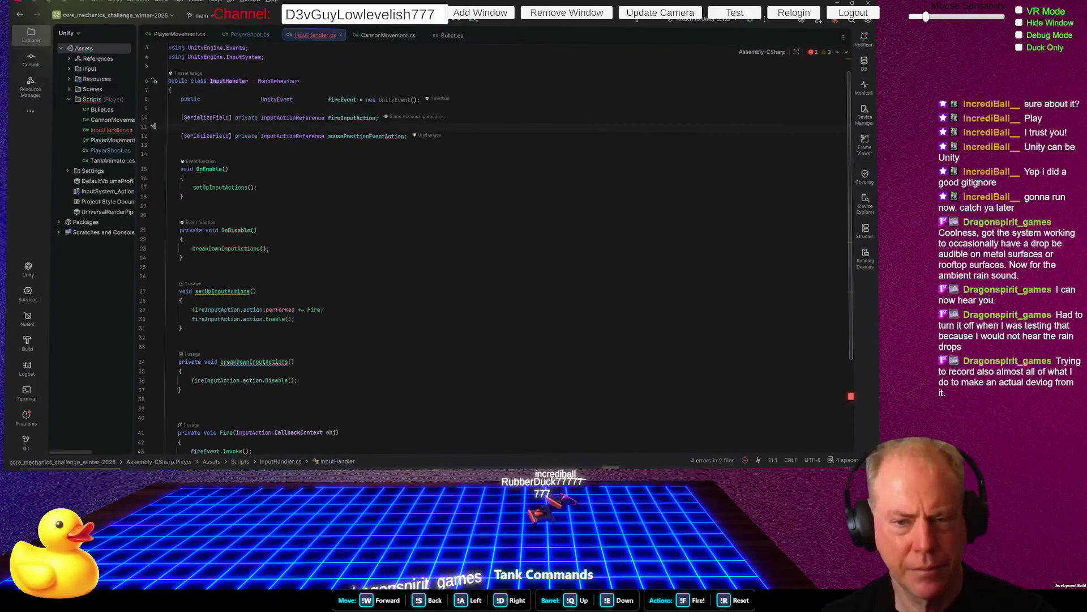
key("Delete")
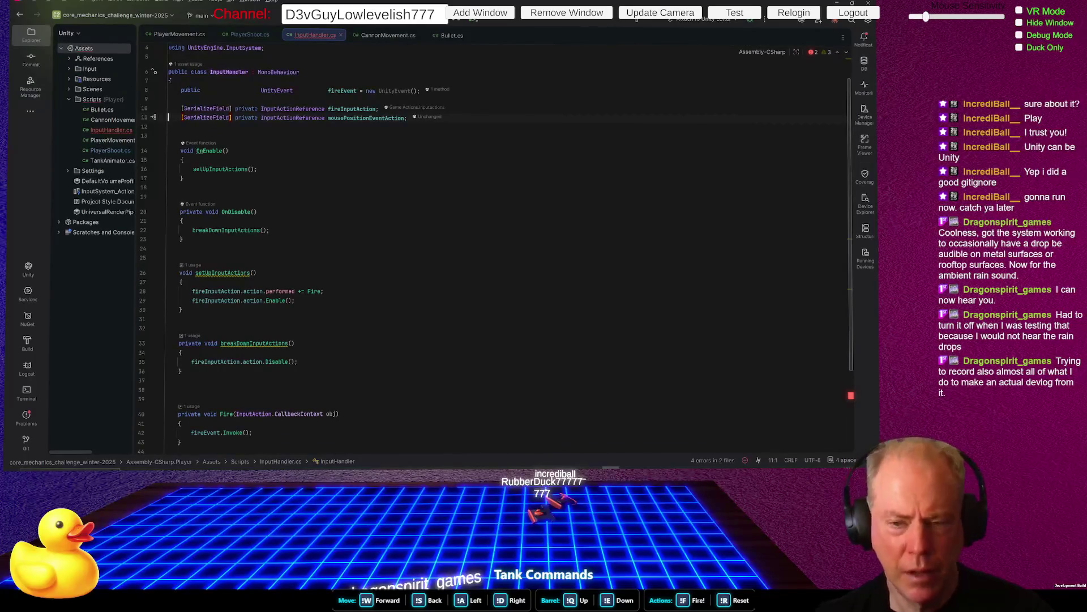
scroll(329, 291, "down", 1)
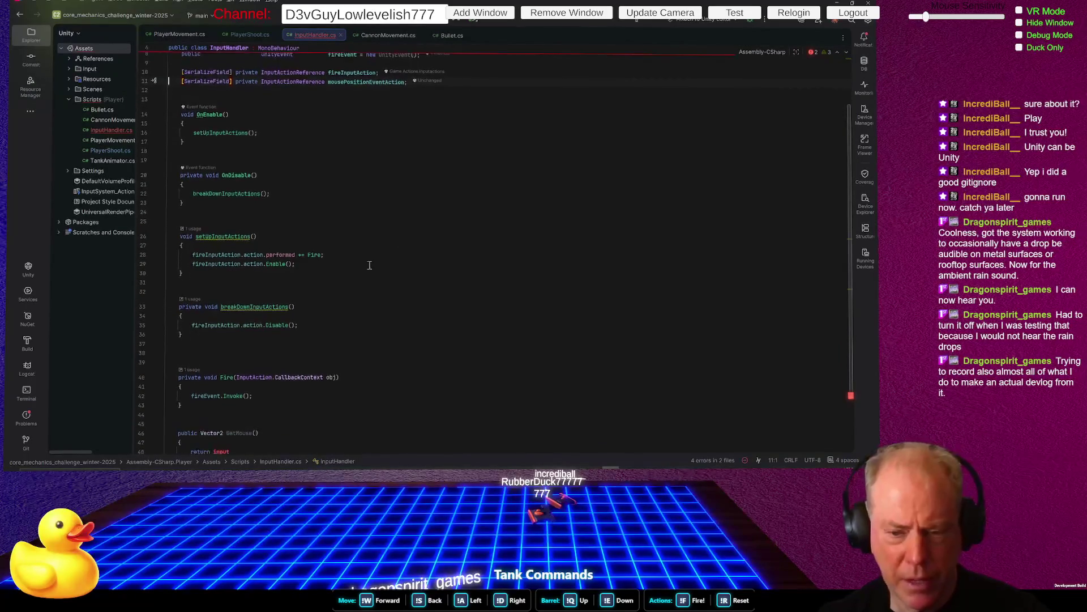
left_click(328, 264)
key("Return")
key("Return")
type("mous")
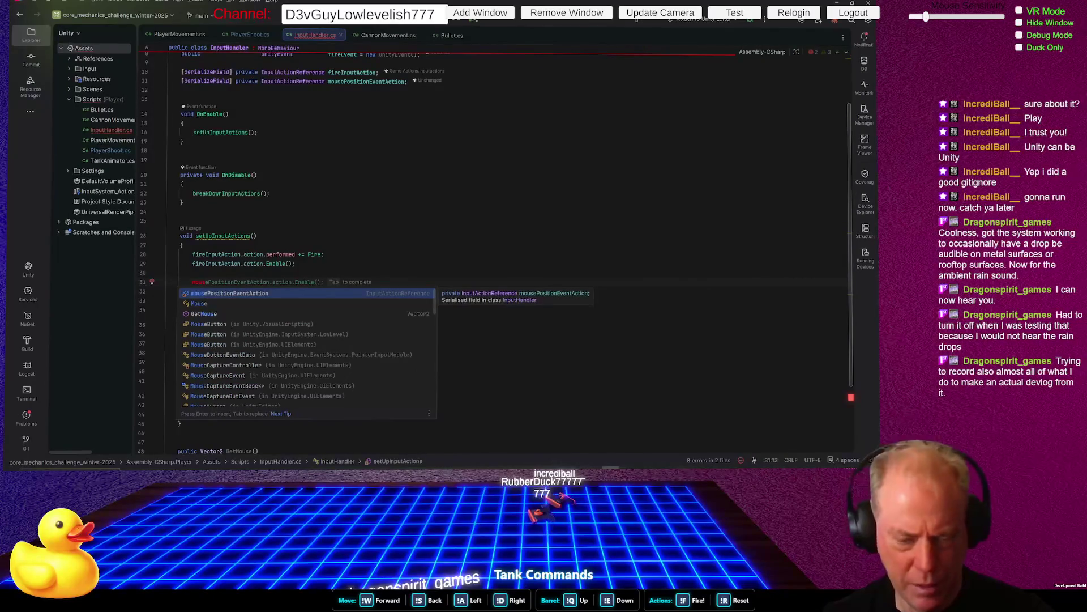
key("Return")
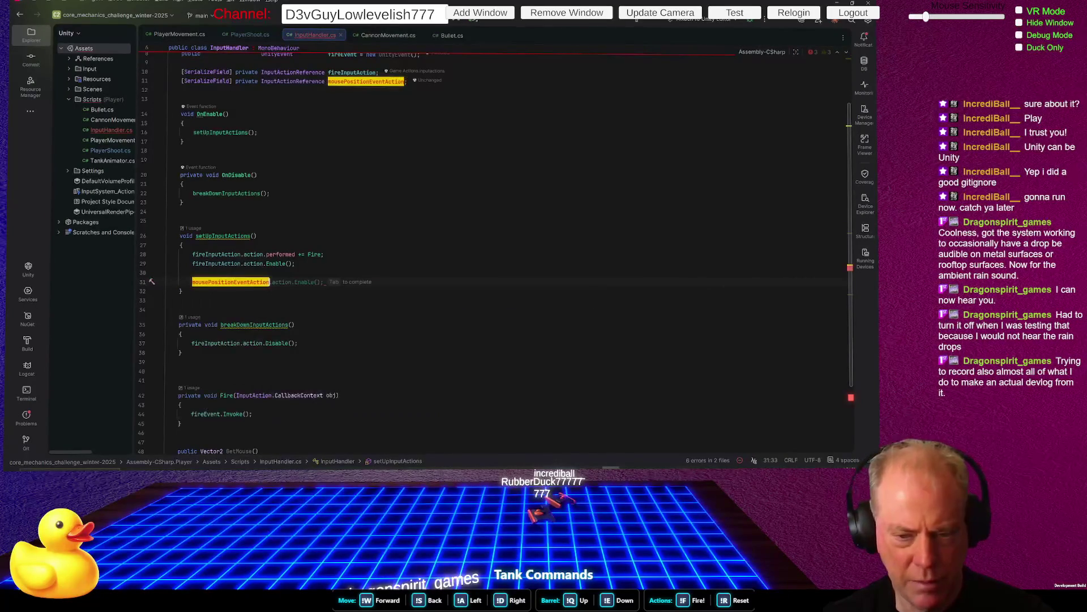
type(".e")
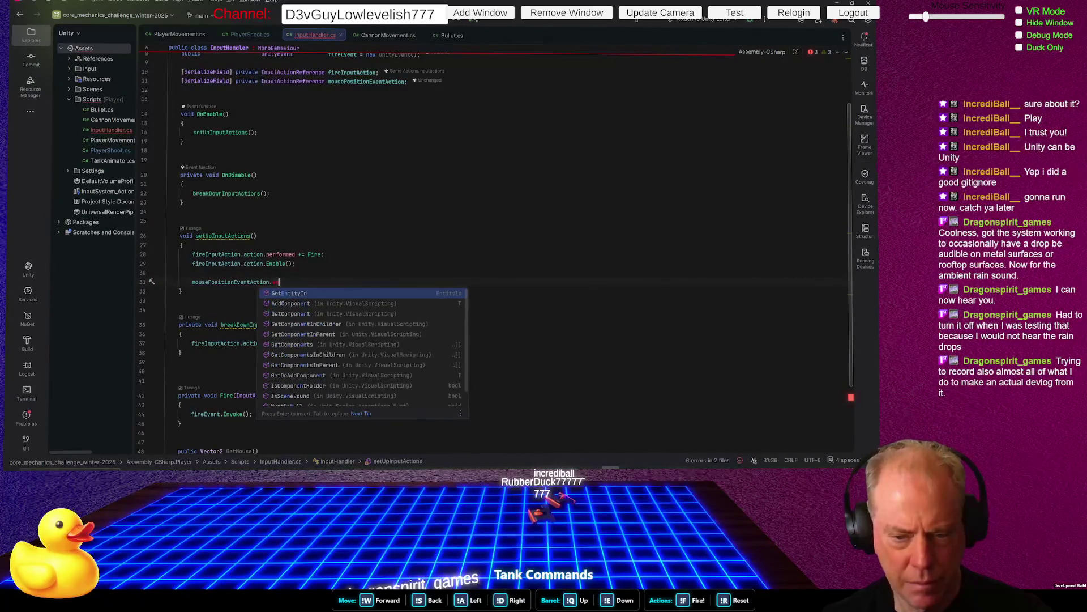
type("Get")
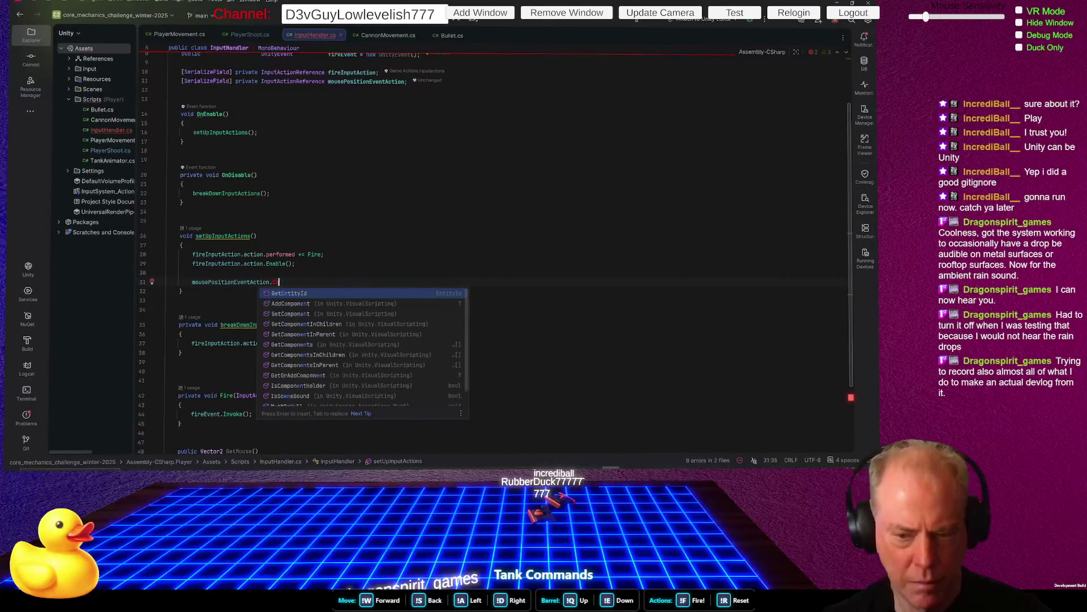
key("BackSpace")
key("BackSpace")
key("BackSpace")
type("action.")
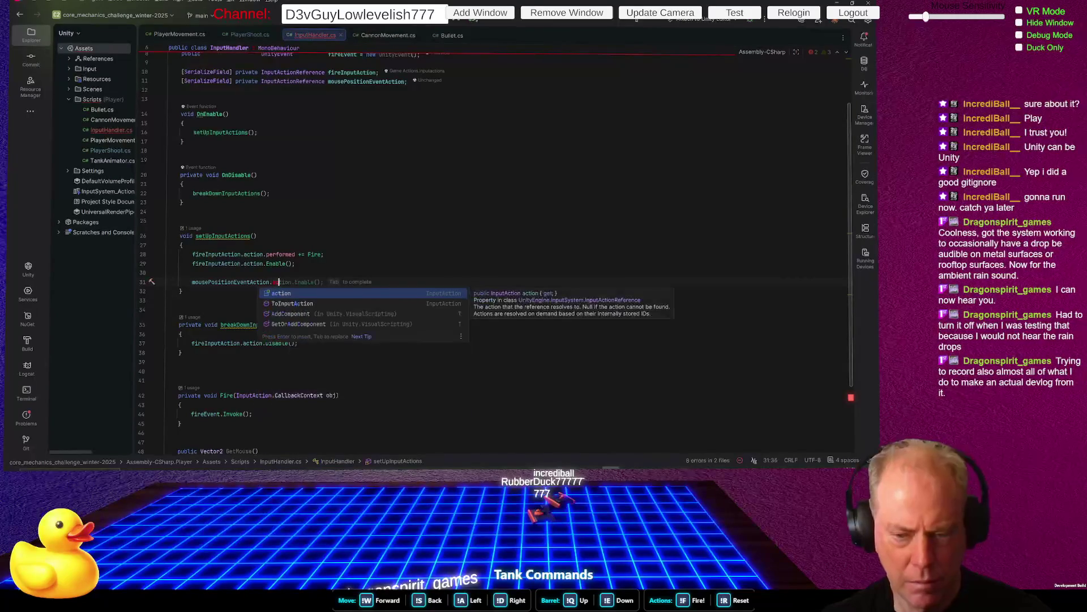
key("BackSpace")
key("BackSpace")
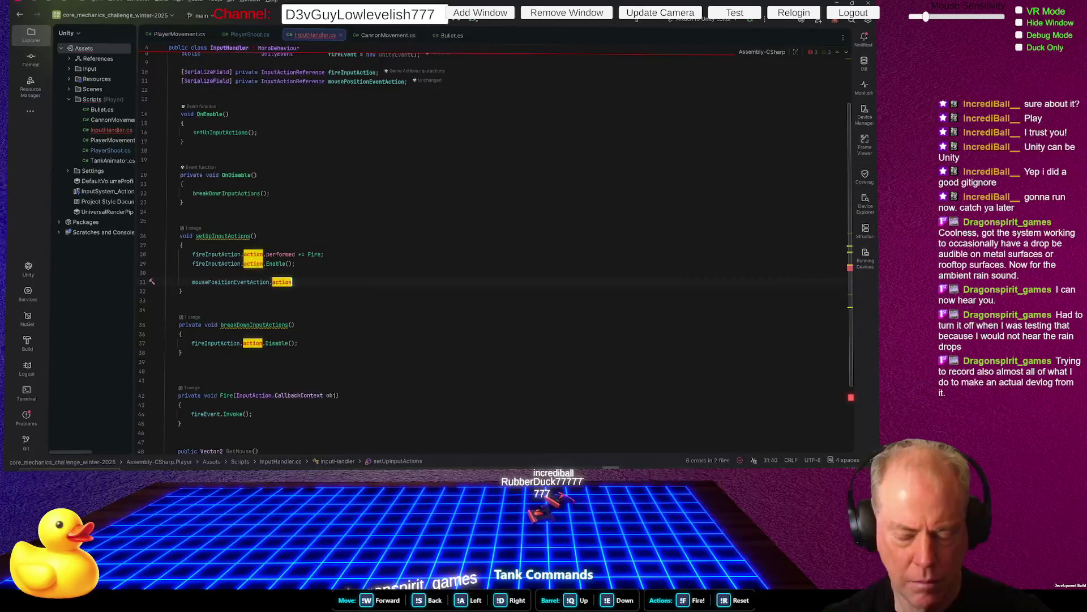
type(".Enable();")
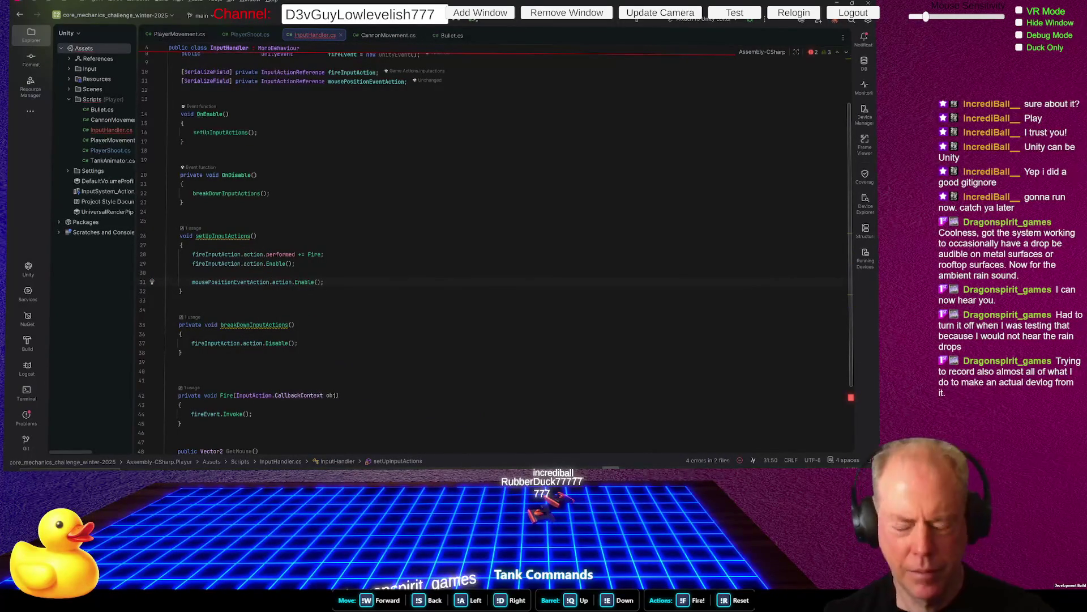
Add mousePositionEventAction.action.Disable() in breakDownInputActions below the fire action's disable call
scroll(389, 256, "down", 3)
left_click(372, 251)
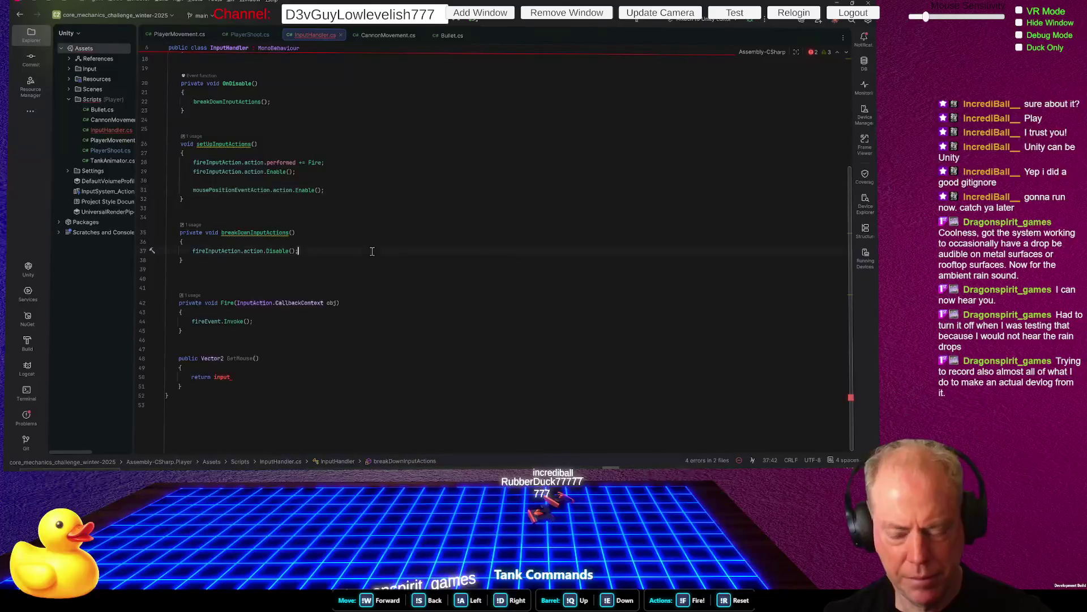
key("Return")
type("mous")
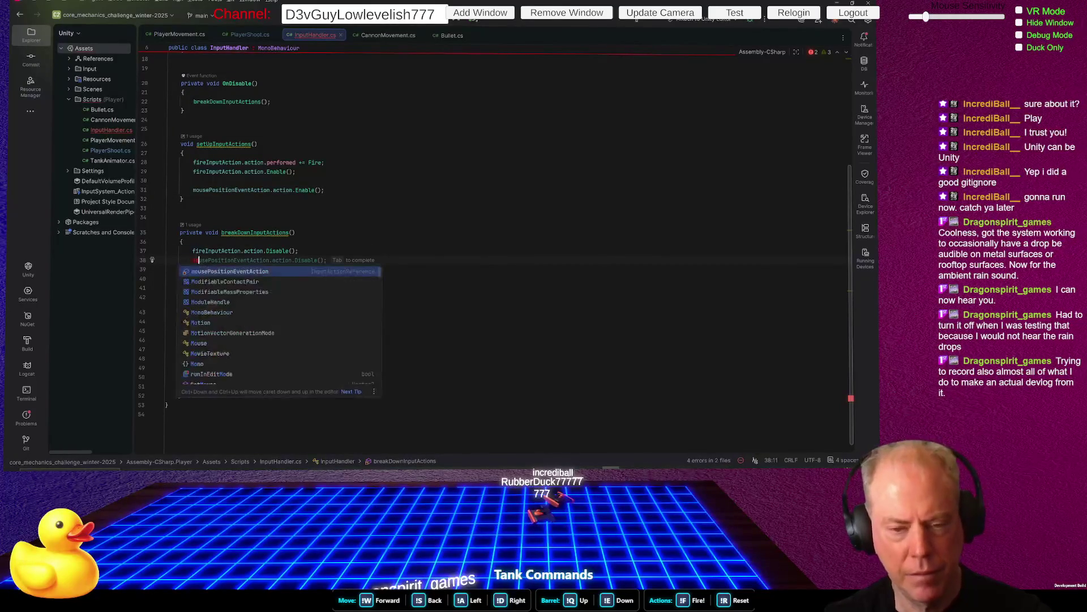
key("Return")
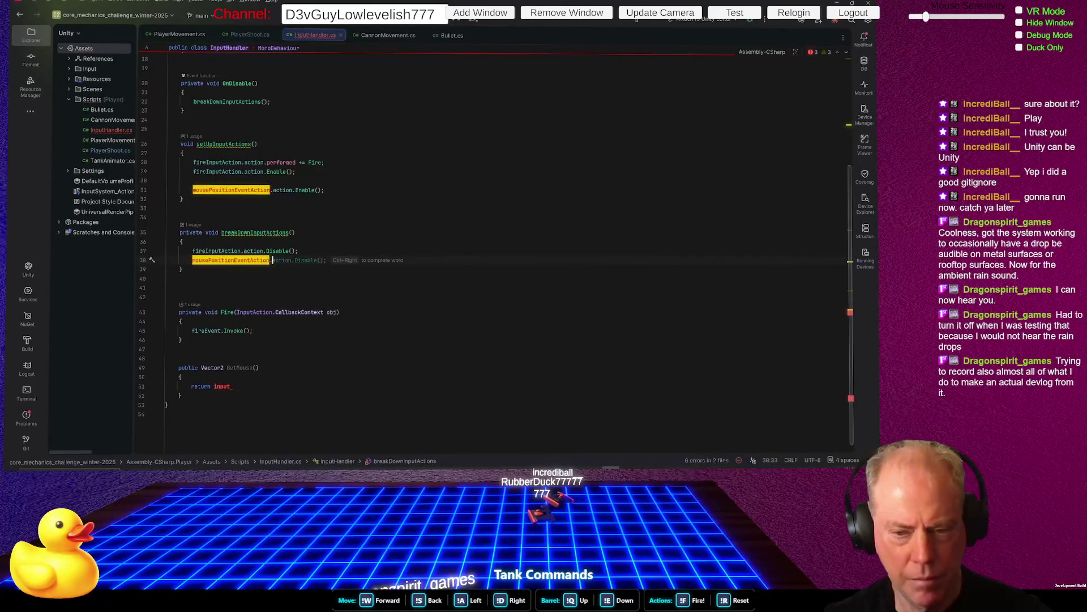
type(".")
key("Tab")
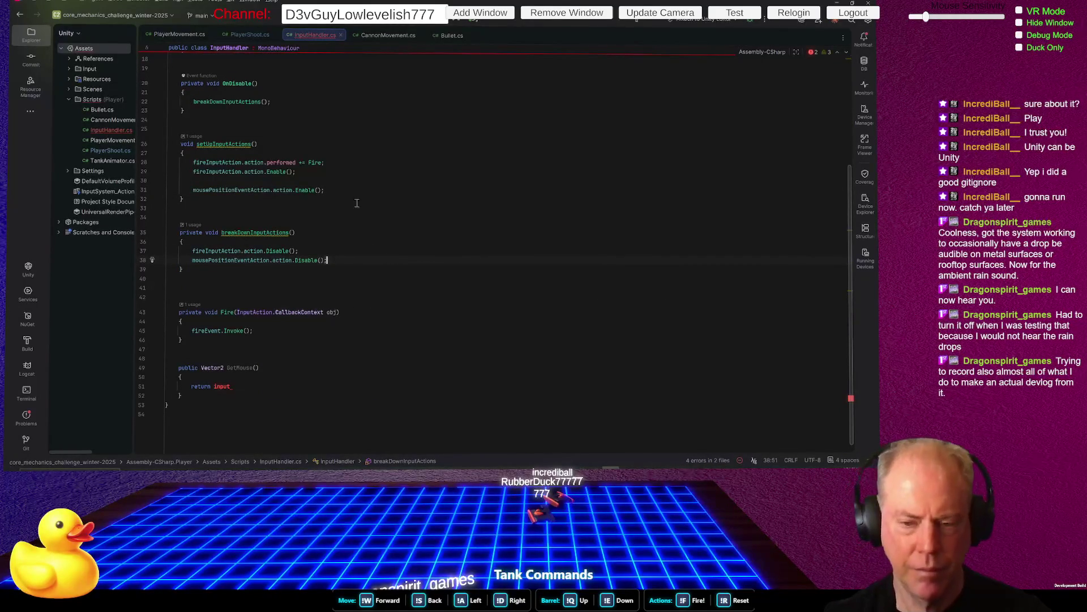
Start replacing GetMouse's placeholder return value with the mouse input action
left_click(259, 385)
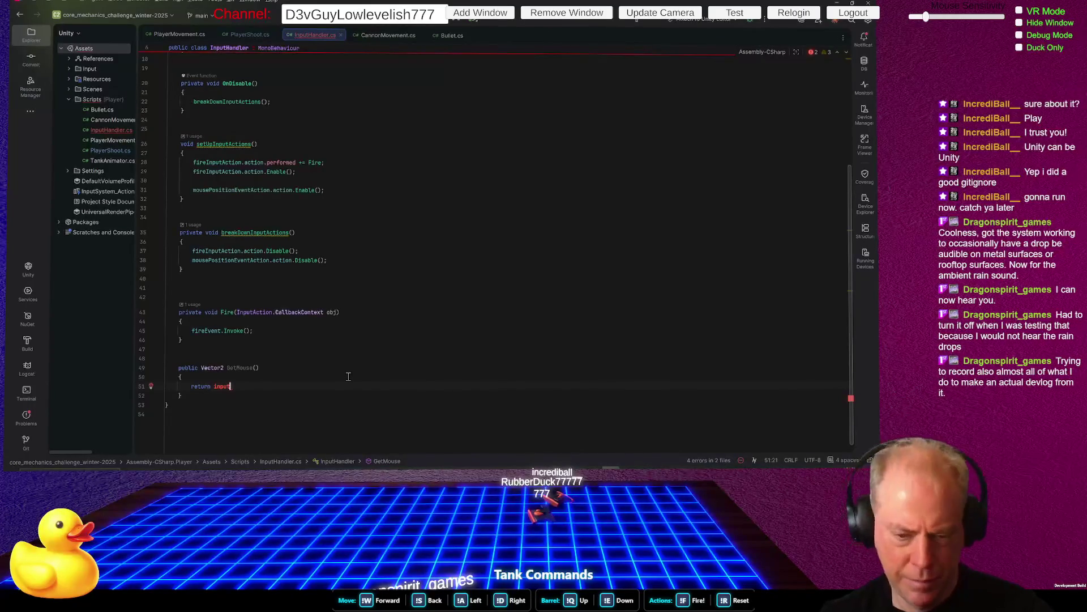
key("BackSpace")
key("BackSpace")
key("BackSpace")
type("mous")
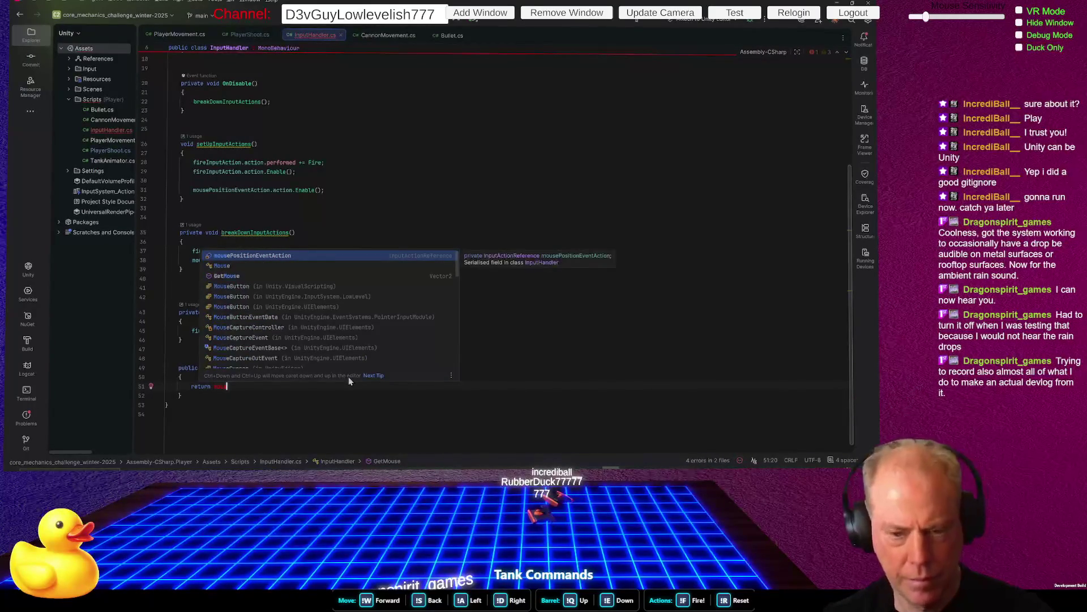
type("eI")
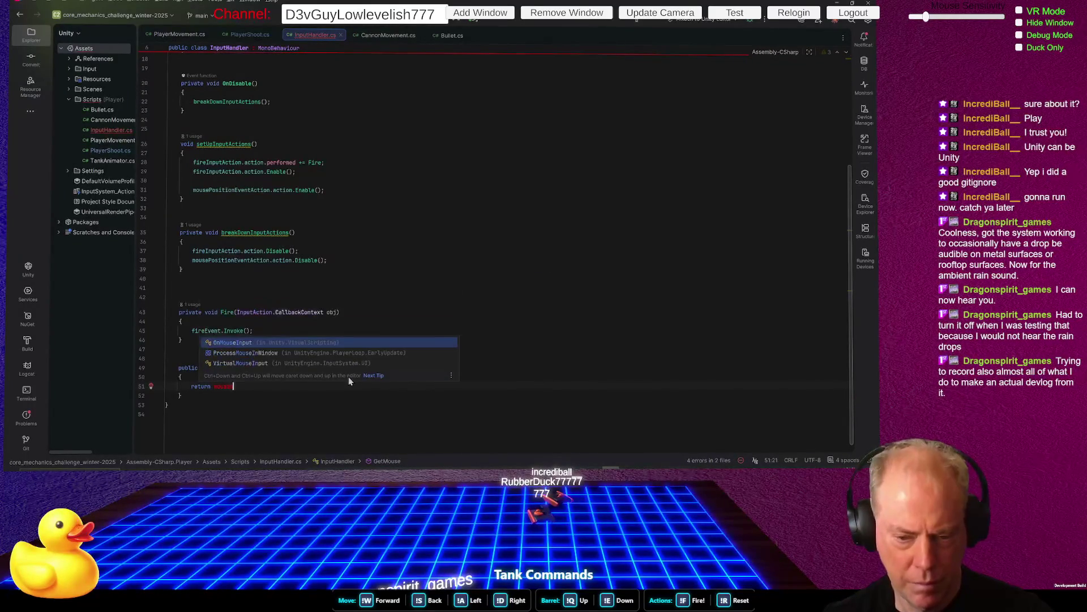
type("npu")
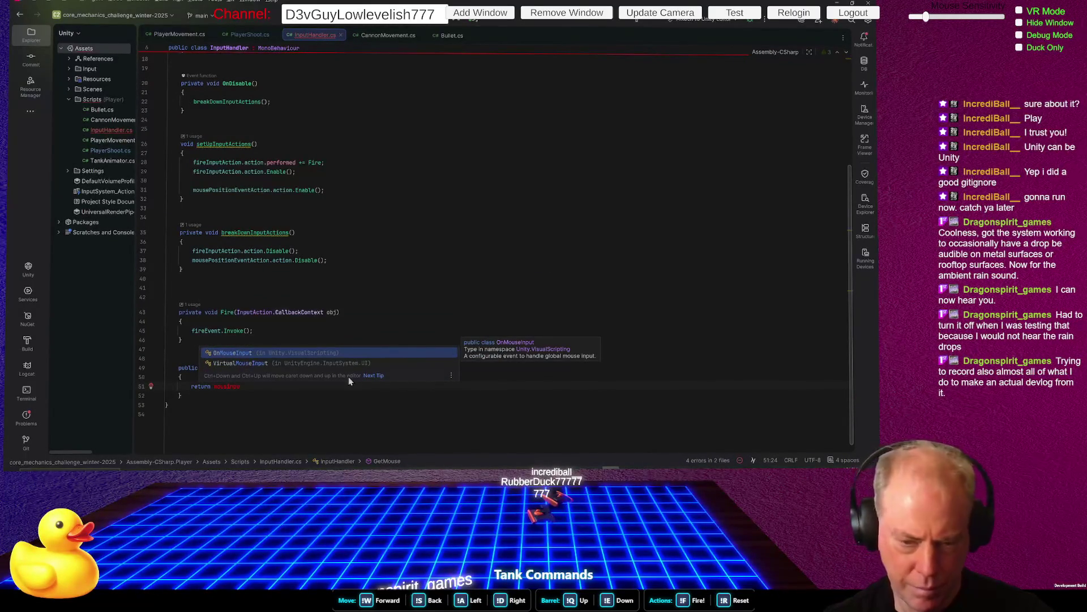
Make GetMouse return mousePositionEventAction.action.ReadValue<Vector2>(), then show CannonMovement.cs
key("Escape")
key("ctrl+BackSpace")
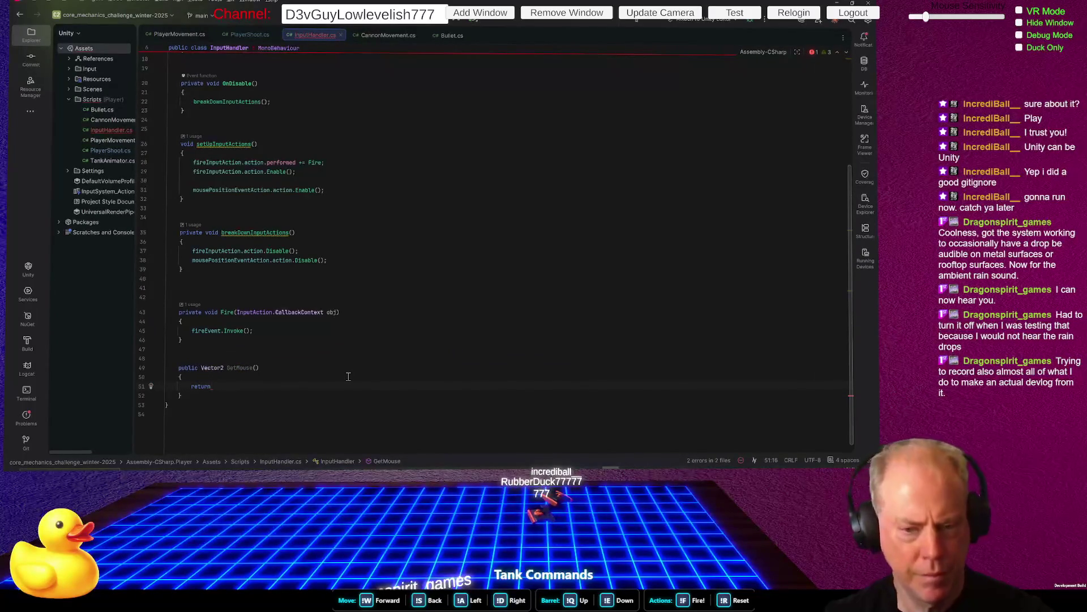
type("mouseP")
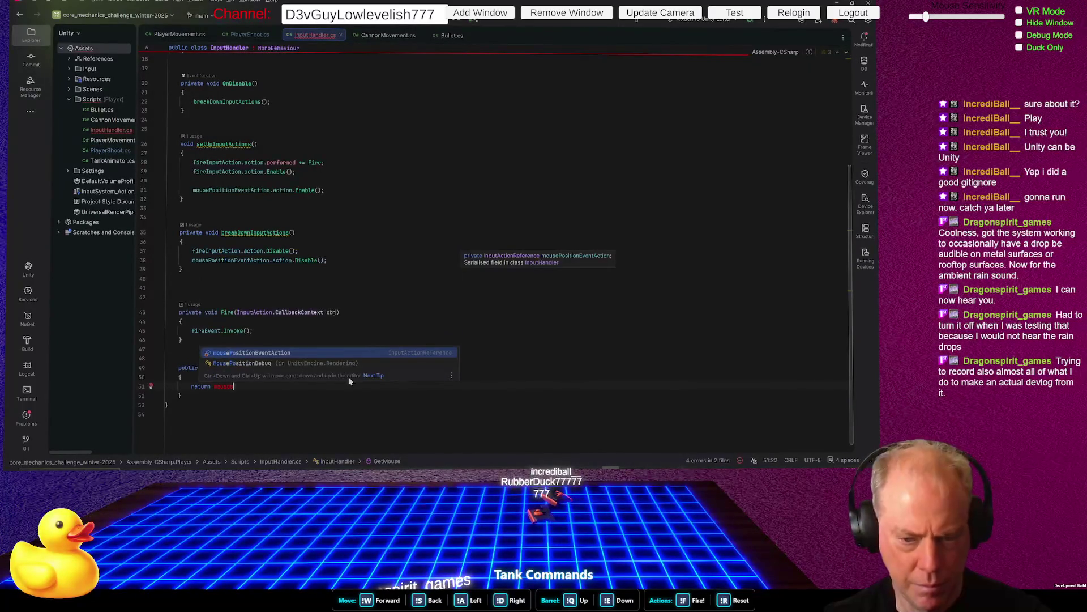
key("Return")
type(".")
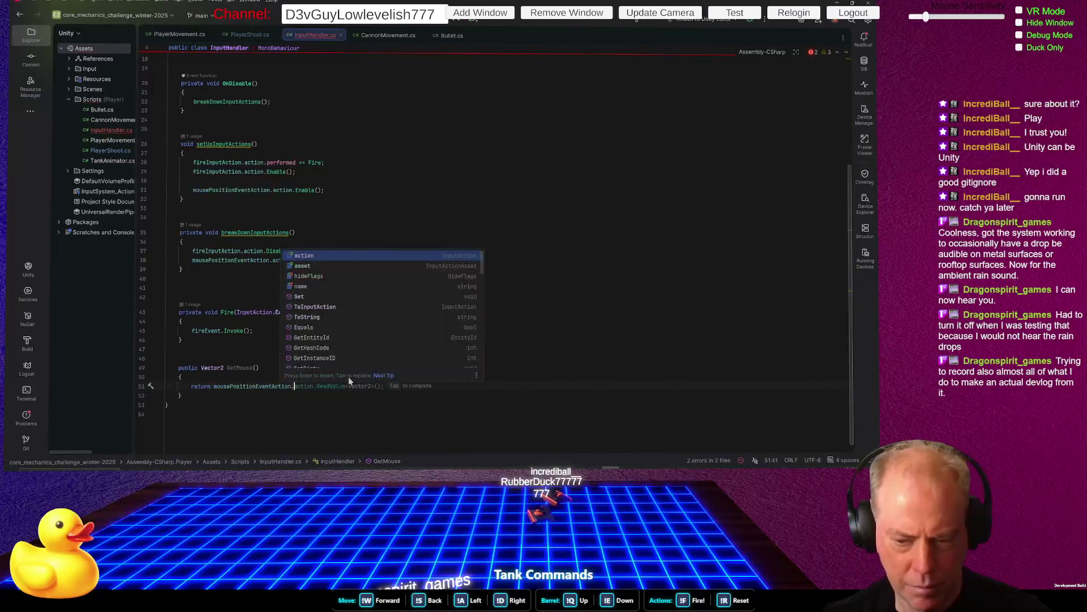
key("Tab")
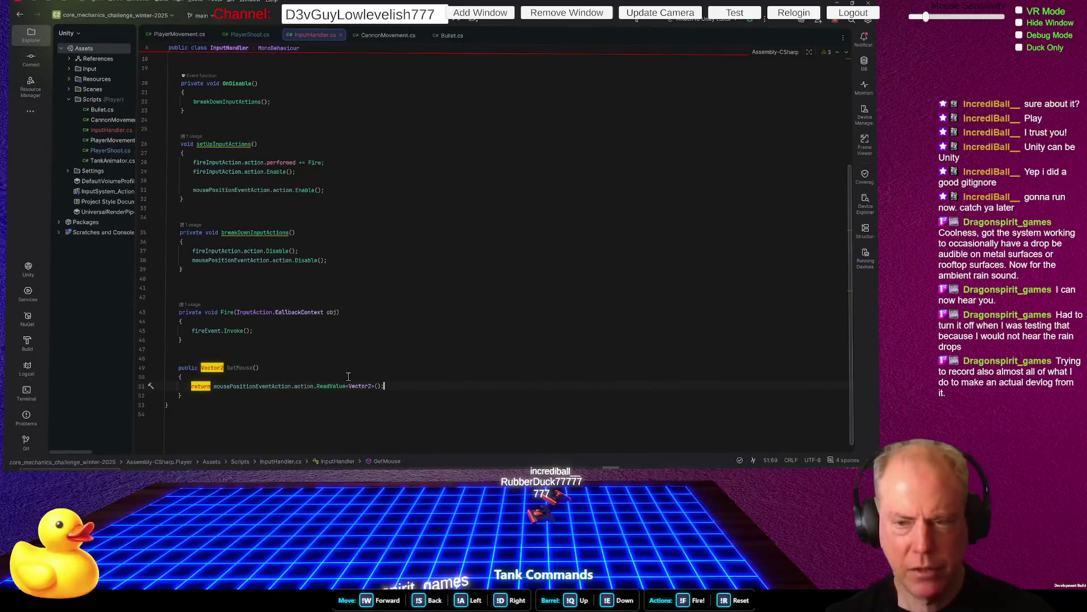
left_click(389, 35)
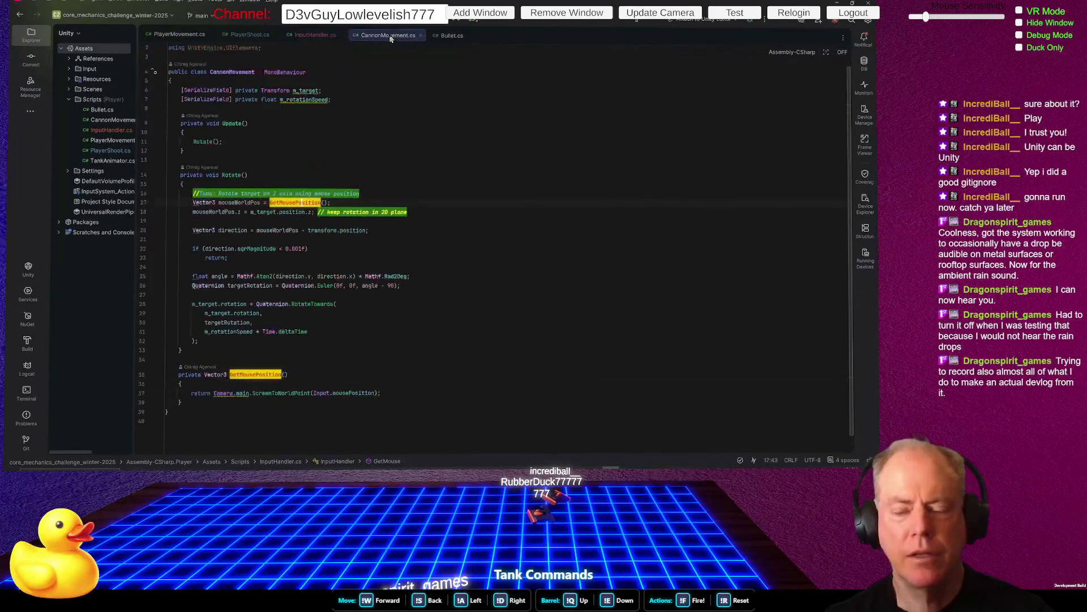
Open a new empty line below the m_rotationSpeed field in CannonMovement.cs
left_click(438, 238)
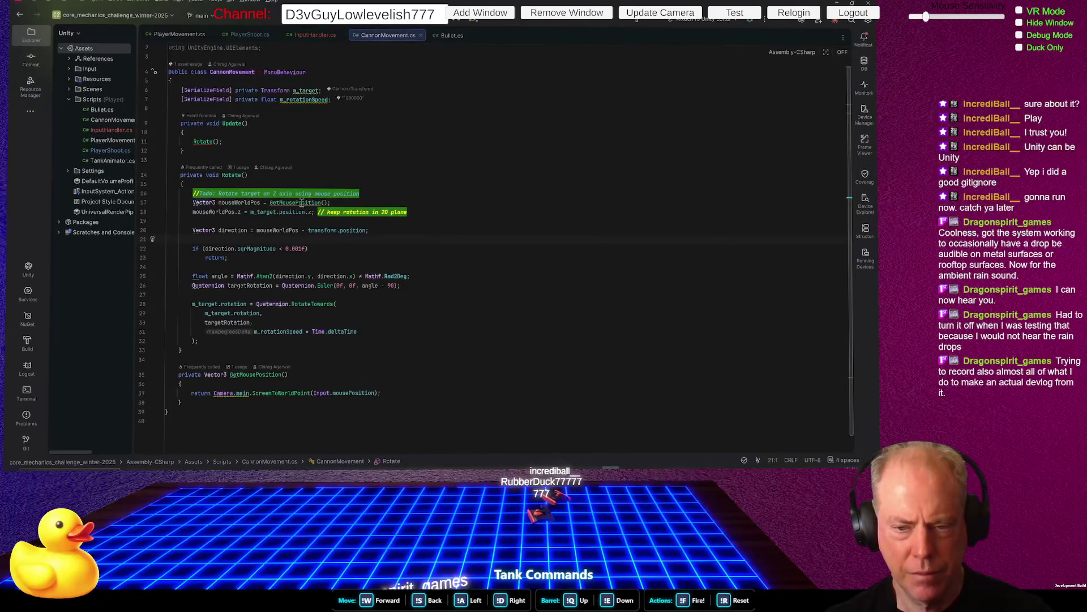
mouse_move(290, 201)
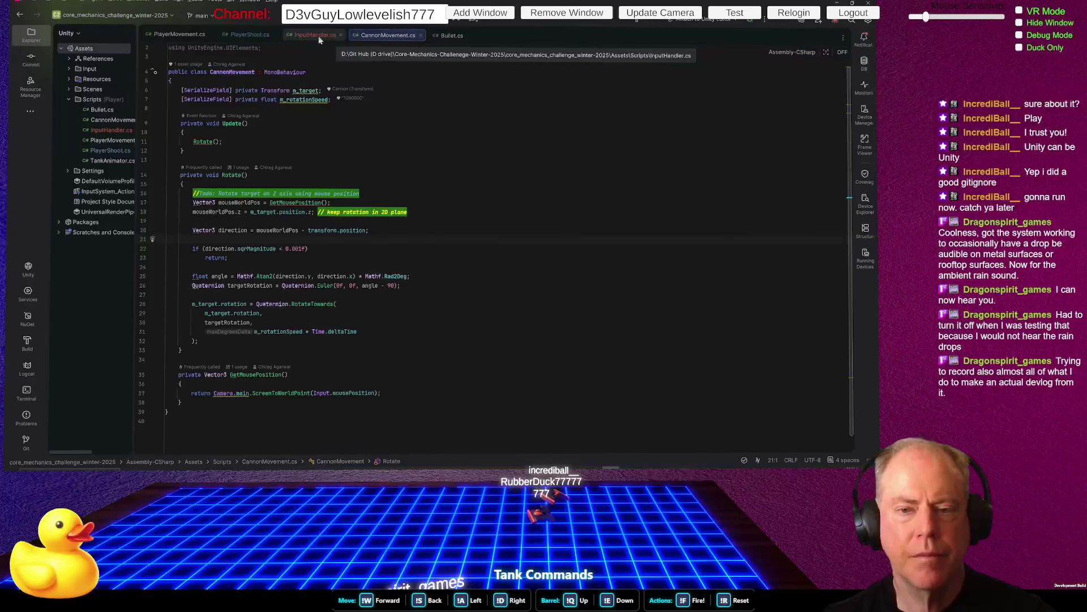
left_click(392, 99)
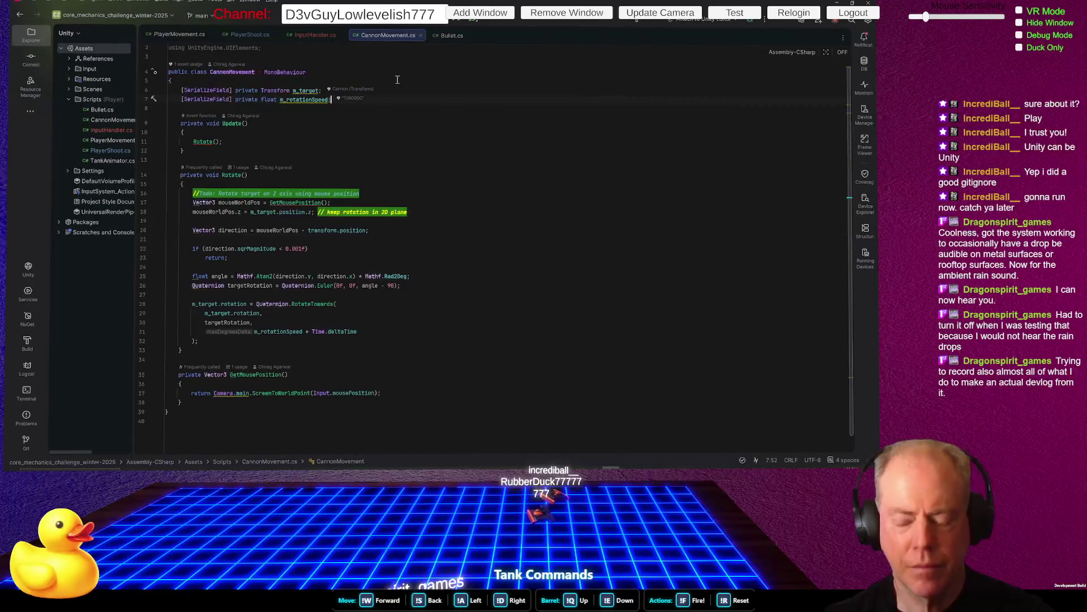
key("Return")
type("[Ser")
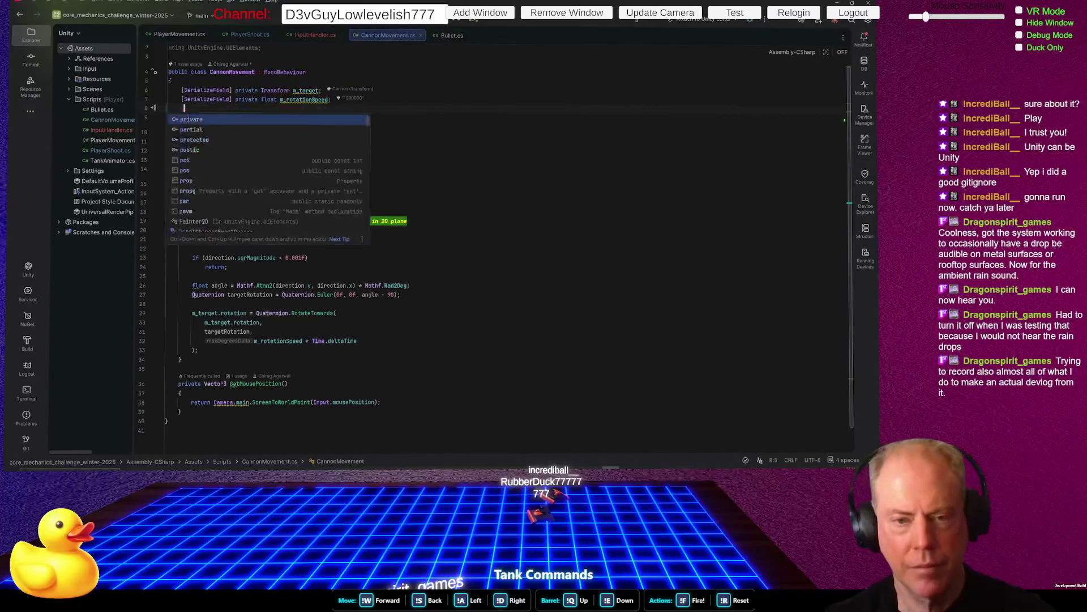
key("BackSpace")
key("BackSpace")
key("BackSpace")
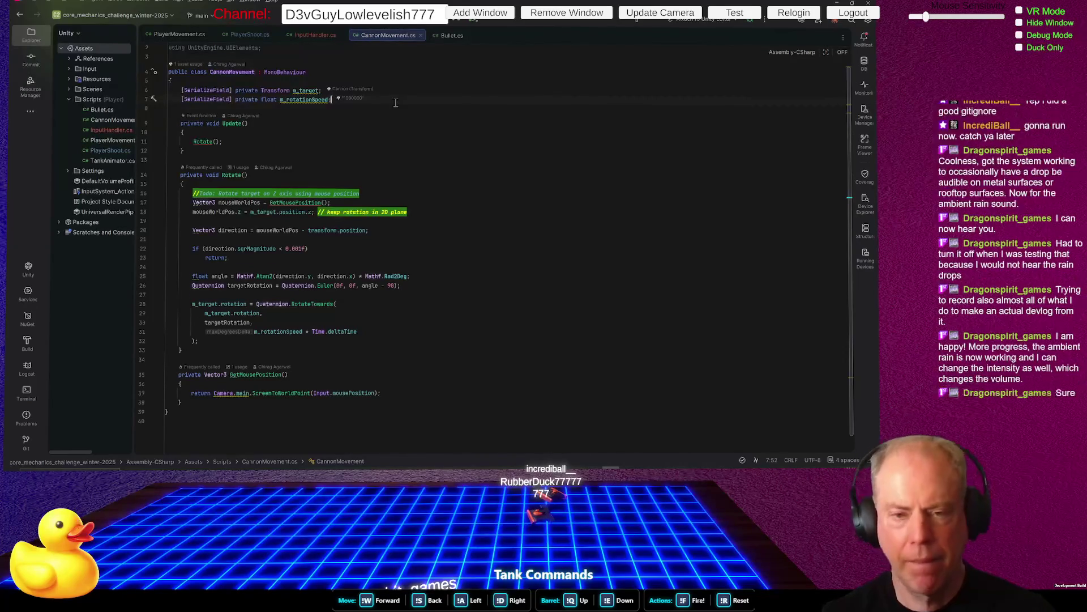
key("Return")
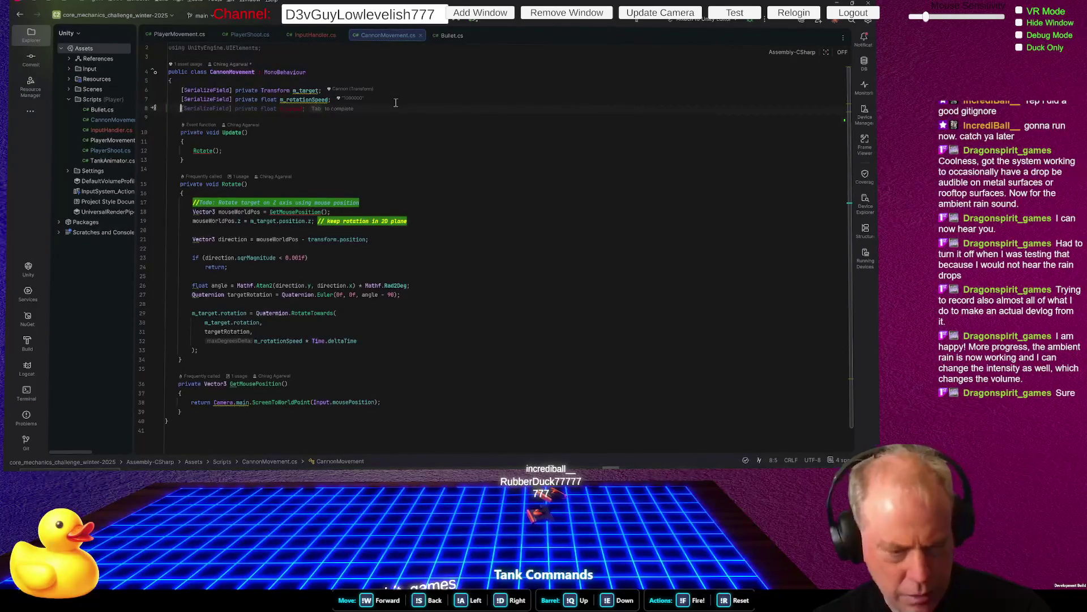
Declare a [SerializeField] private InputHandler _inputHandler field beneath m_rotationSpeed
type("[")
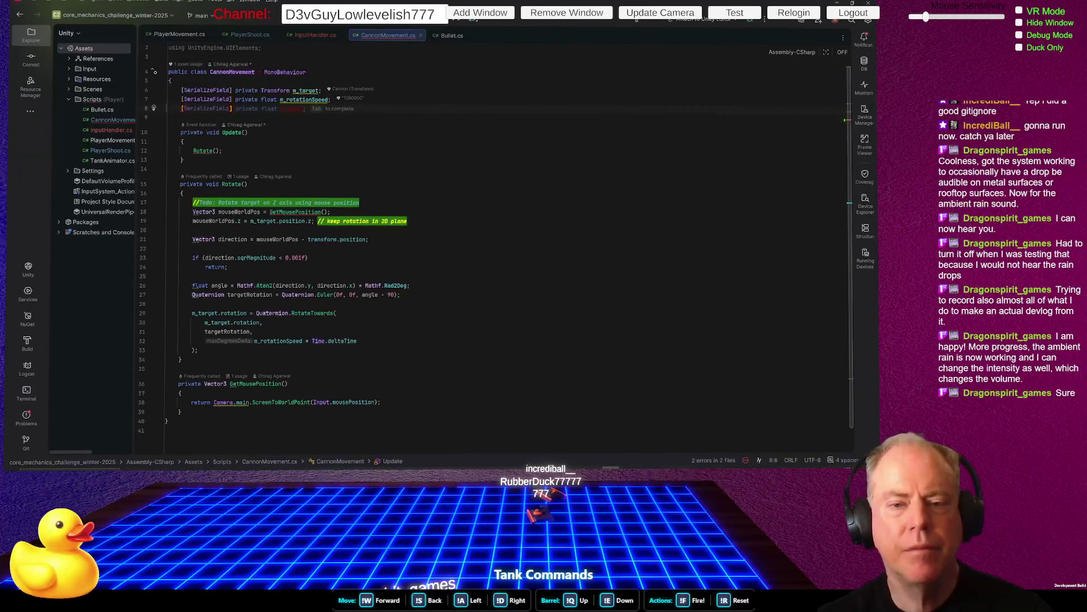
type("Ser")
key("Return")
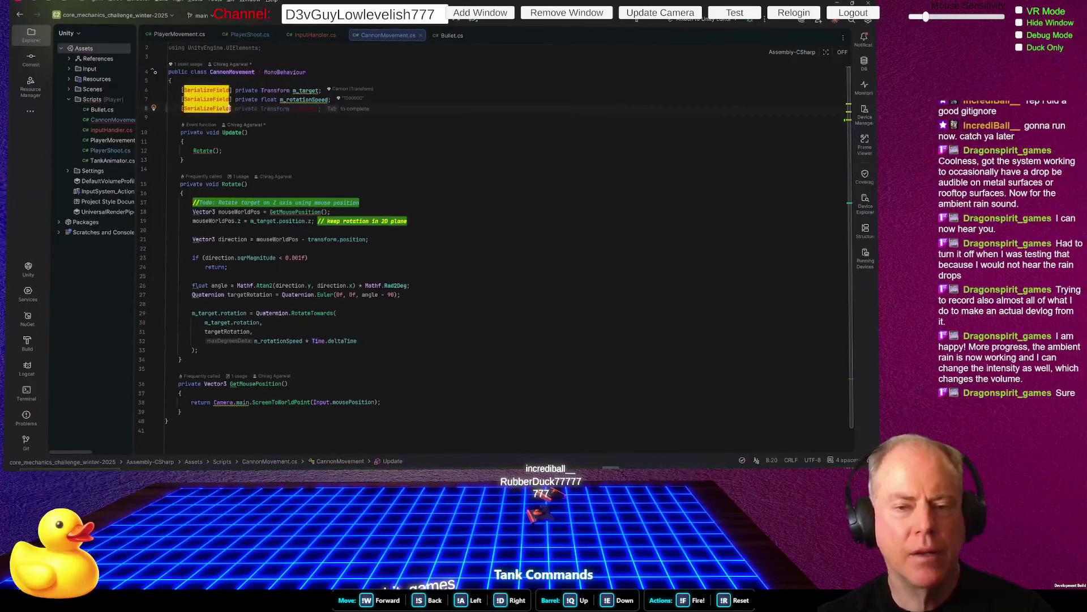
type("] pr")
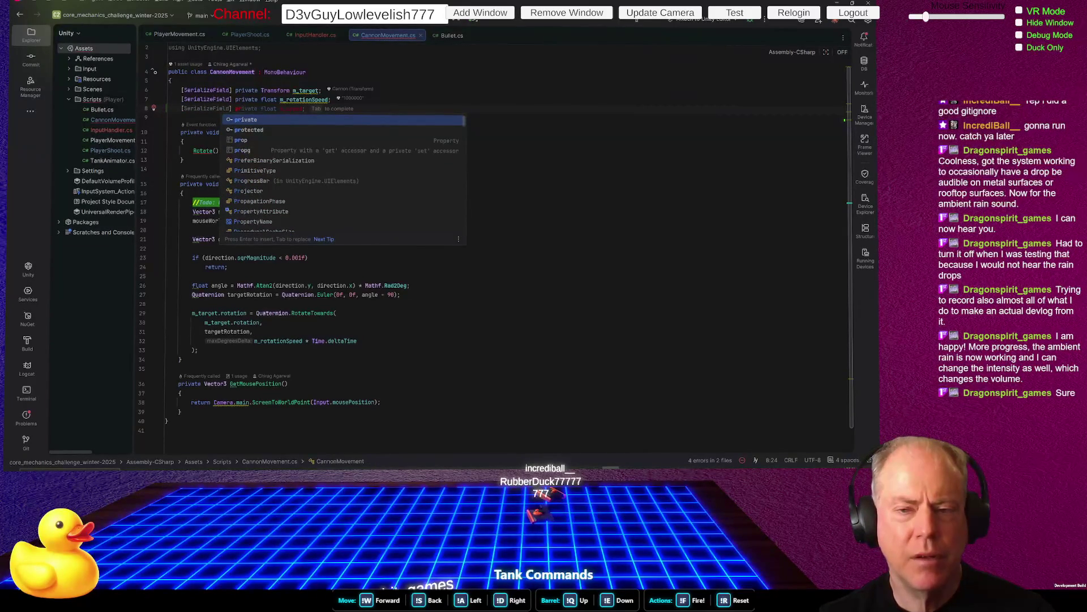
key("BackSpace")
key("BackSpace")
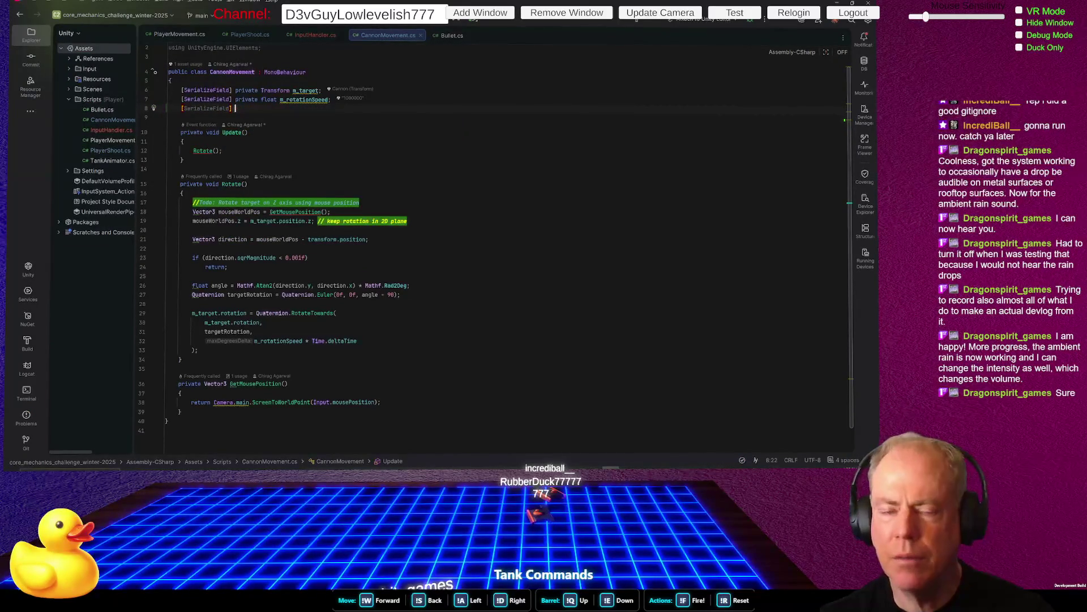
type("Inpu")
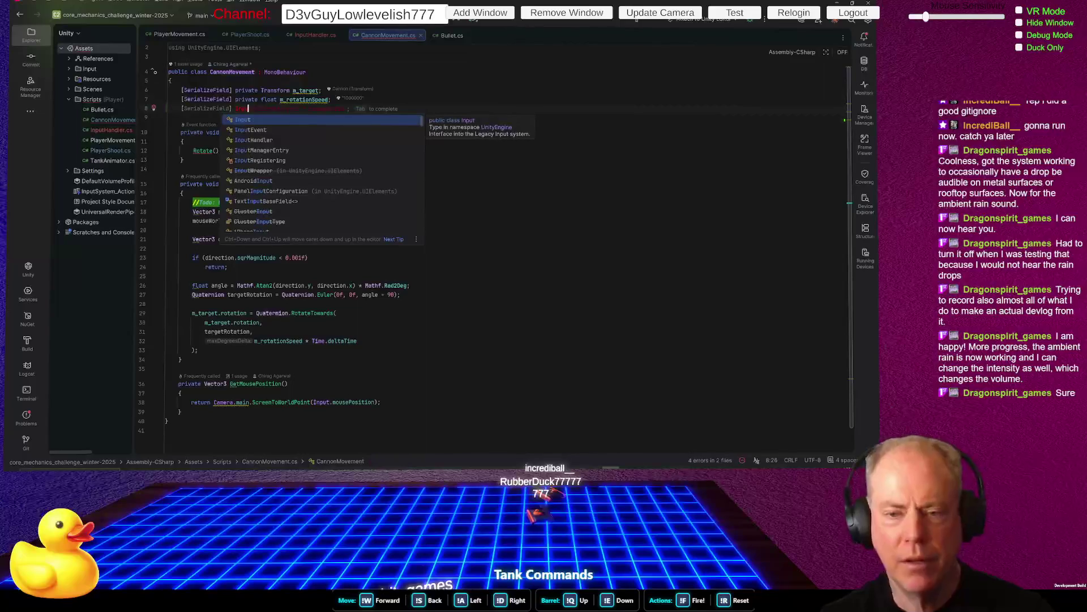
key("Down")
key("Down")
key("Return")
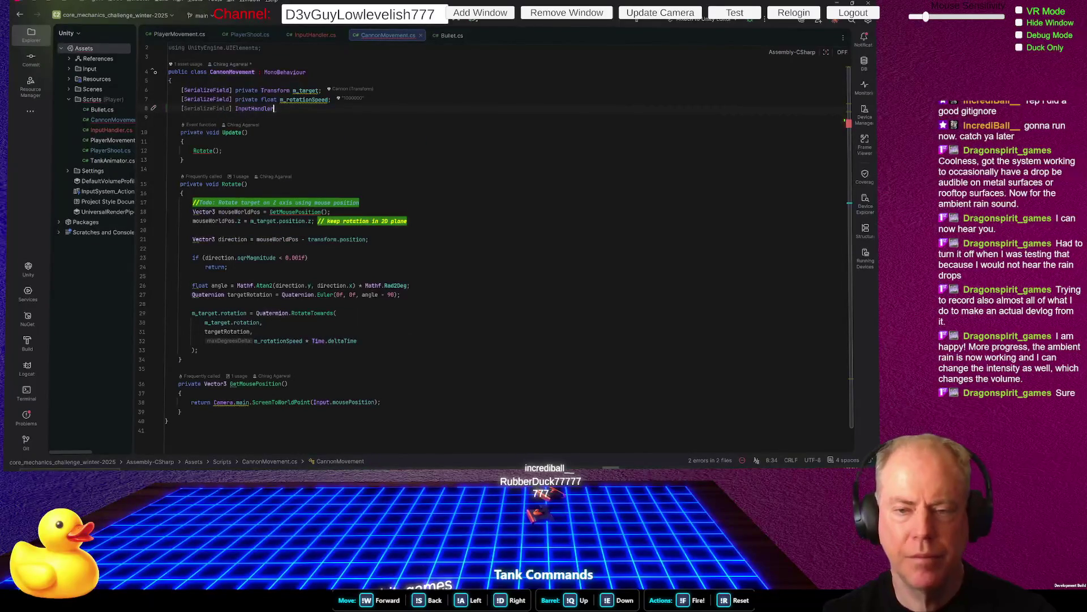
type("inpu")
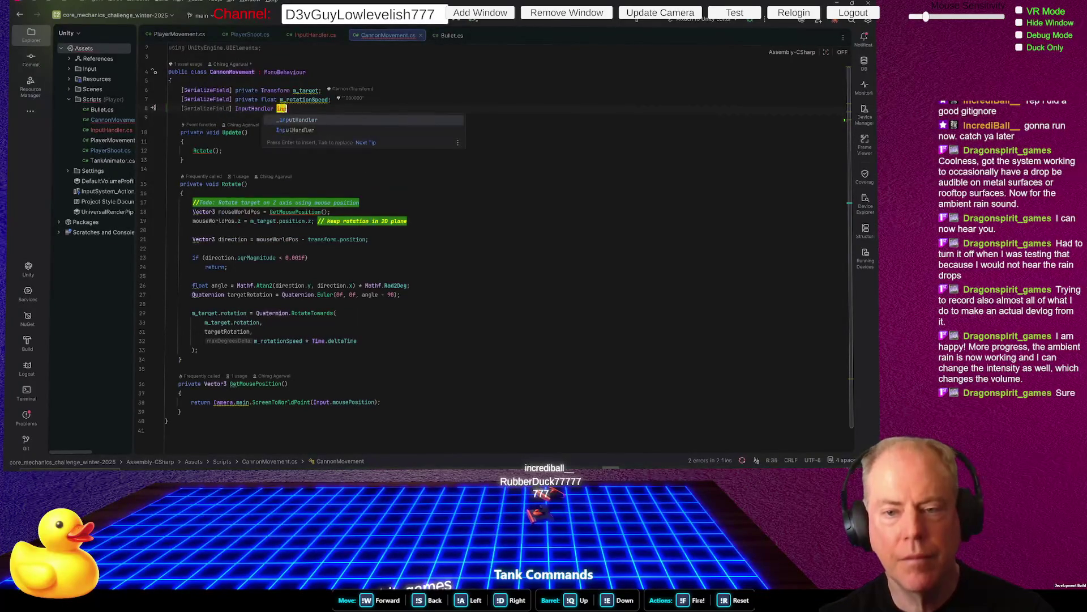
key("Return")
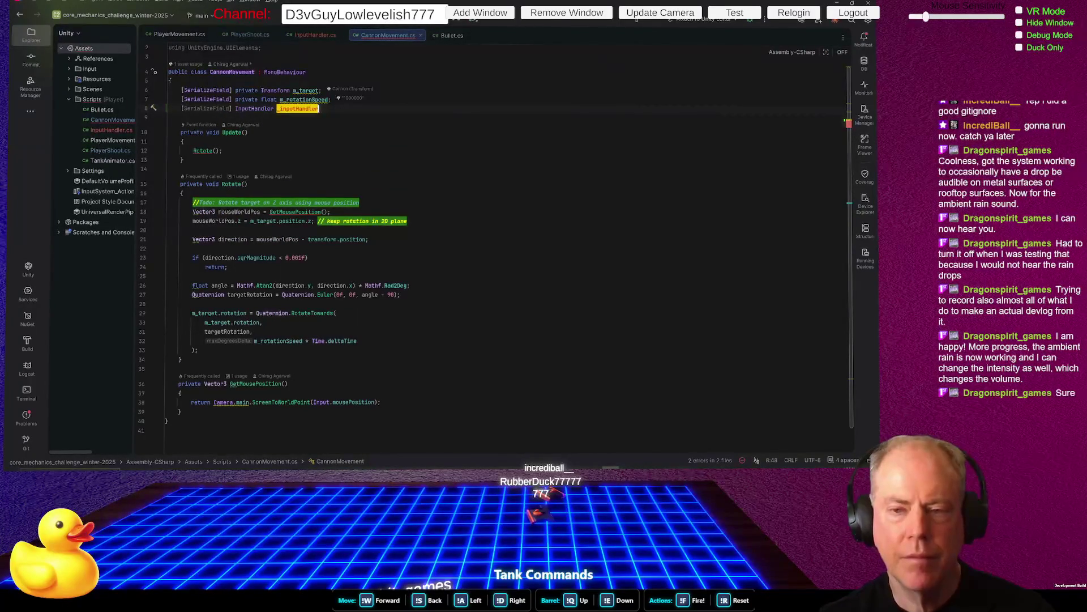
key("Up")
key("Down")
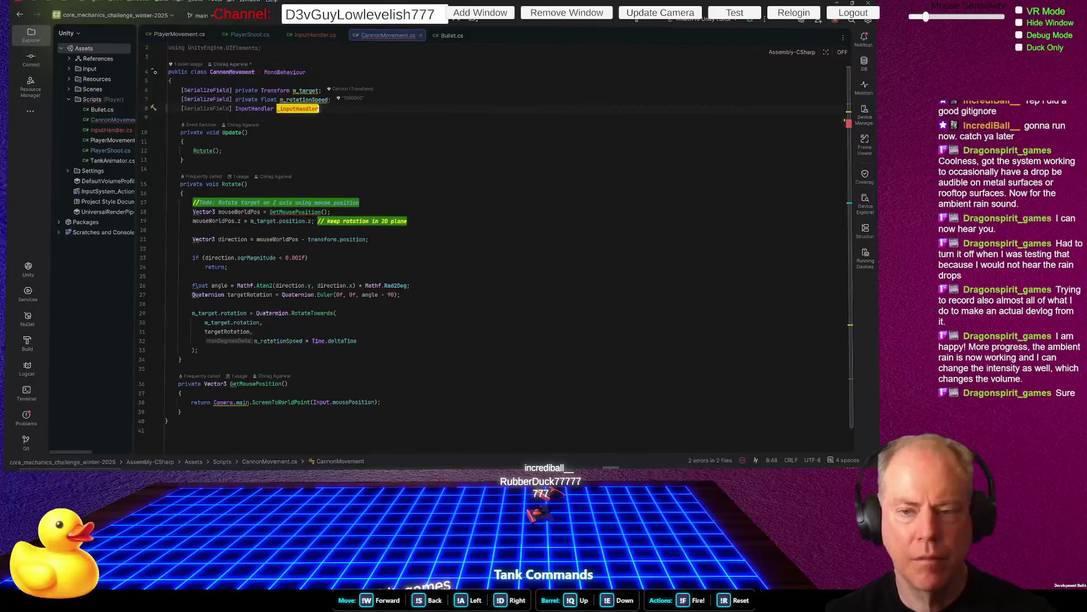
type(";")
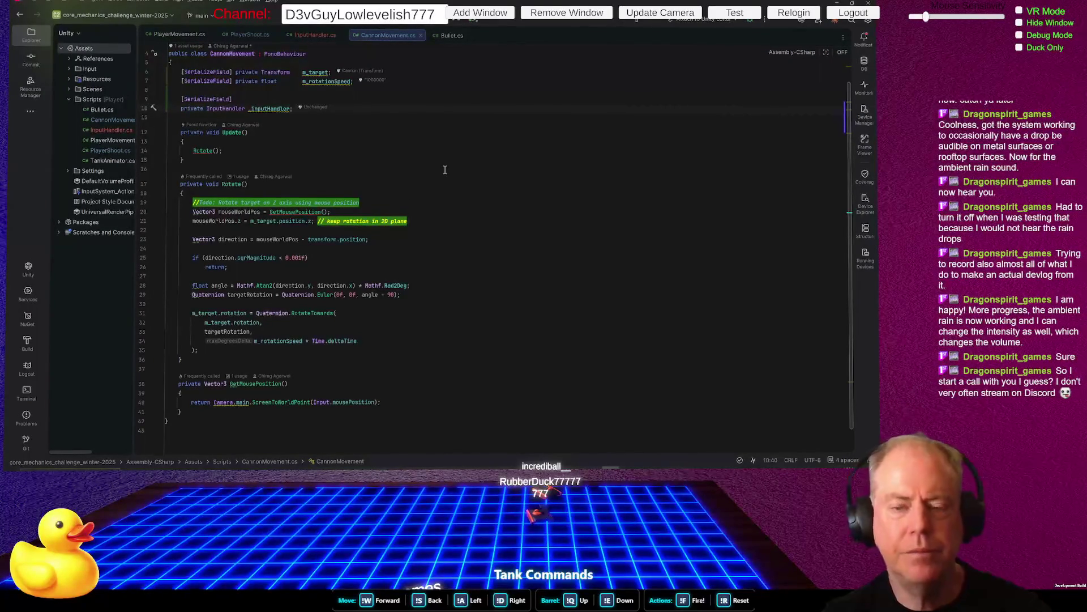
Join the _inputHandler declaration onto its [SerializeField] line and begin stripping the name prefix
key("Home")
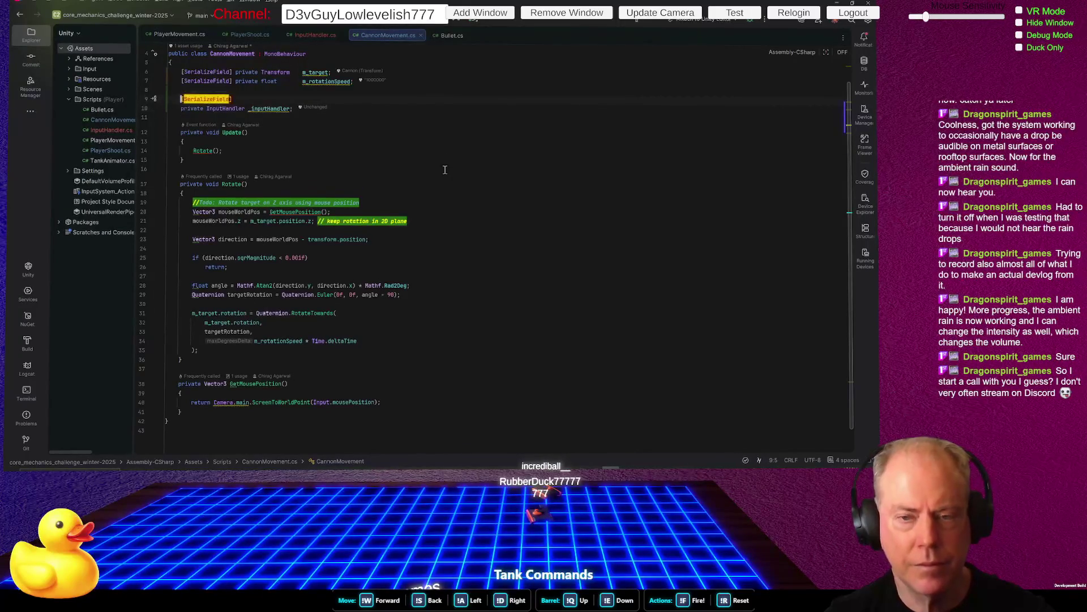
key("ctrl+shift+j")
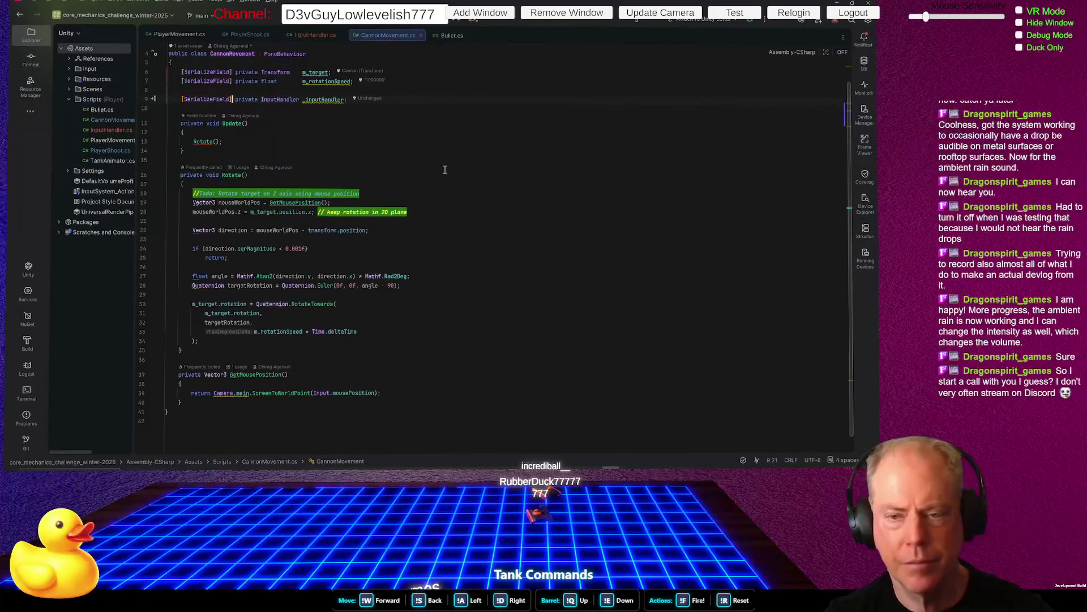
key("ctrl+Right")
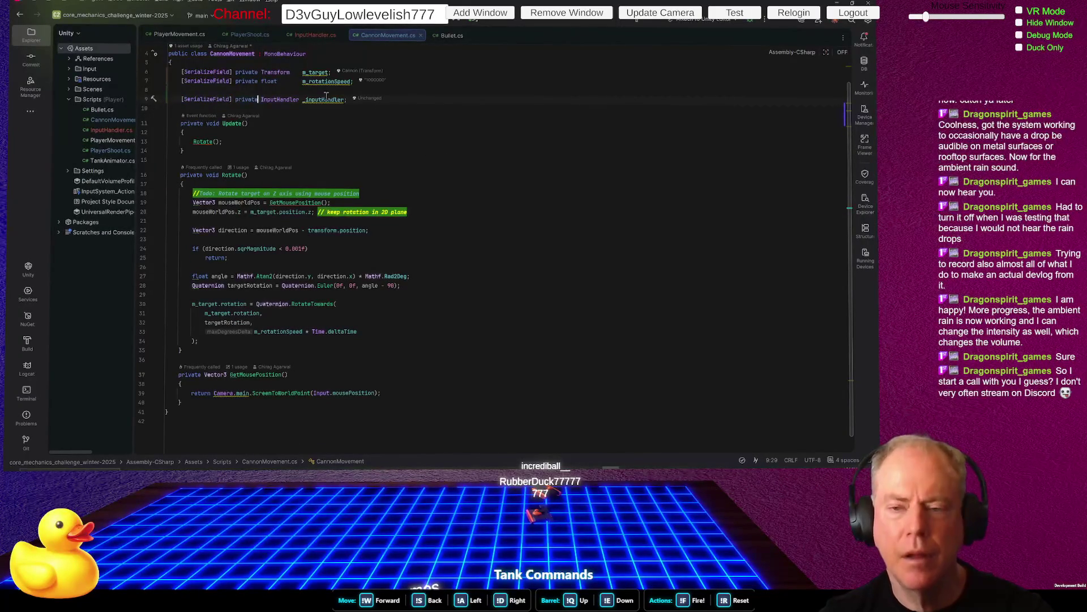
mouse_move(314, 98)
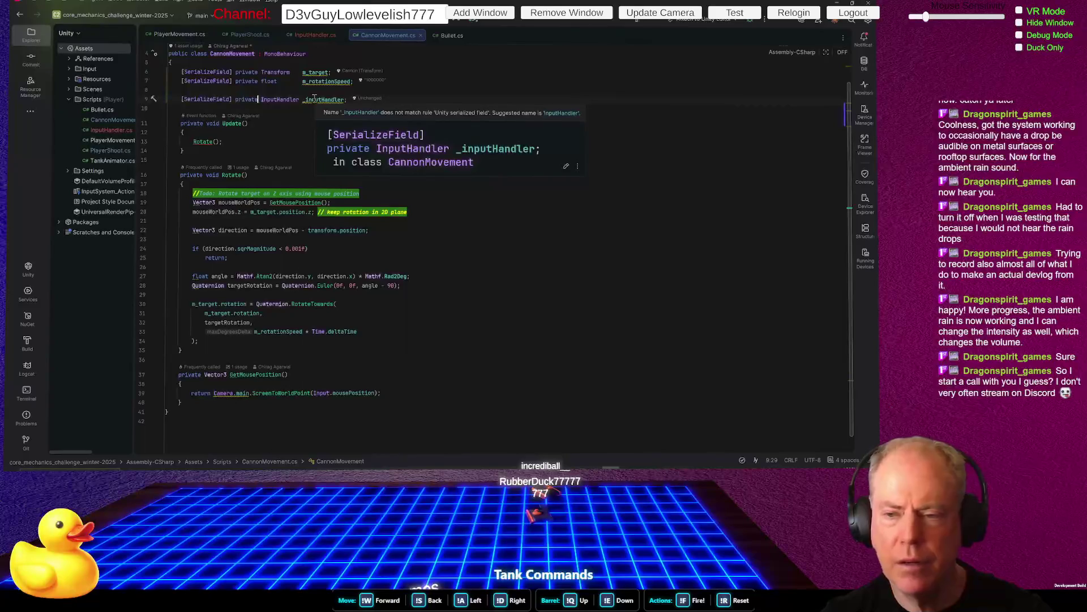
left_click(314, 98)
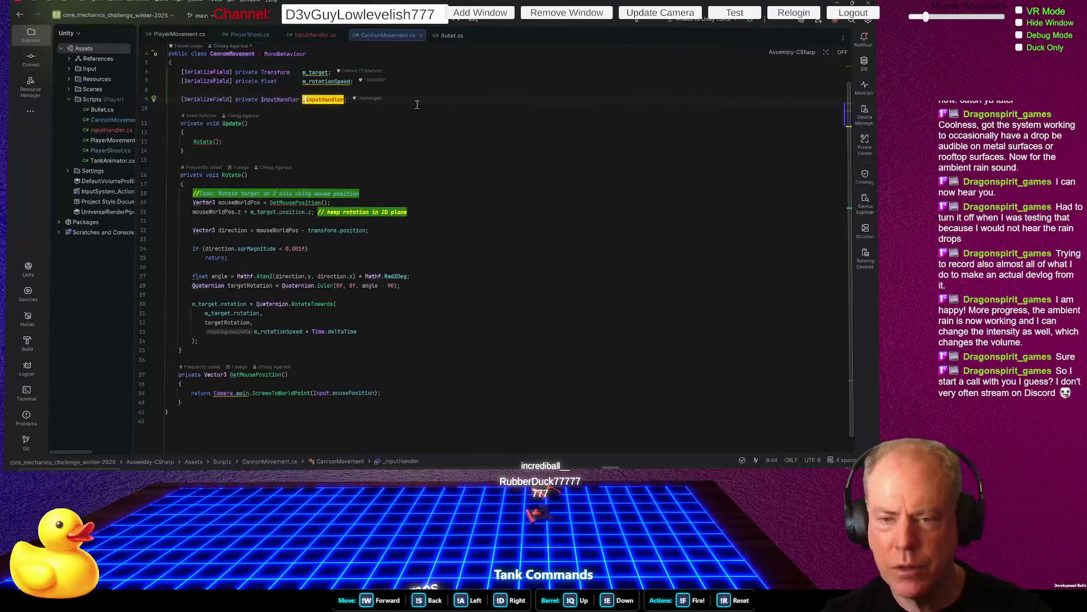
key("BackSpace")
Try deleting the field prefixes by hand, then undo back to the original names
key("Up")
key("Up")
key("Delete")
key("Delete")
key("Up")
key("Delete")
key("Delete")
key("Down")
key("Down")
key("Down")
key("ctrl+z")
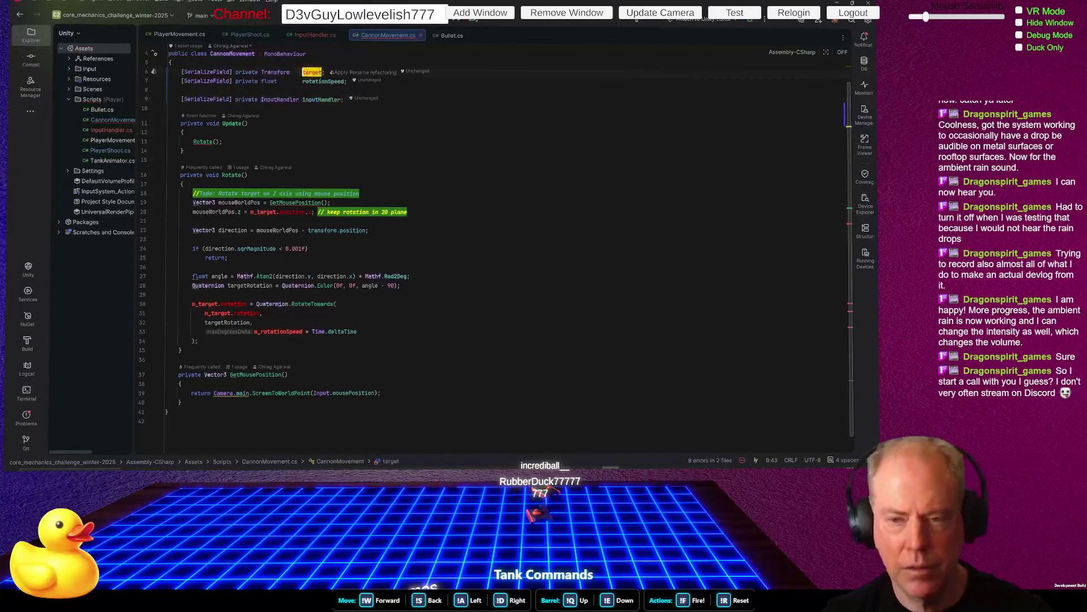
key("ctrl+z")
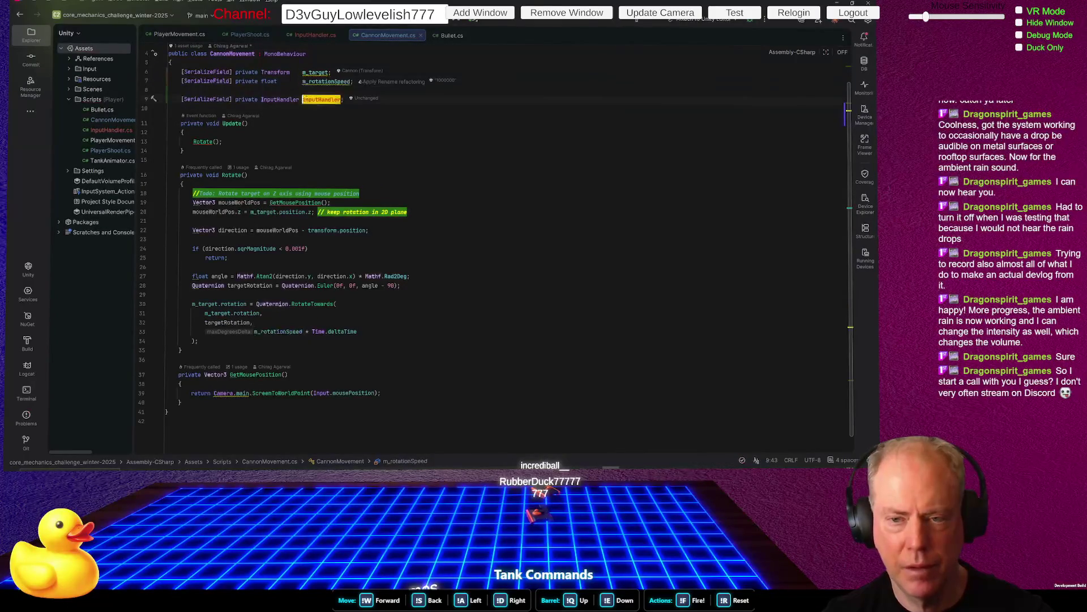
key("ctrl+z")
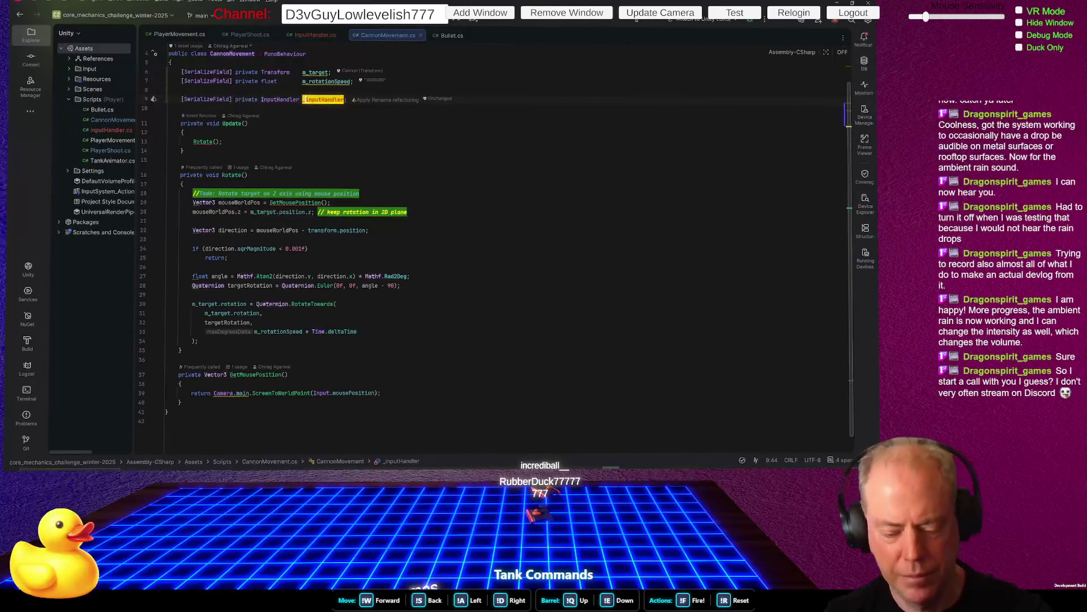
Rename _inputHandler, m_rotationSpeed and m_target to inputHandler, rotationSpeed and target via Alt+Enter
key("alt+Return")
key("Return")
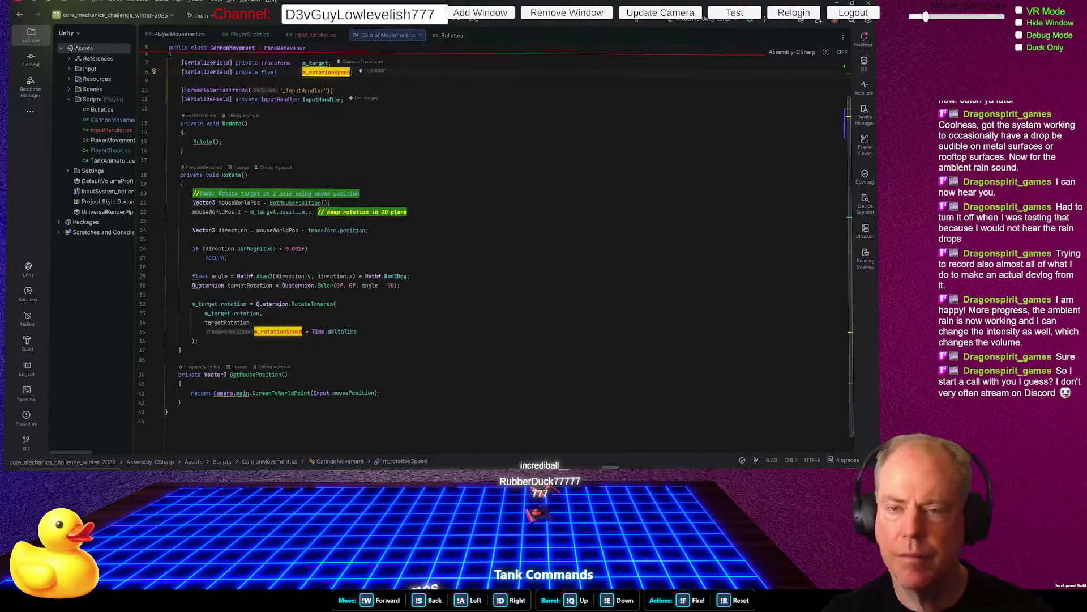
key("alt+Return")
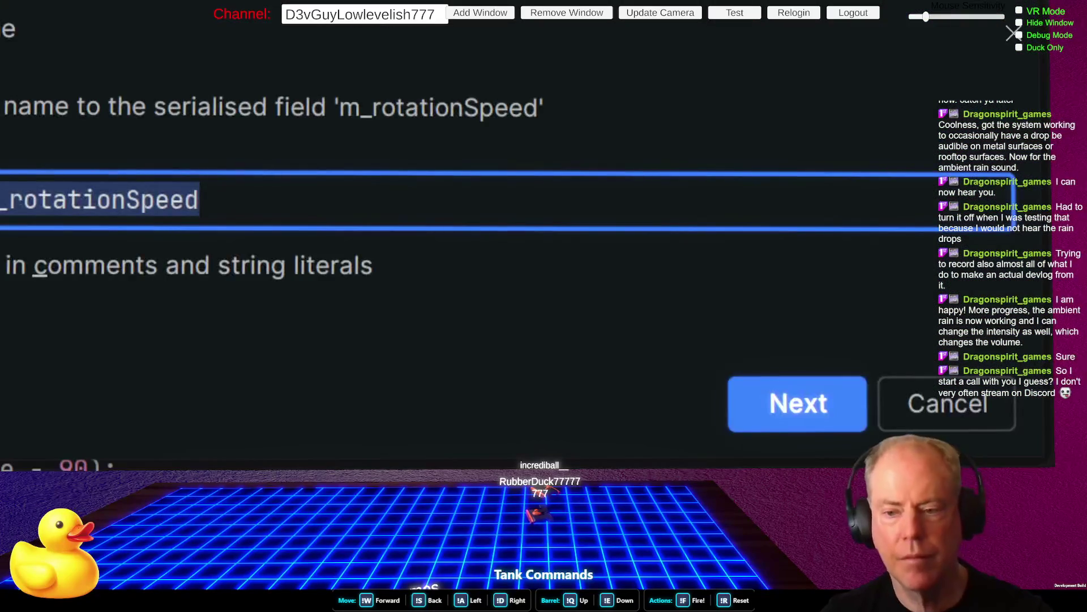
key("Return")
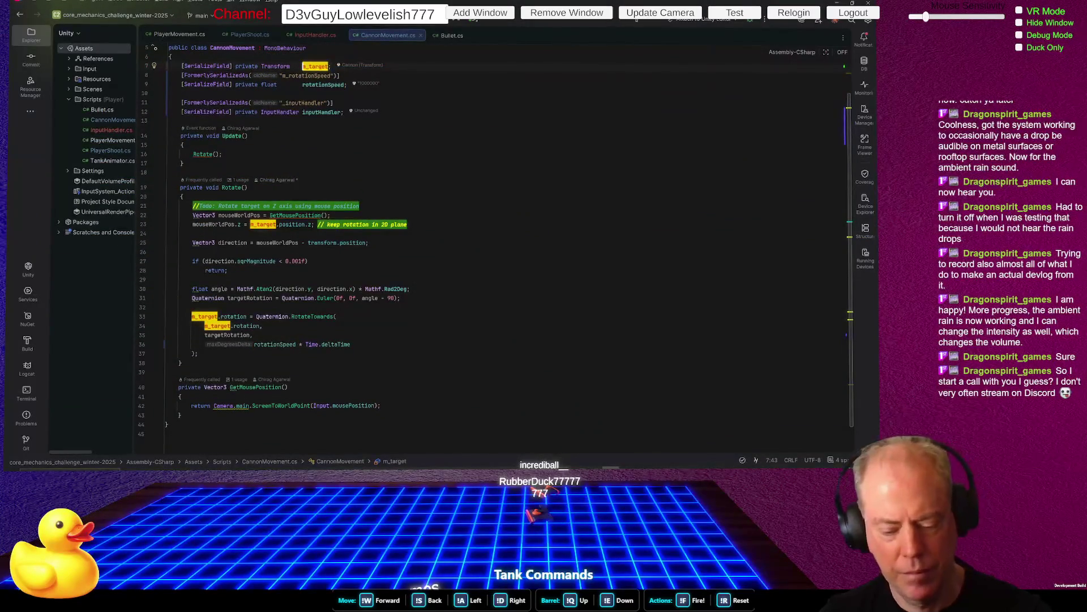
key("alt+Return")
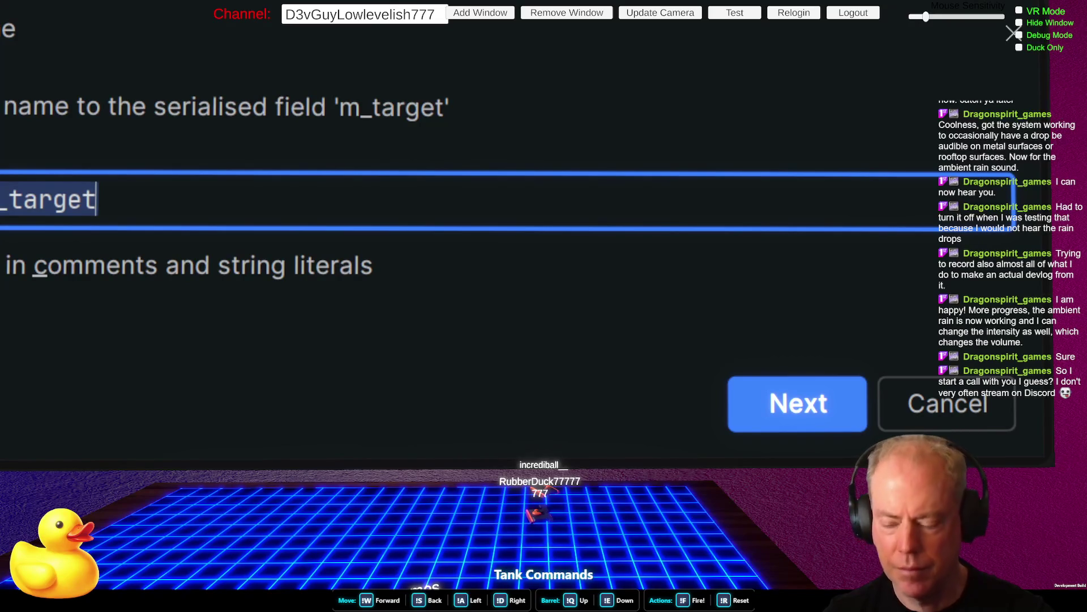
key("Down")
key("Return")
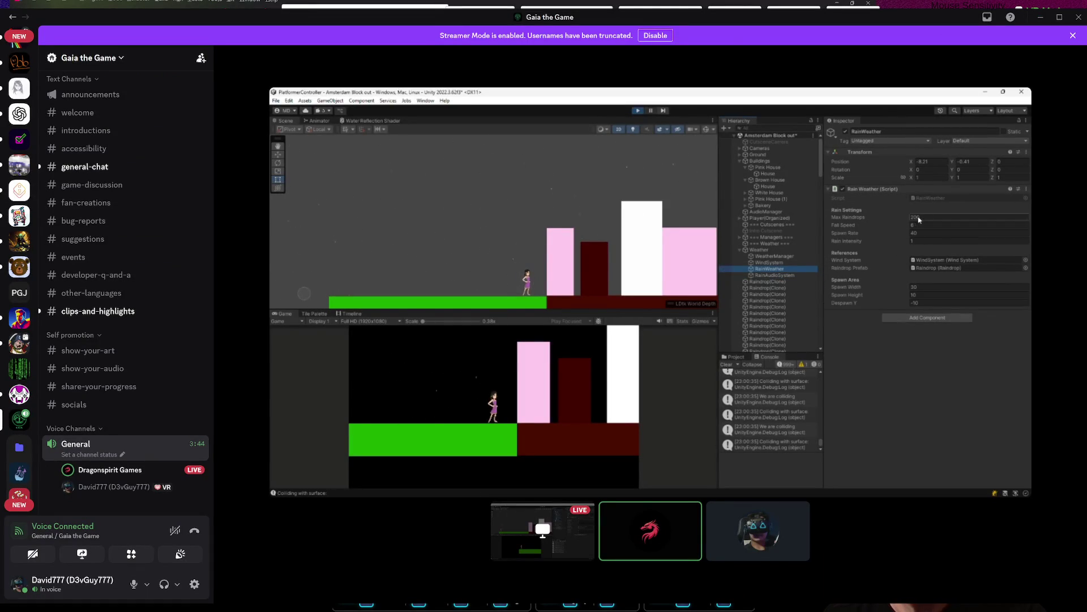
mouse_move(650, 531)
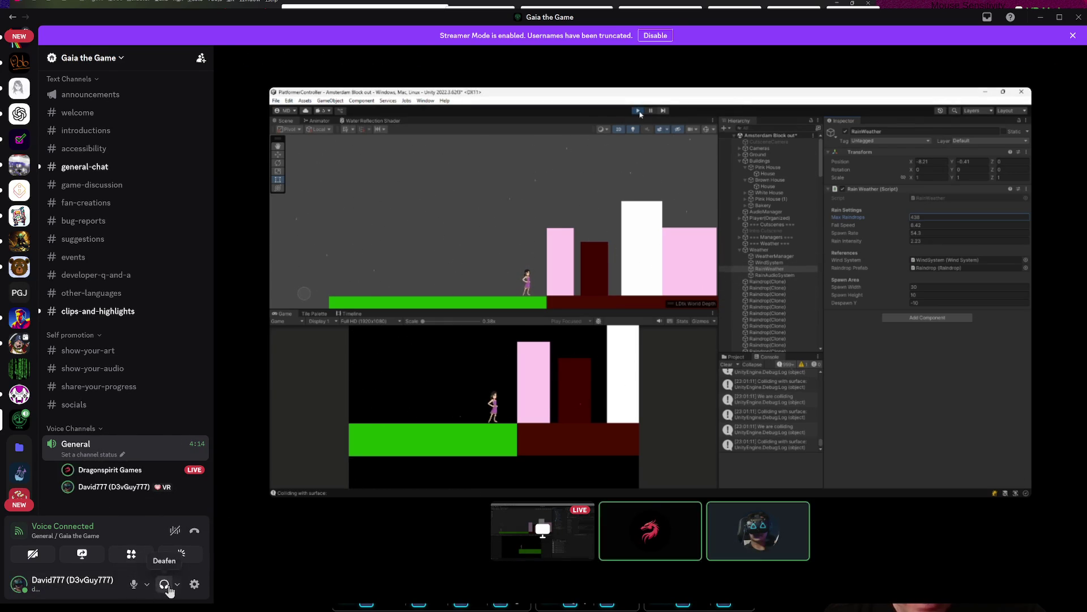
left_click(176, 585)
Drag Discord's Output Volume slider to maximum and close the output audio options popup
left_click_drag(196, 532, 159, 531)
mouse_move(375, 381)
left_click_drag(250, 533, 265, 533)
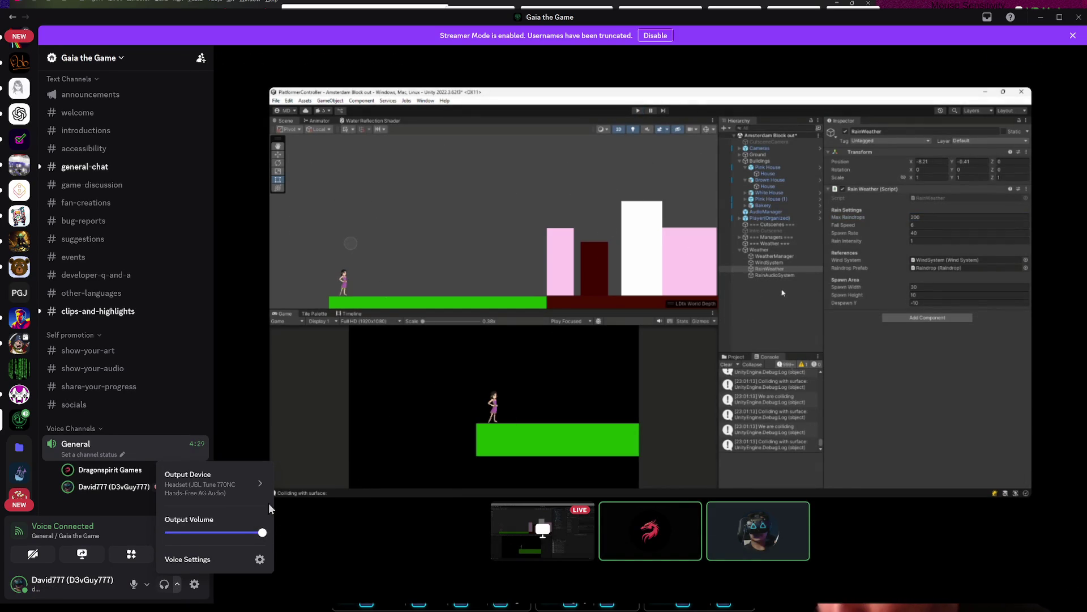
mouse_move(651, 532)
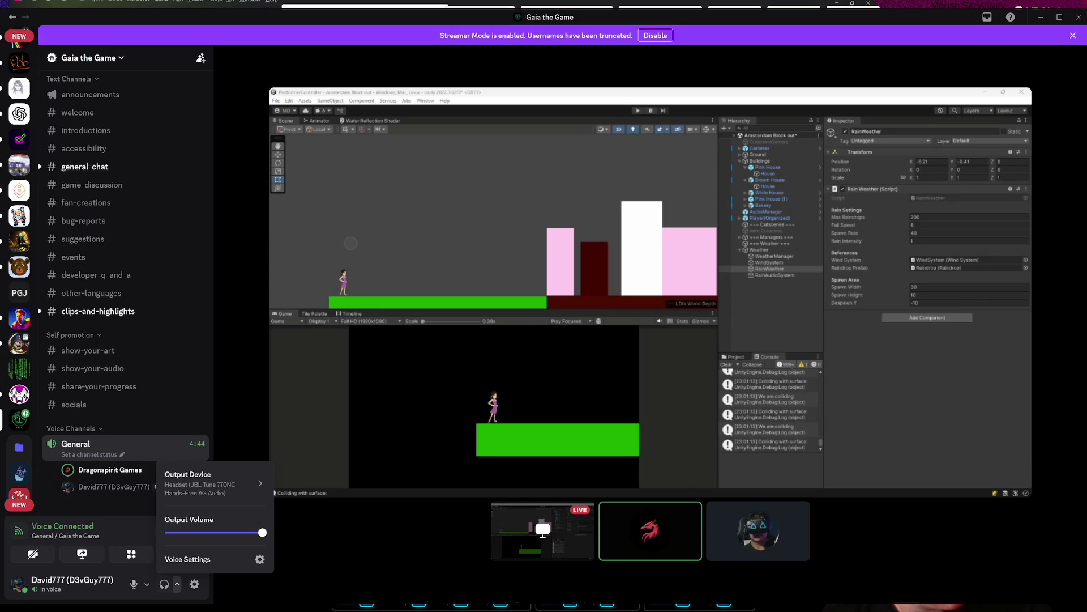
mouse_move(340, 209)
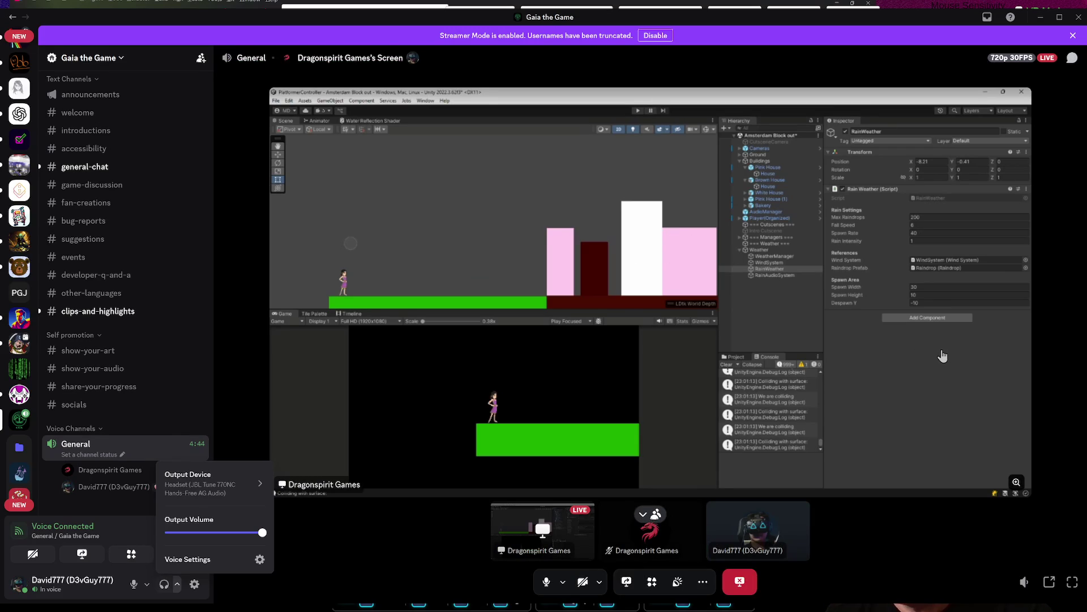
left_click(907, 367)
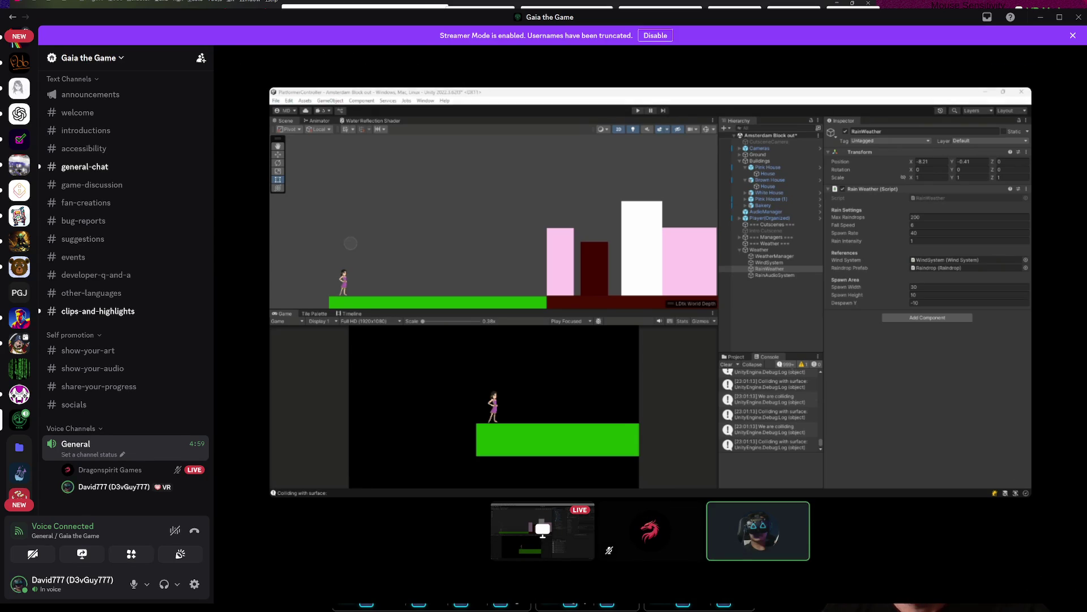
left_click(178, 591)
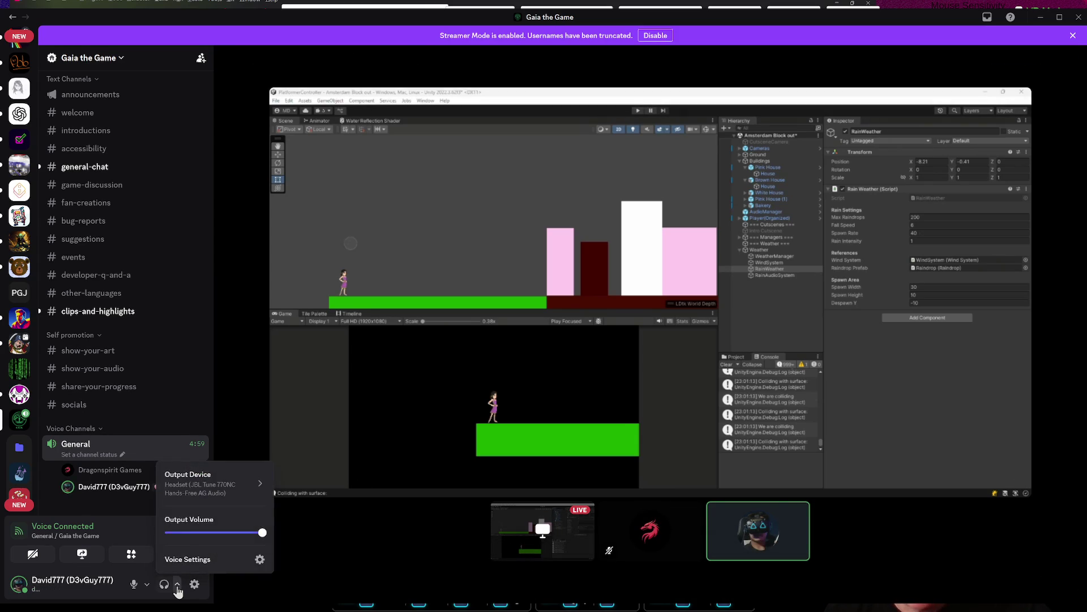
left_click(280, 546)
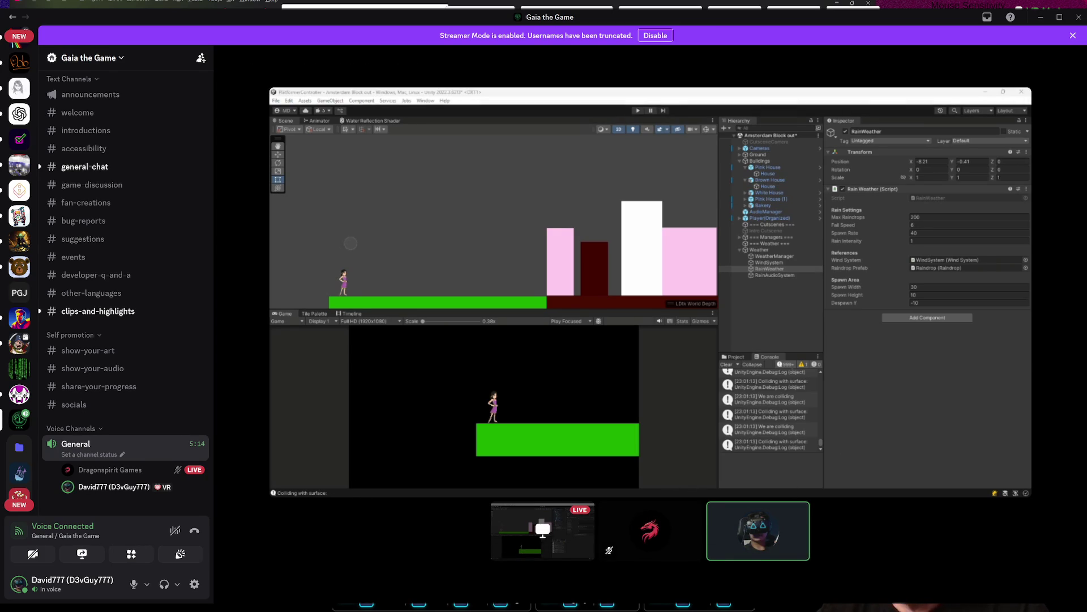
mouse_move(410, 491)
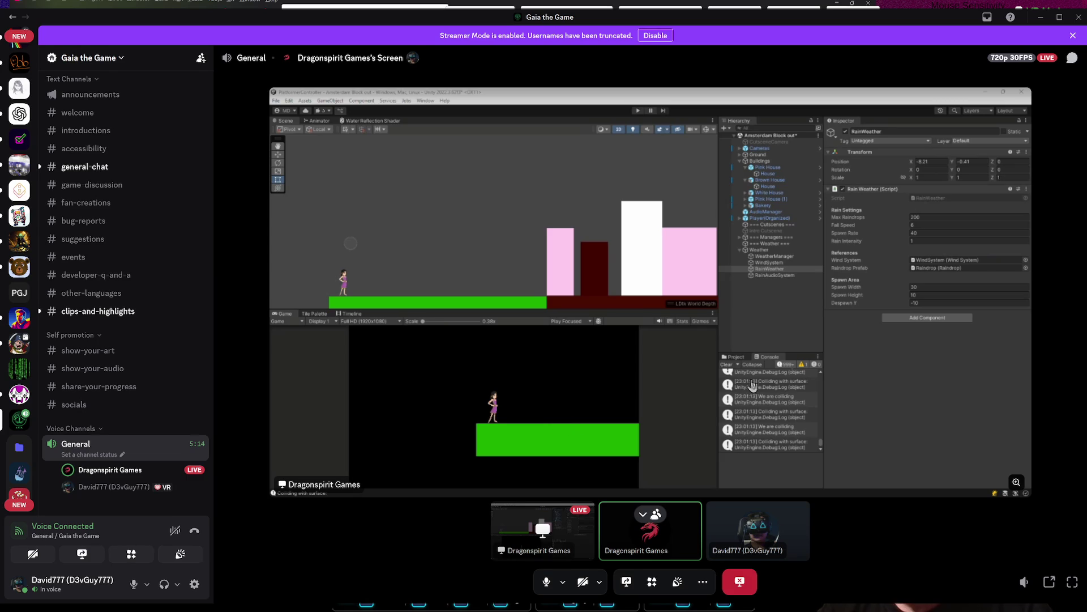
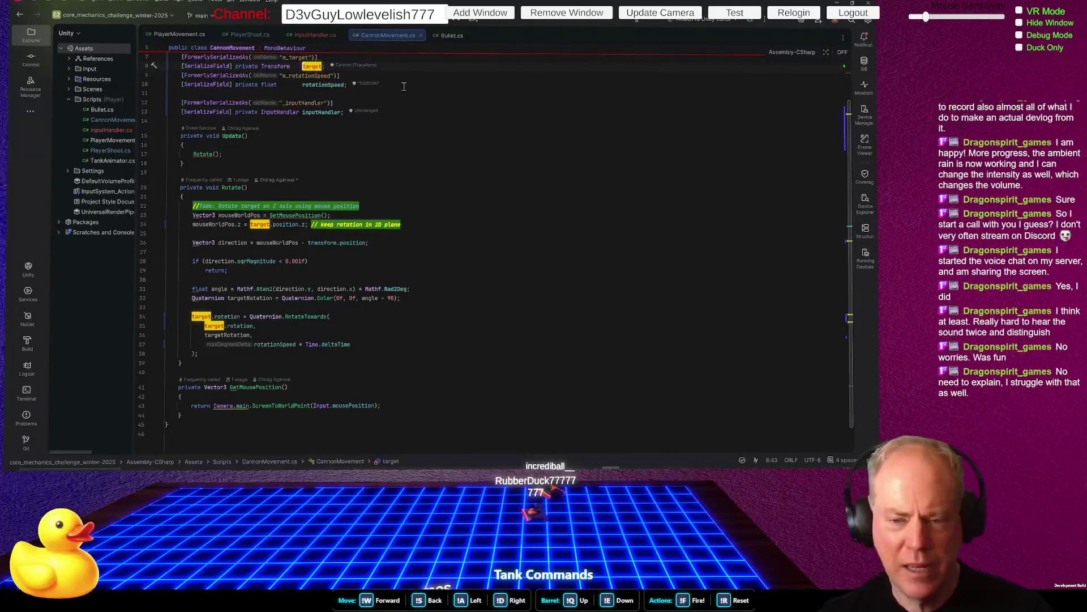
Review CannonMovement.cs's serialized fields from the top, at the target attribute line, then switch to Unity
scroll(469, 169, "up", 2)
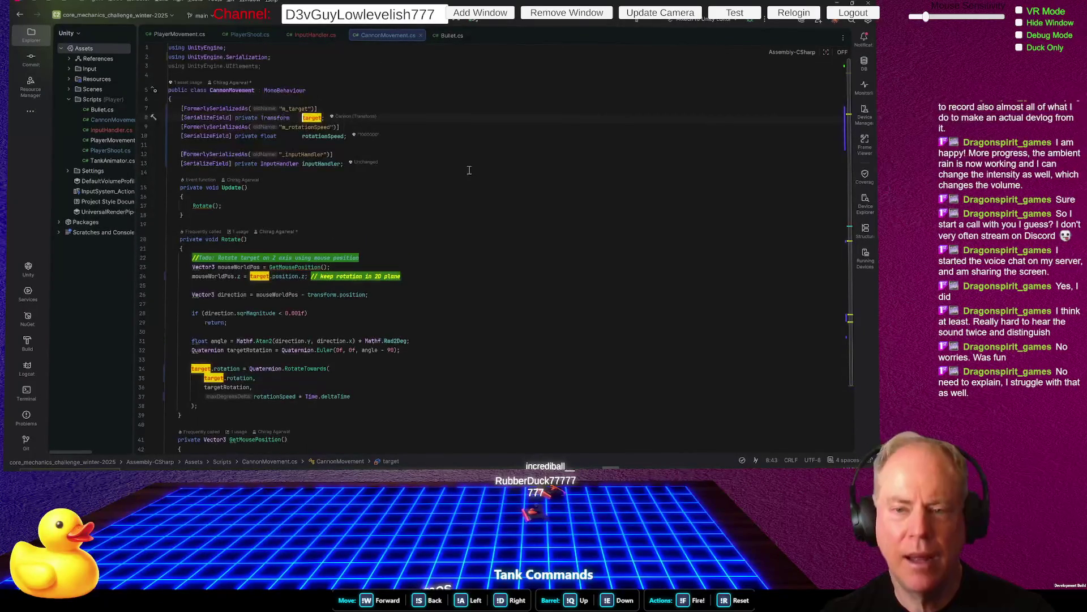
left_click(435, 108)
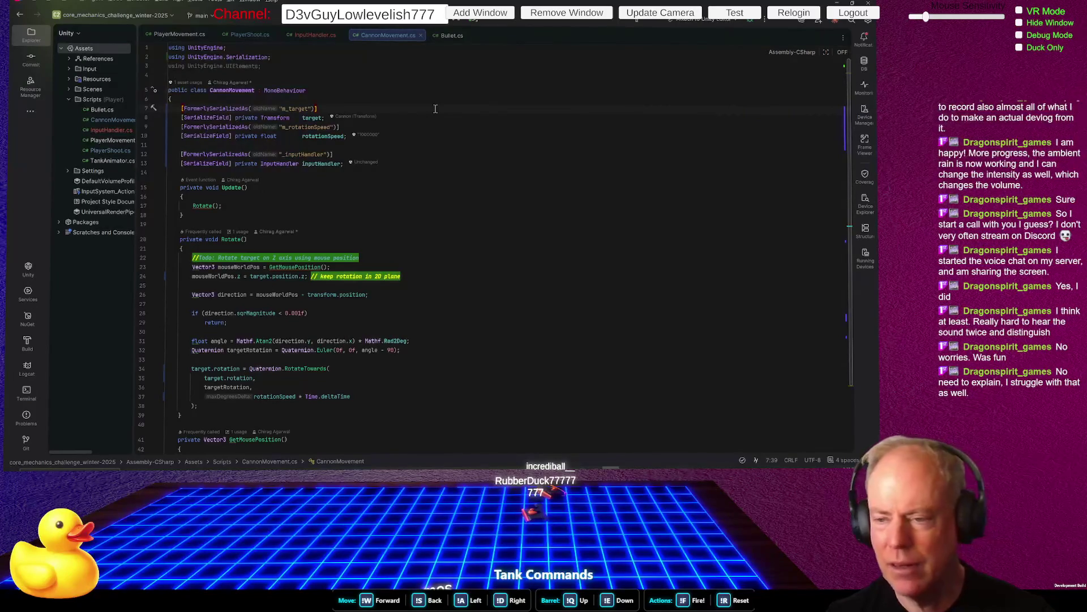
key("alt+Tab")
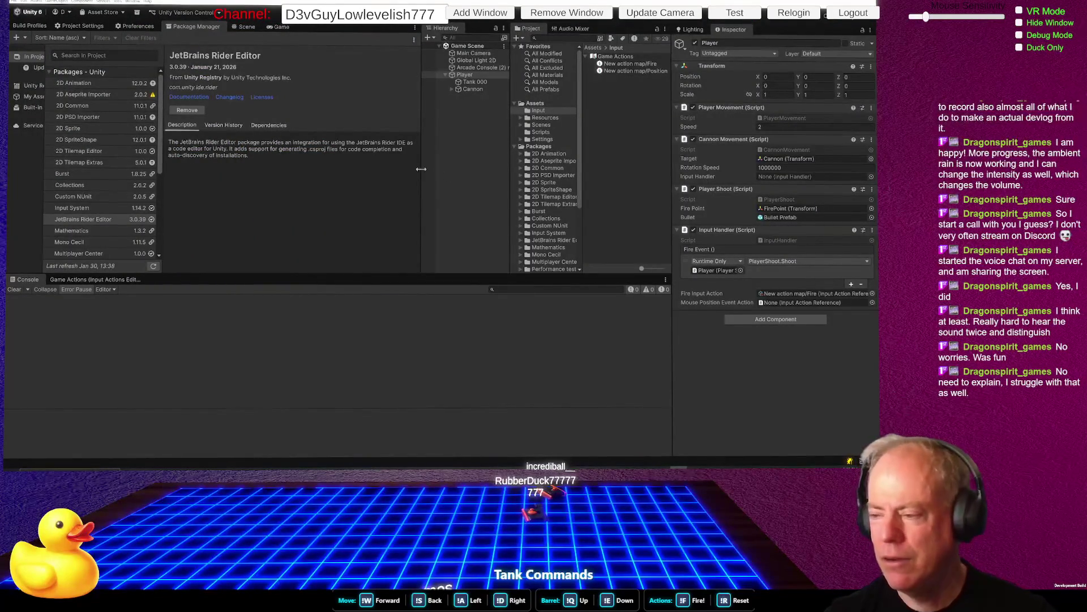
Assign the New action map/Position action to the Input Handler's Mouse Position Event Action
left_click(798, 293)
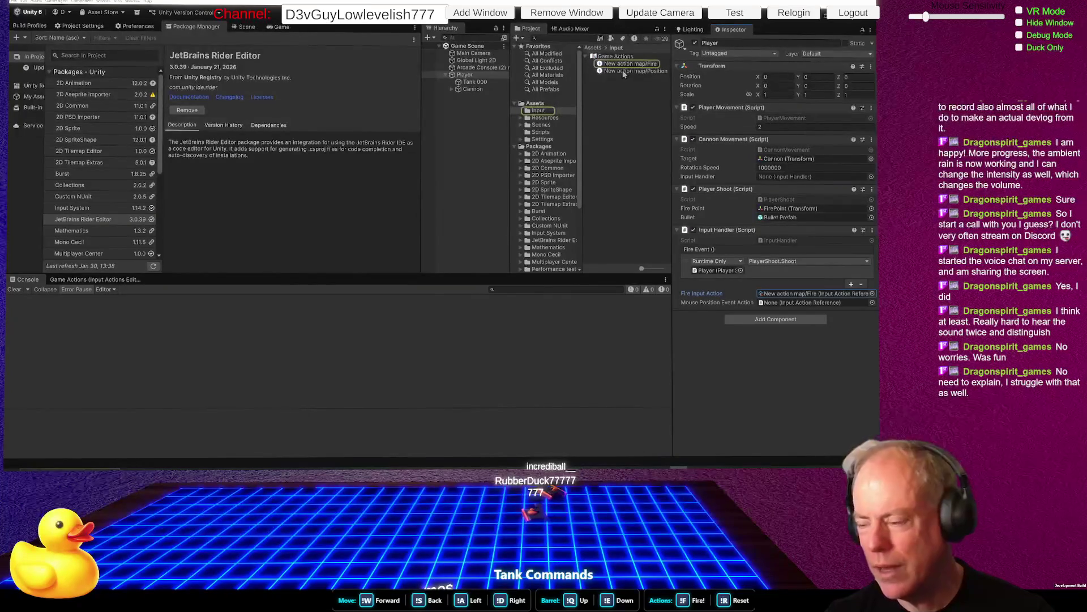
mouse_move(624, 74)
left_mouse_down()
mouse_move(776, 307)
mouse_move(797, 304)
left_mouse_up()
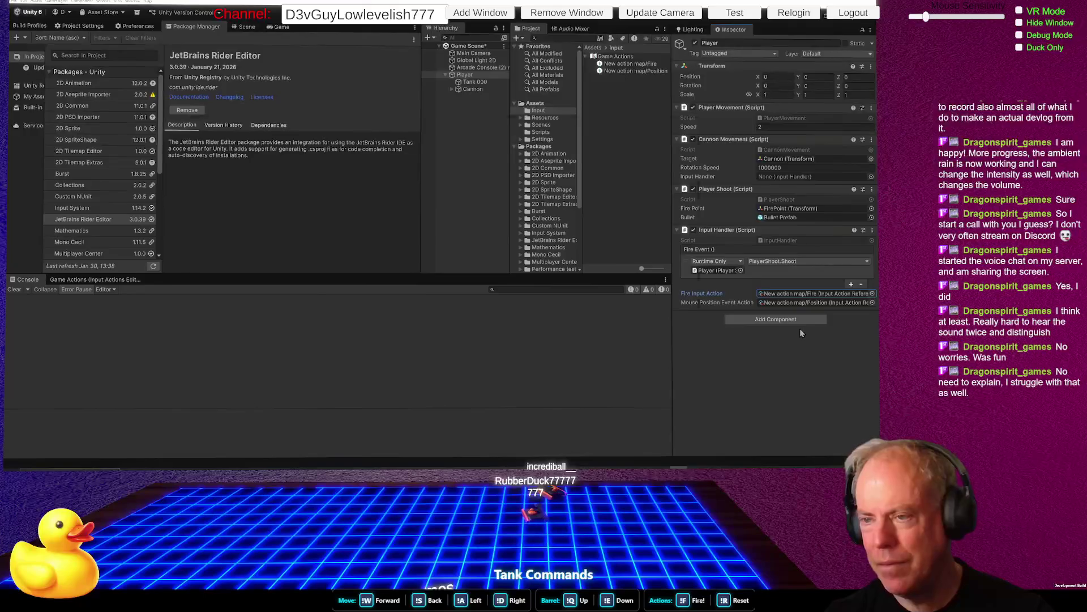
key("alt+Tab")
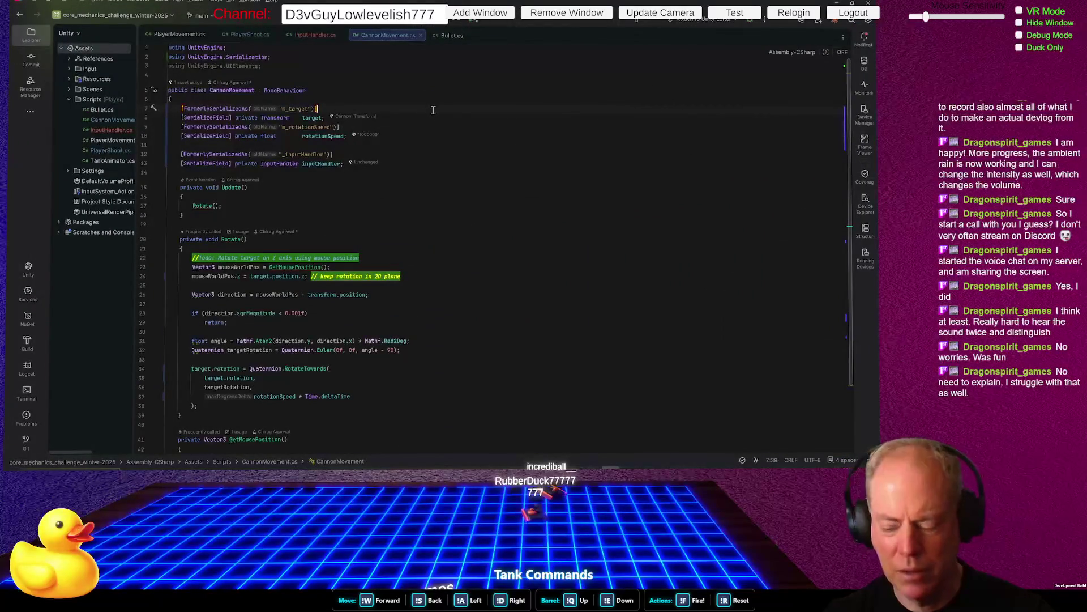
Delete the FormerlySerializedAs lines above the target, rotation speed and input handler fields
triple_click(433, 108)
key("Delete")
key("Down")
key("shift+Down")
key("Delete")
key("Down")
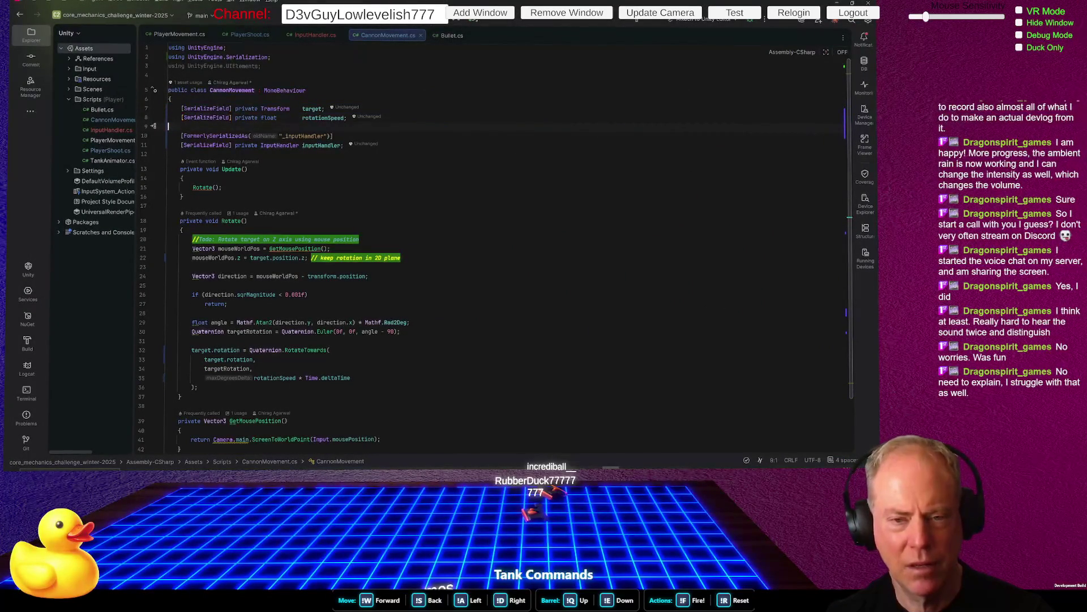
key("shift+Down")
key("shift+Down")
key("Delete")
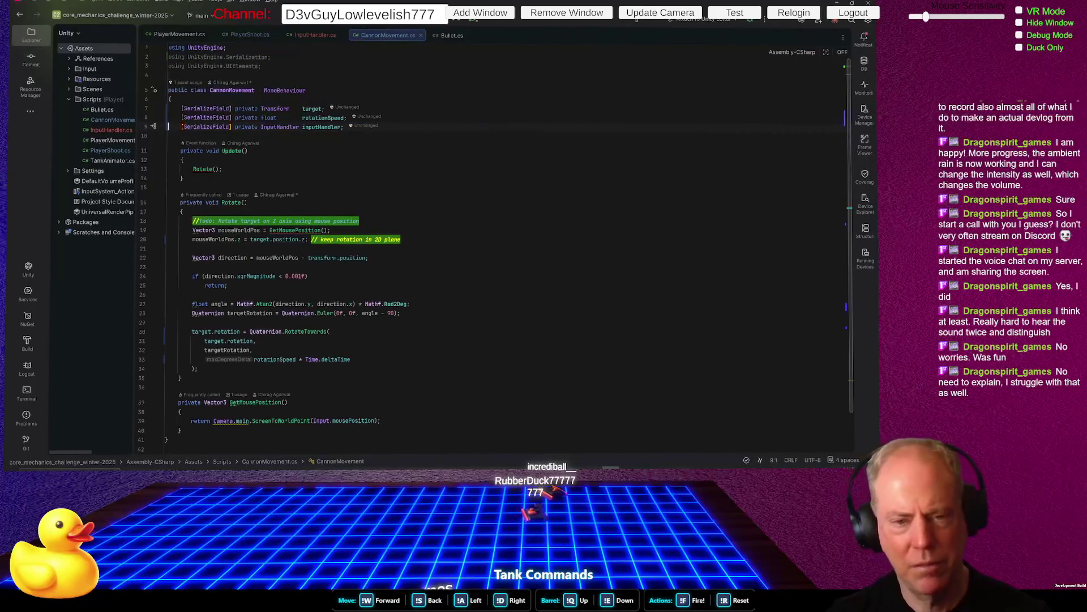
Undo two deletions, then remove the restored attribute lines and bring up InputHandler.cs
key("ctrl+z")
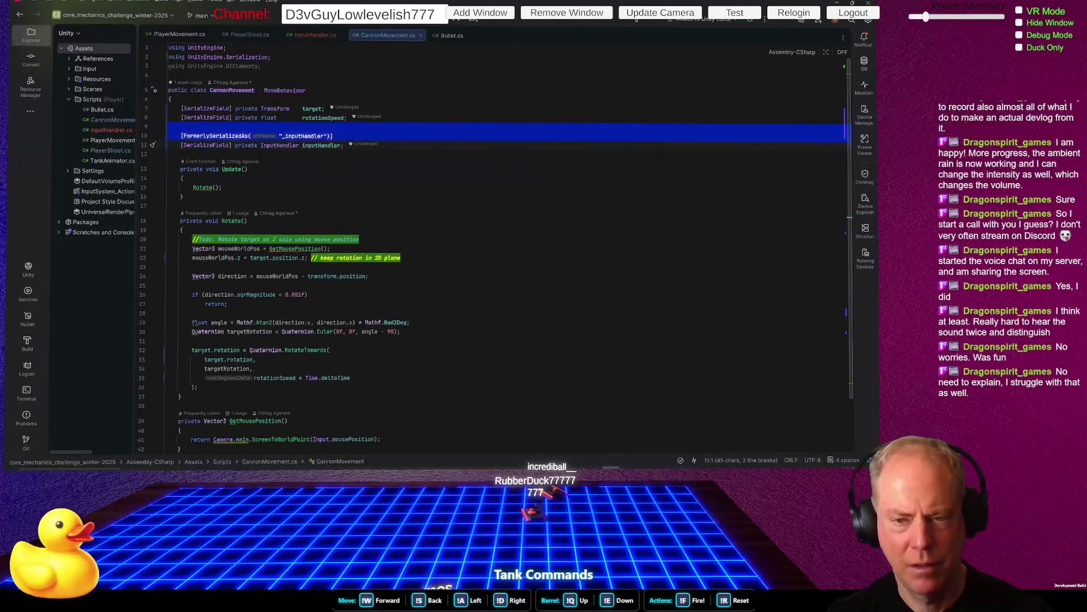
key("ctrl+z")
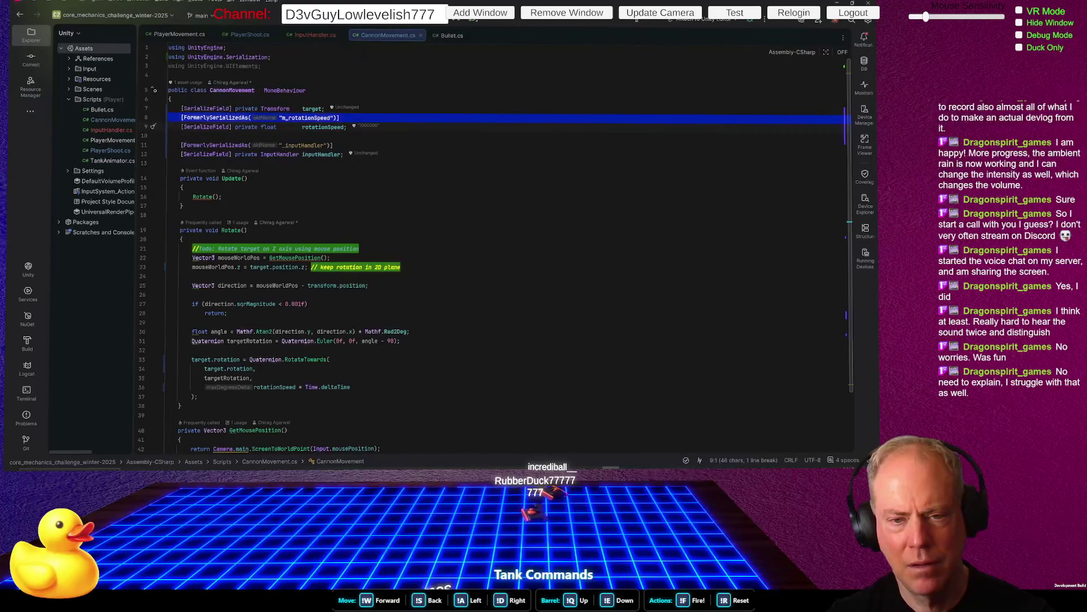
key("Delete")
key("Down")
key("shift+Down")
key("shift+Down")
key("Delete")
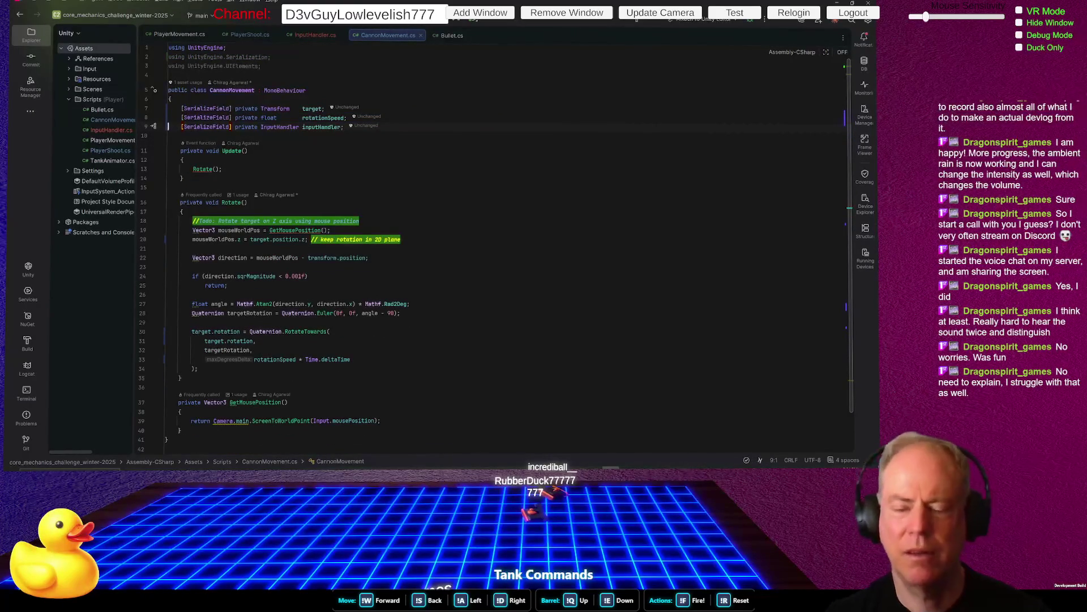
left_click(317, 33)
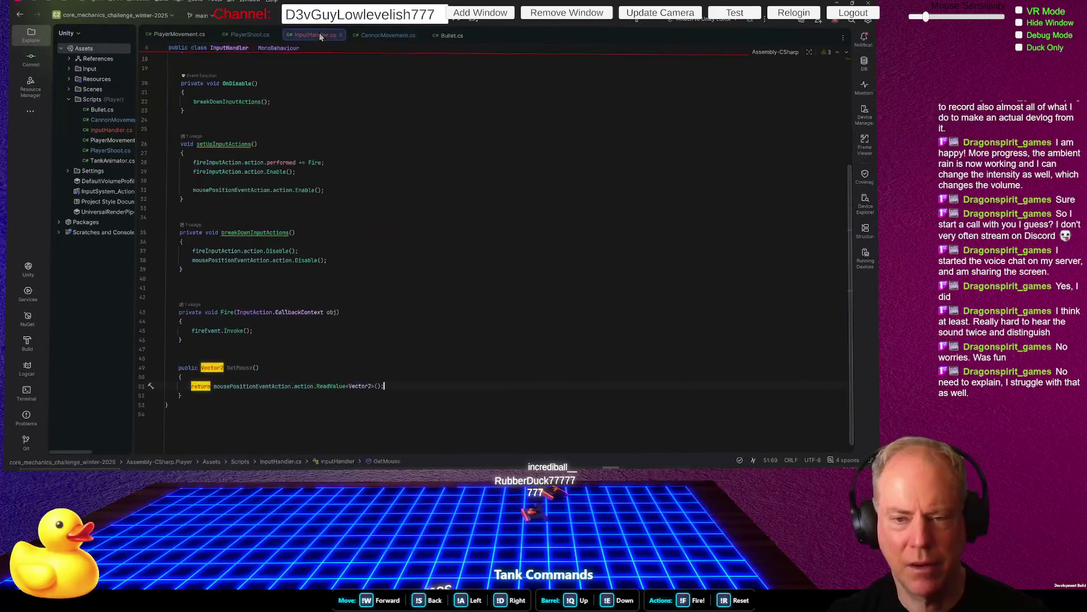
Let Unity recompile, then find where mousePositionEventAction is used in InputHandler.cs
scroll(398, 204, "up", 5)
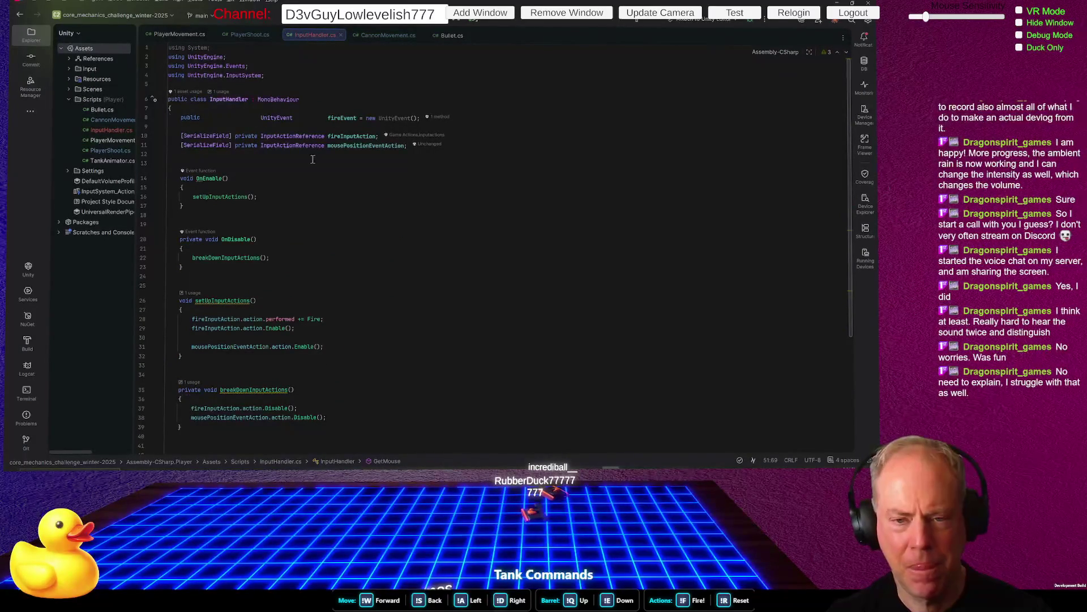
key("alt+Tab")
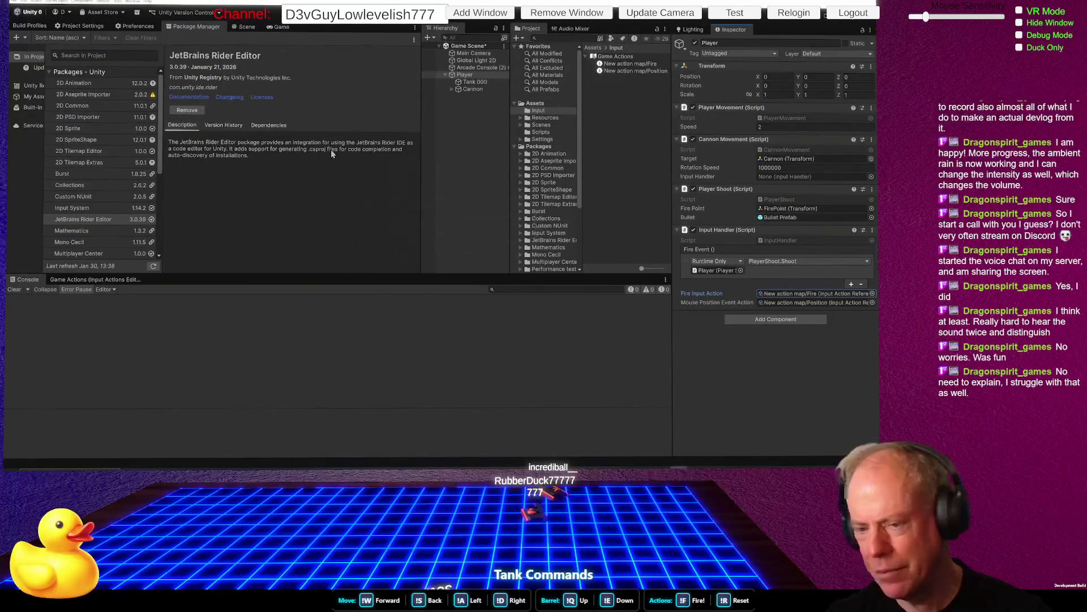
key("alt+Tab")
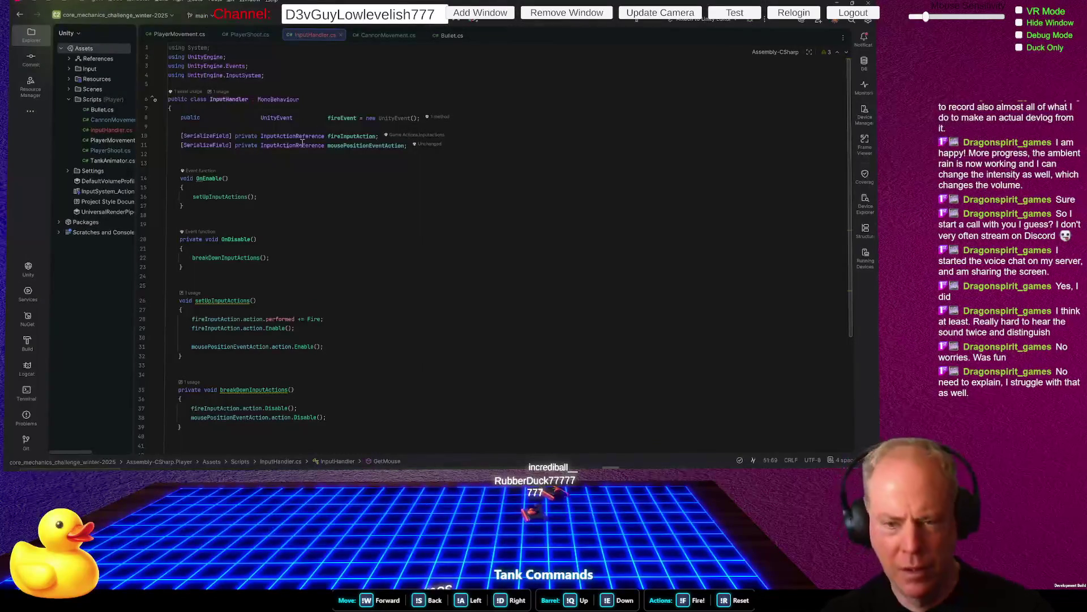
left_click(369, 146)
scroll(402, 223, "down", 5)
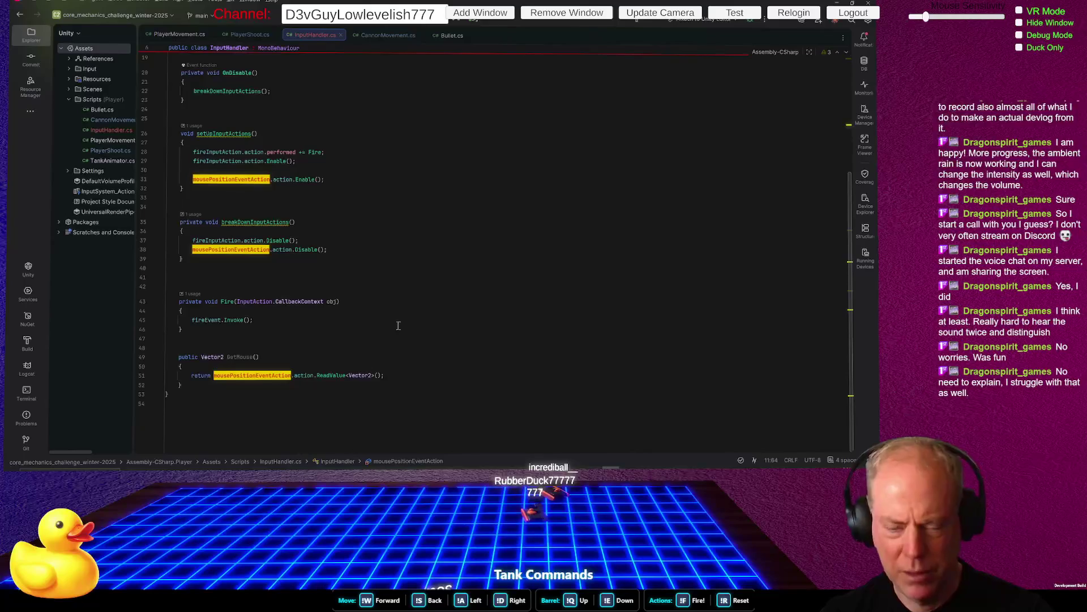
scroll(417, 238, "up", 5)
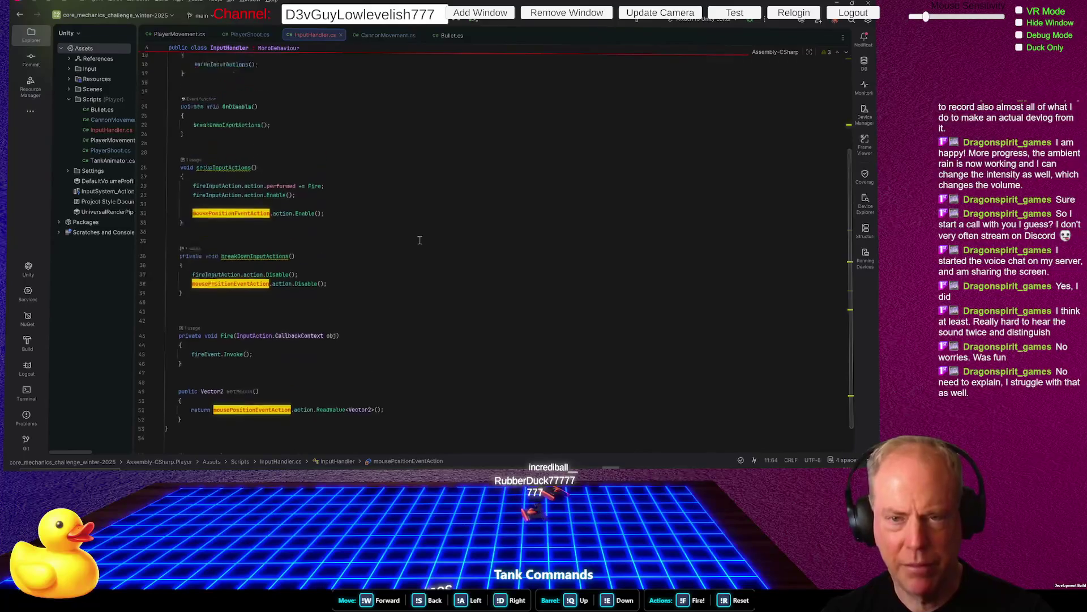
Compare PlayerShoot.cs and CannonMovement.cs, locating where GetMousePosition is called, then return to Unity
left_click(376, 35)
left_click(264, 35)
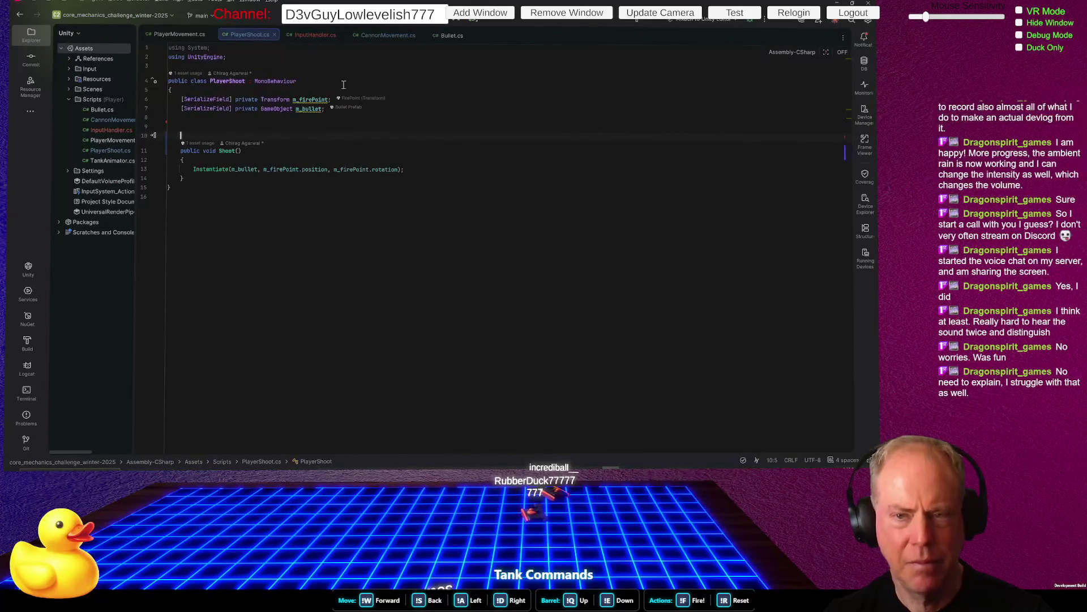
left_click(381, 36)
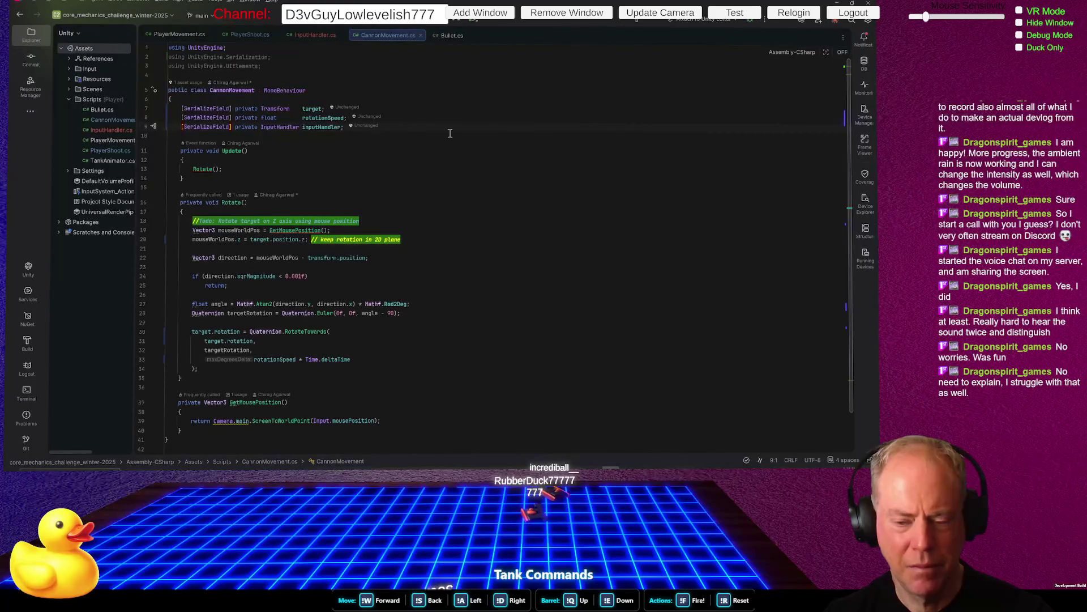
scroll(449, 133, "down", 2)
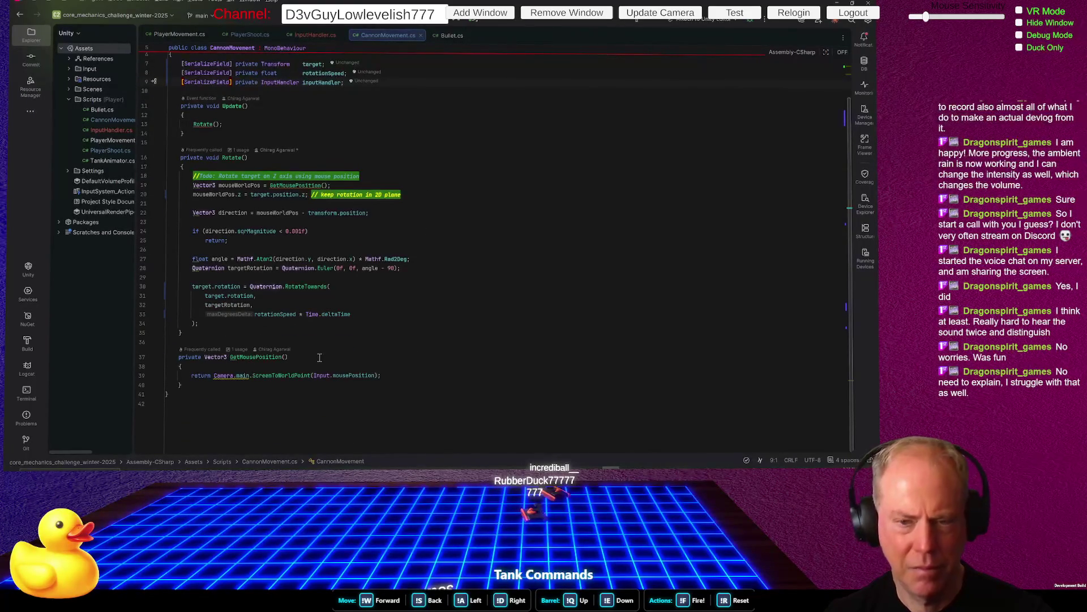
left_click(271, 357)
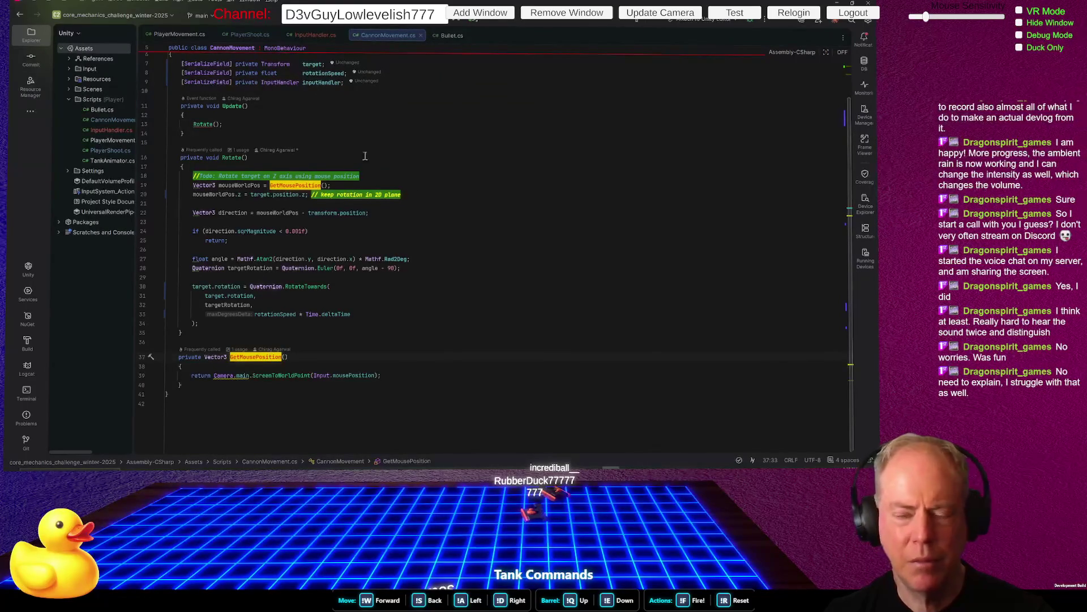
key("alt+Tab")
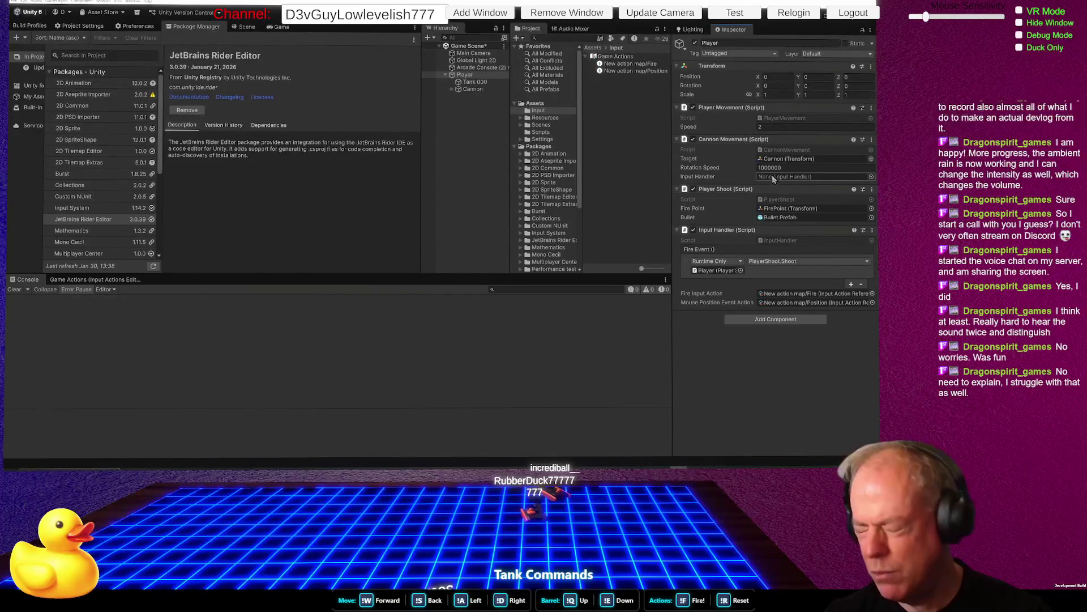
Plug the Player's Input Handler component into Cannon Movement's Input Handler field
left_click_drag(742, 230, 787, 179)
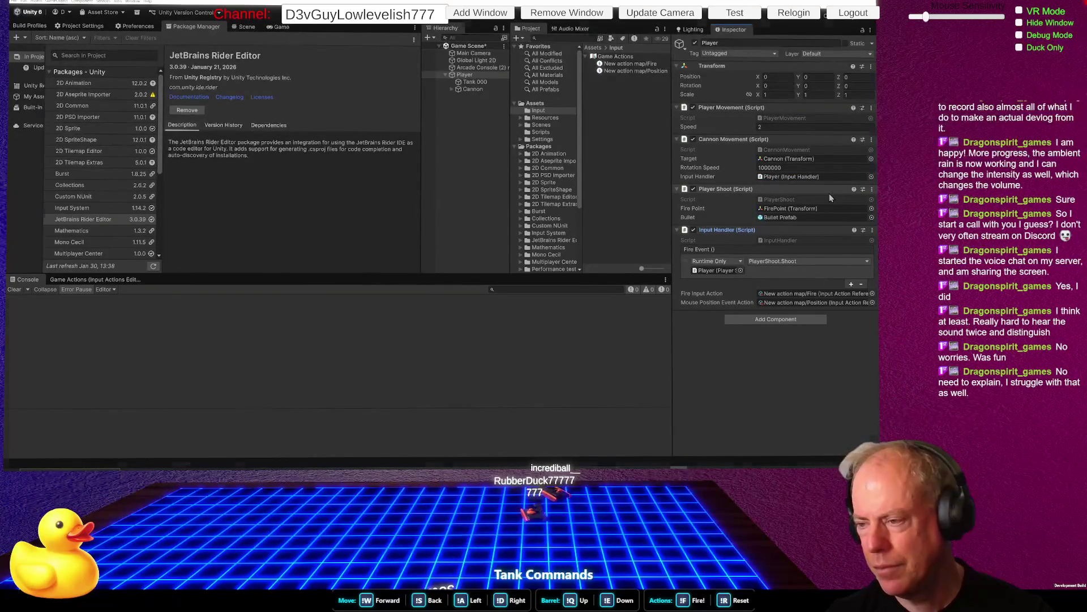
key("alt+Tab")
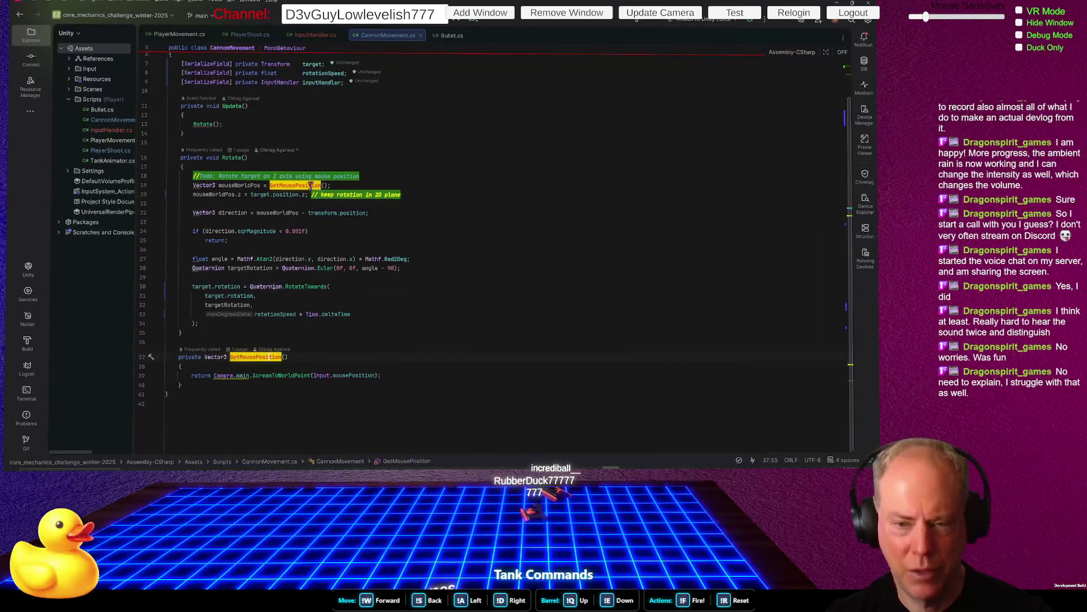
In GetMousePosition, replace Input.mousePosition with the inputHandler.GetMouse call
left_click(380, 168)
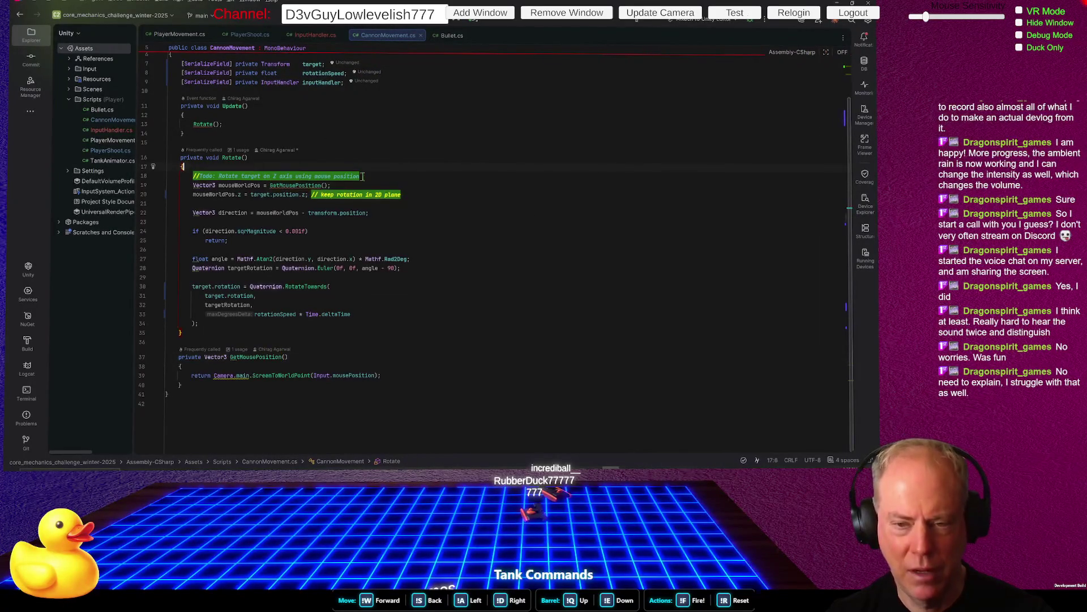
left_click(299, 185)
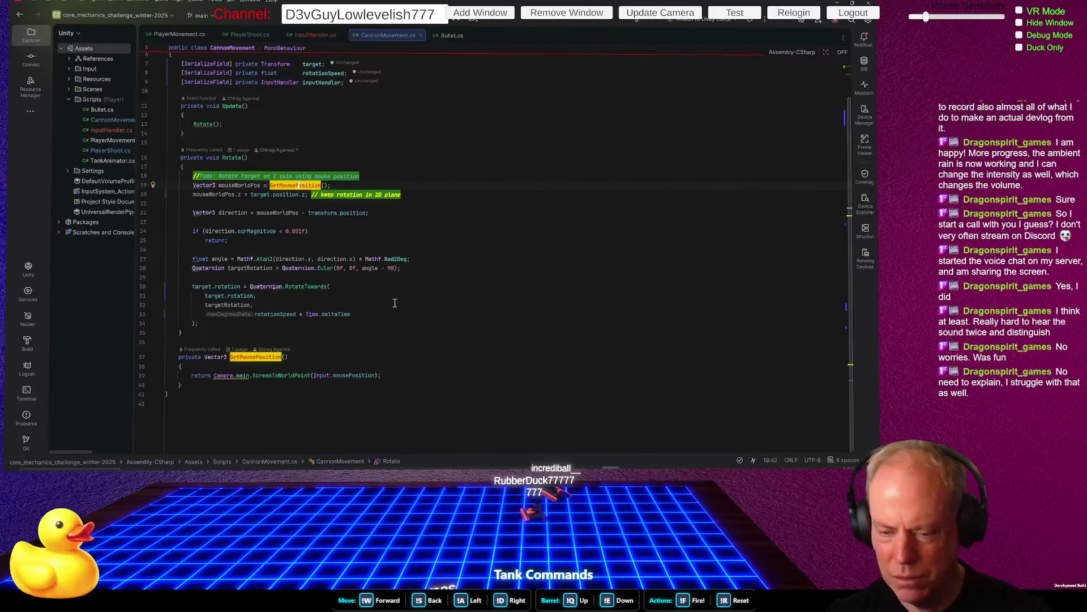
left_click(355, 376)
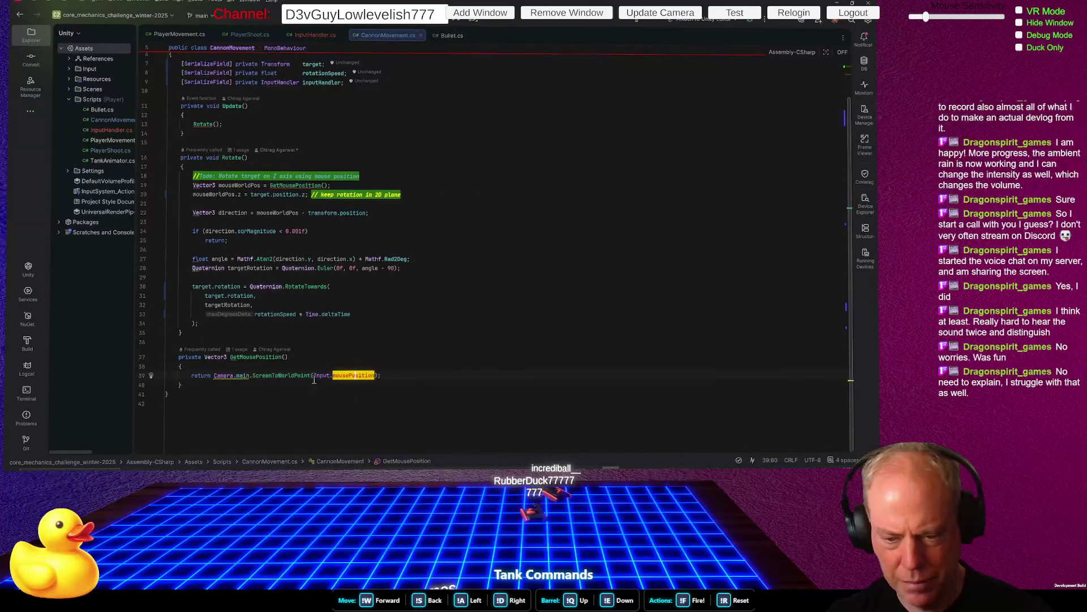
left_click_drag(313, 376, 375, 375)
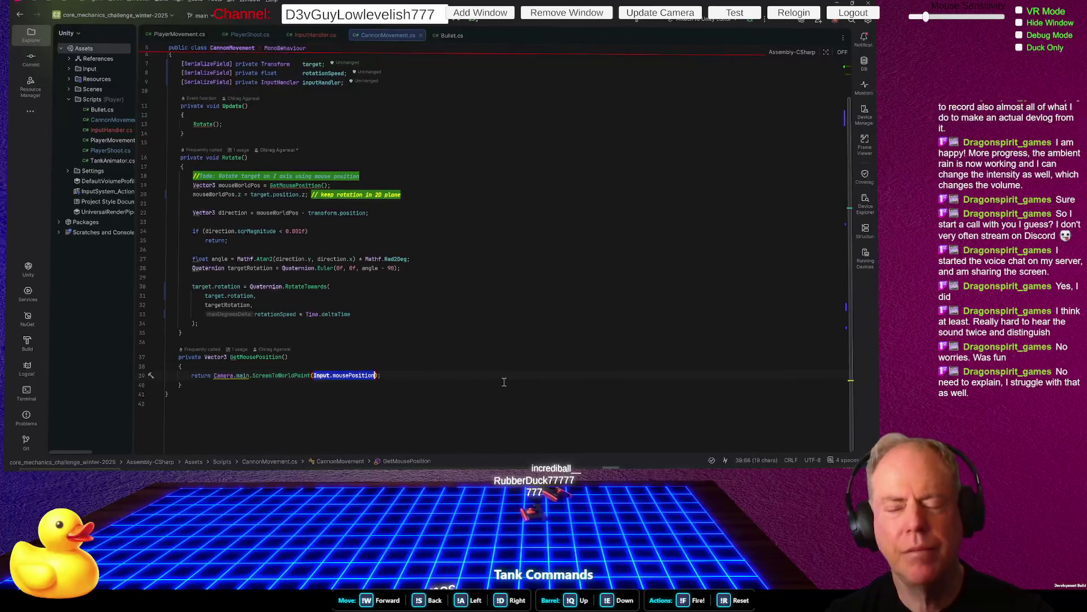
type("inputHandler")
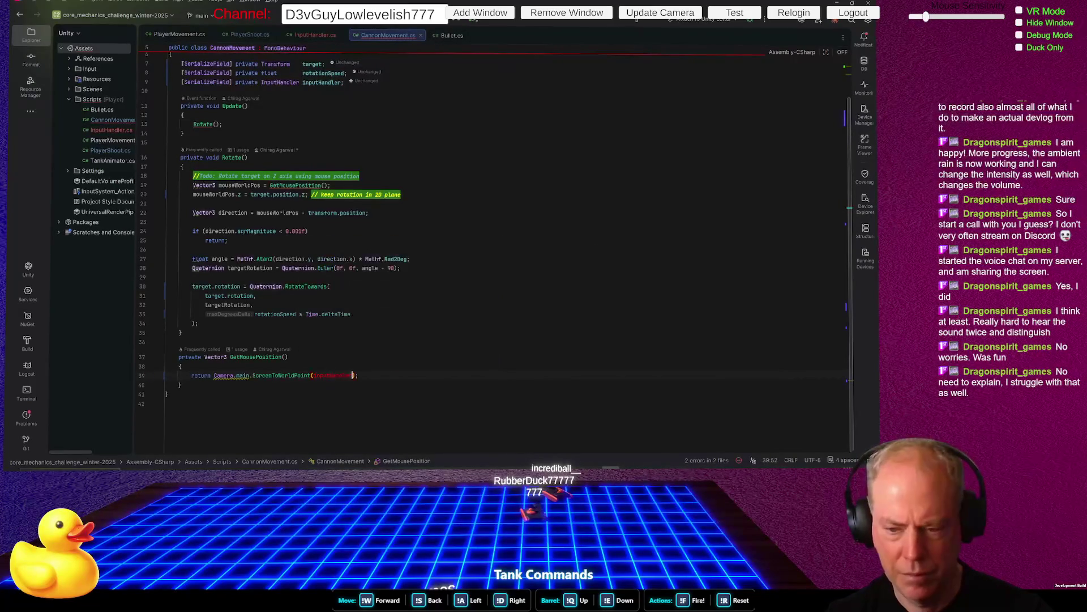
type(".get")
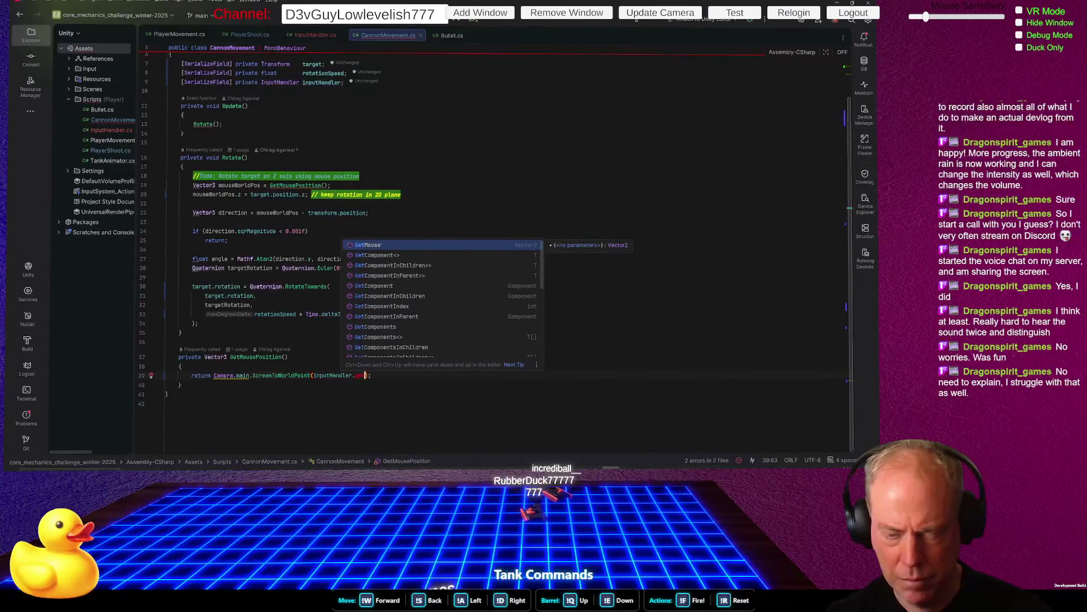
key("Return")
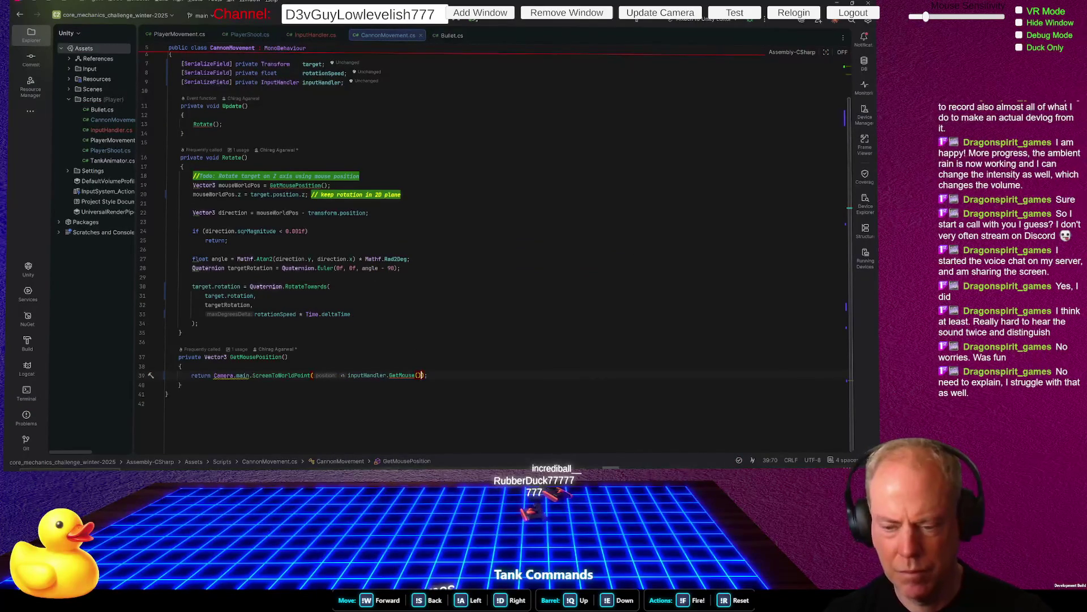
Jump to GetMouse's declaration in InputHandler.cs, then switch to Unity to reload scripts
left_click(404, 373)
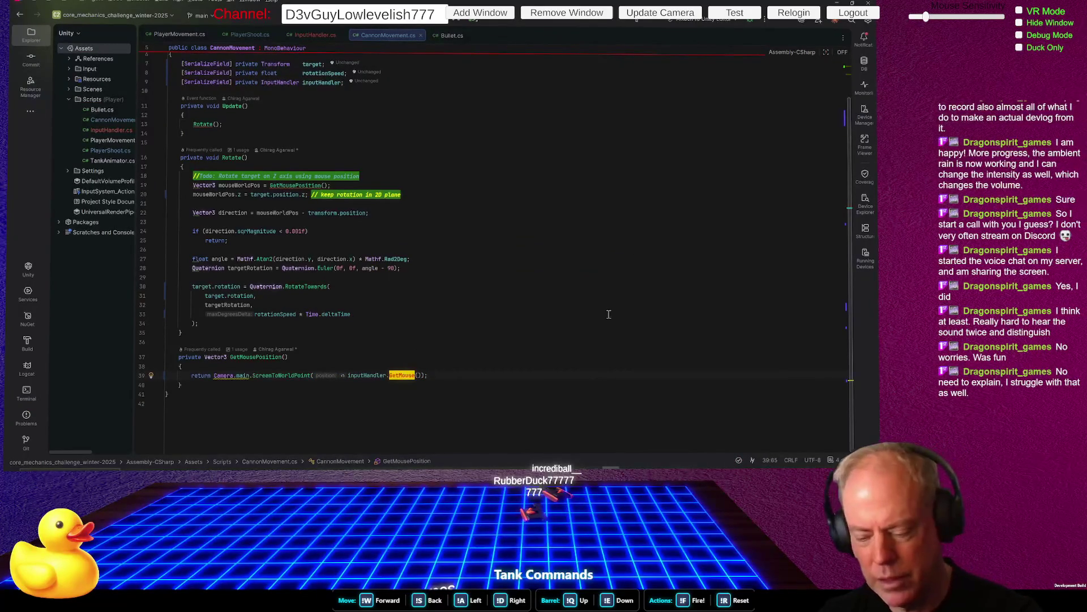
key("F12")
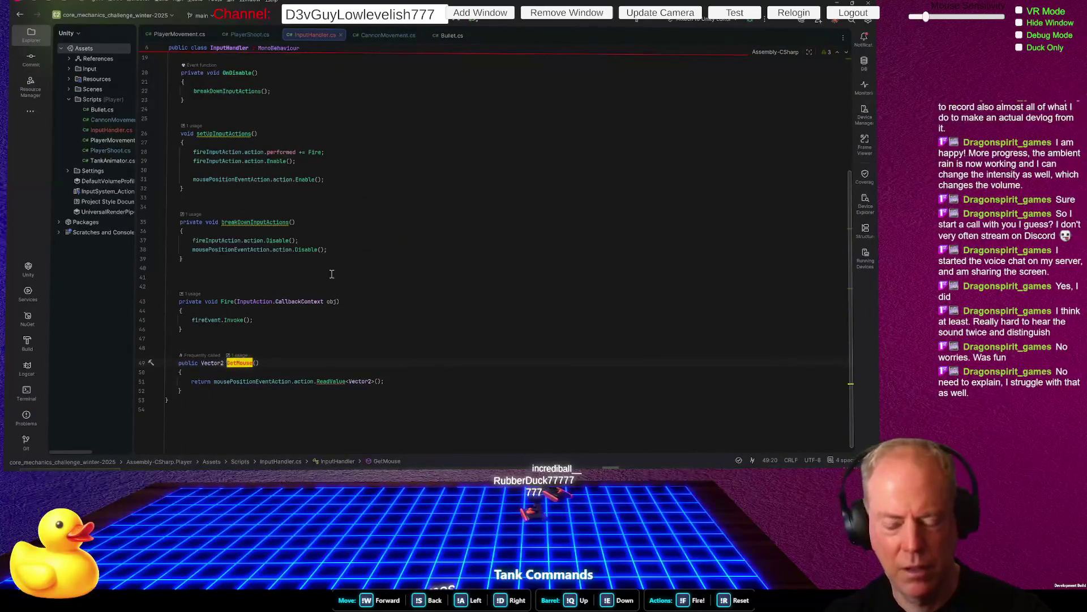
key("alt+Tab")
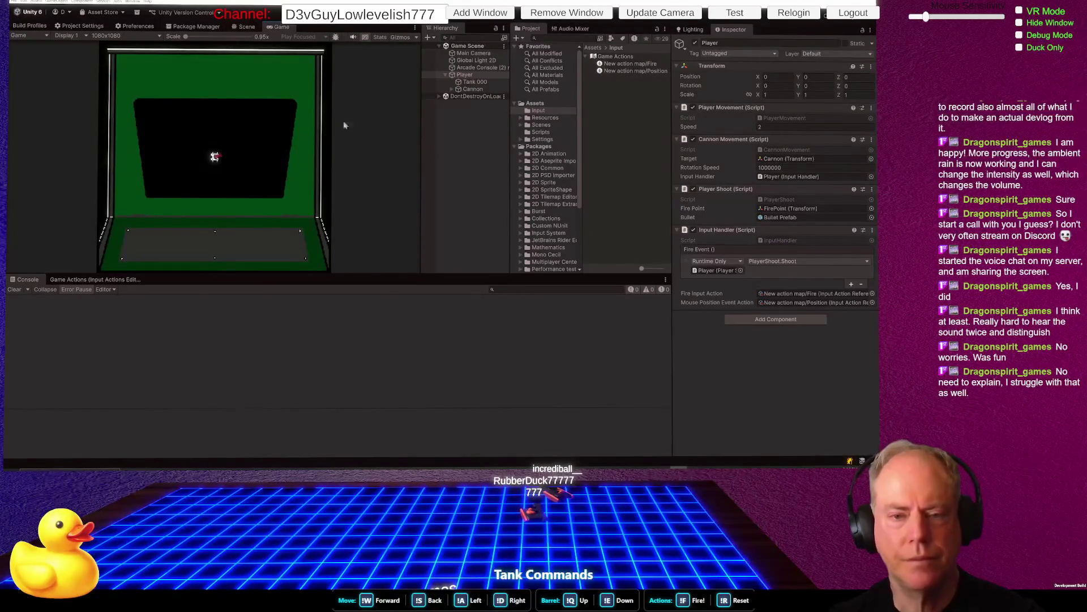
Fire eight shots across the Game view, sweeping right, then stop play mode and return to Rider
left_click(255, 134)
left_click(249, 139)
left_click(164, 169)
left_click(163, 153)
left_click(170, 139)
left_click(181, 132)
left_click(227, 127)
left_click(246, 126)
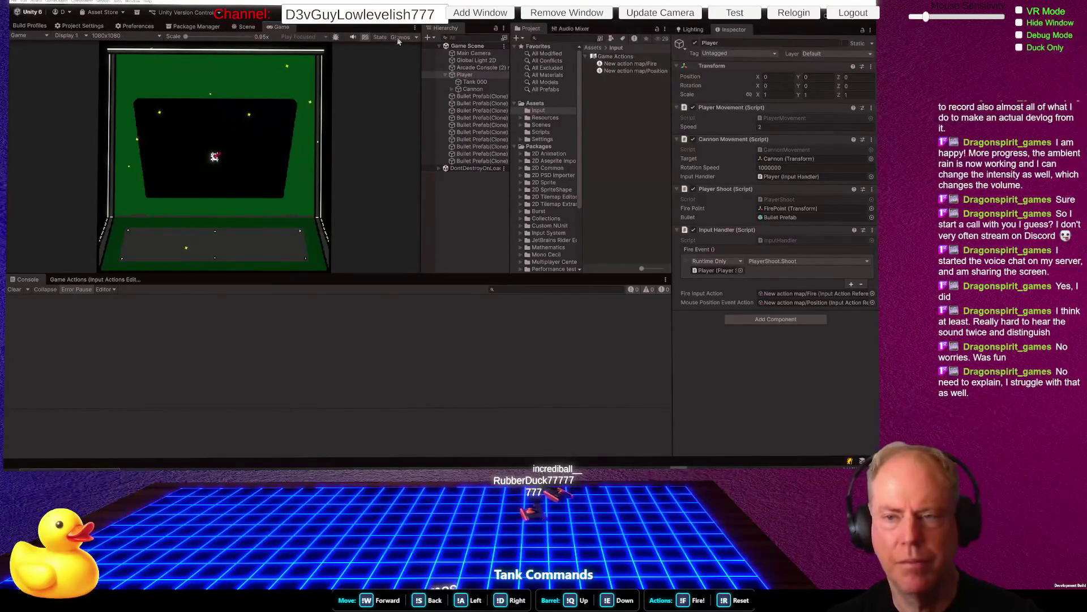
left_click(441, 13)
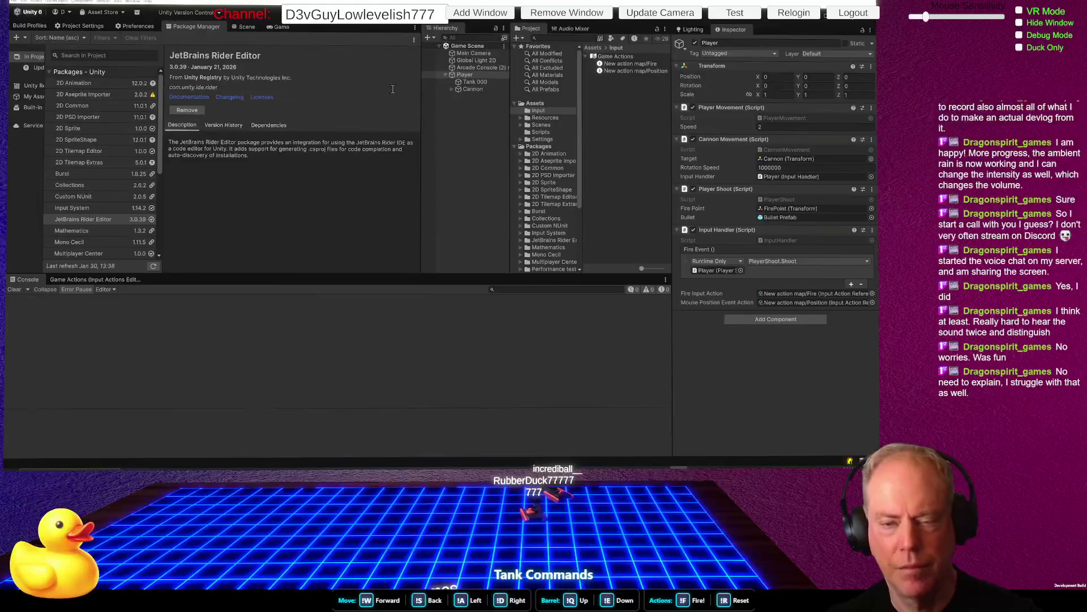
key("alt+Tab")
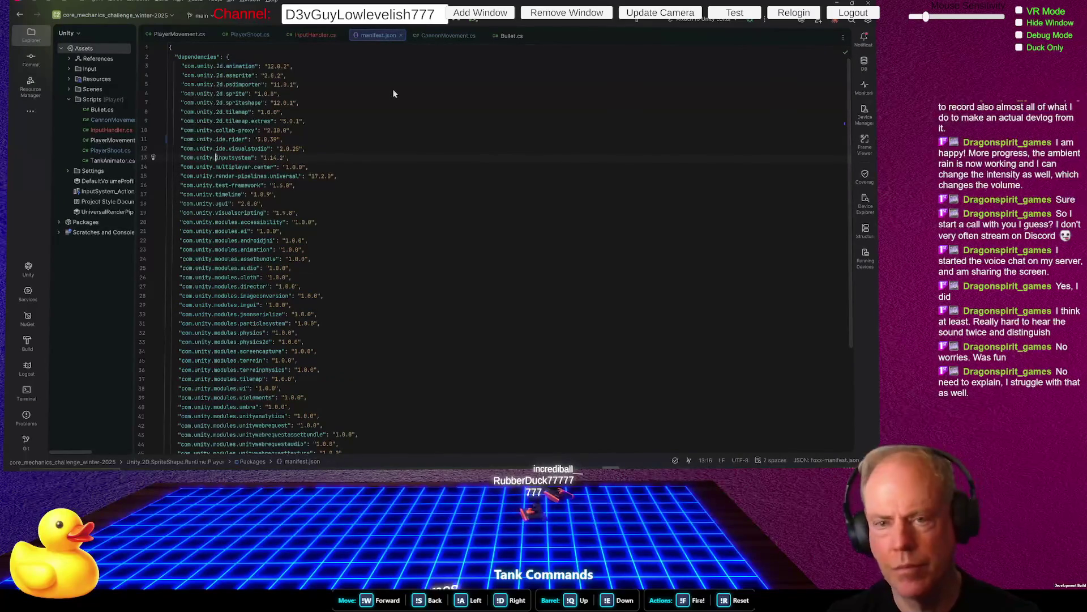
Close manifest.json and open PlayerMovement.cs from the project tree
scroll(434, 153, "down", 5)
scroll(419, 148, "up", 5)
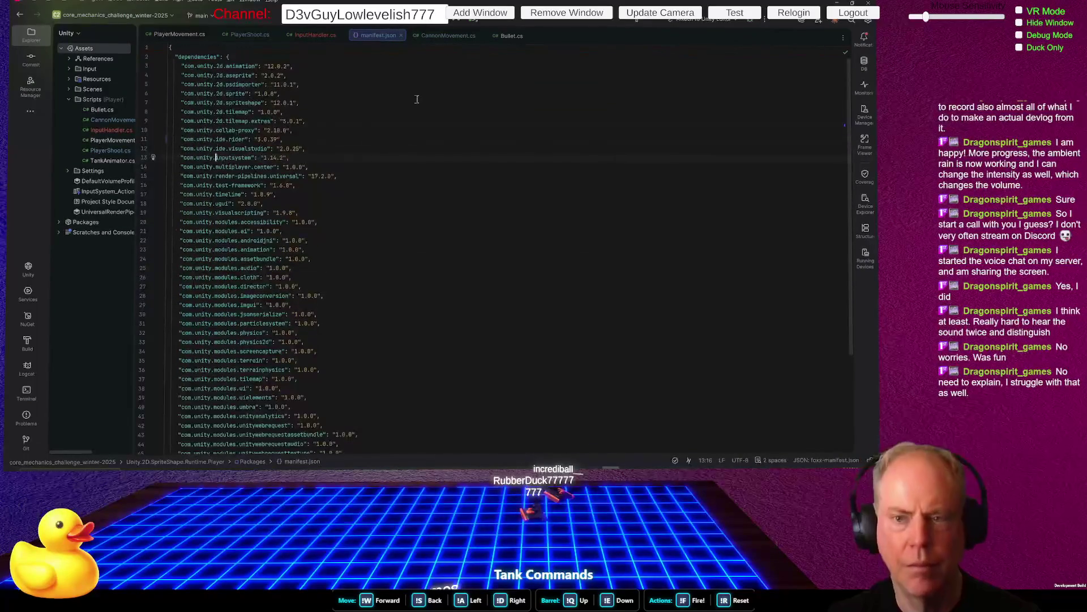
left_click(401, 35)
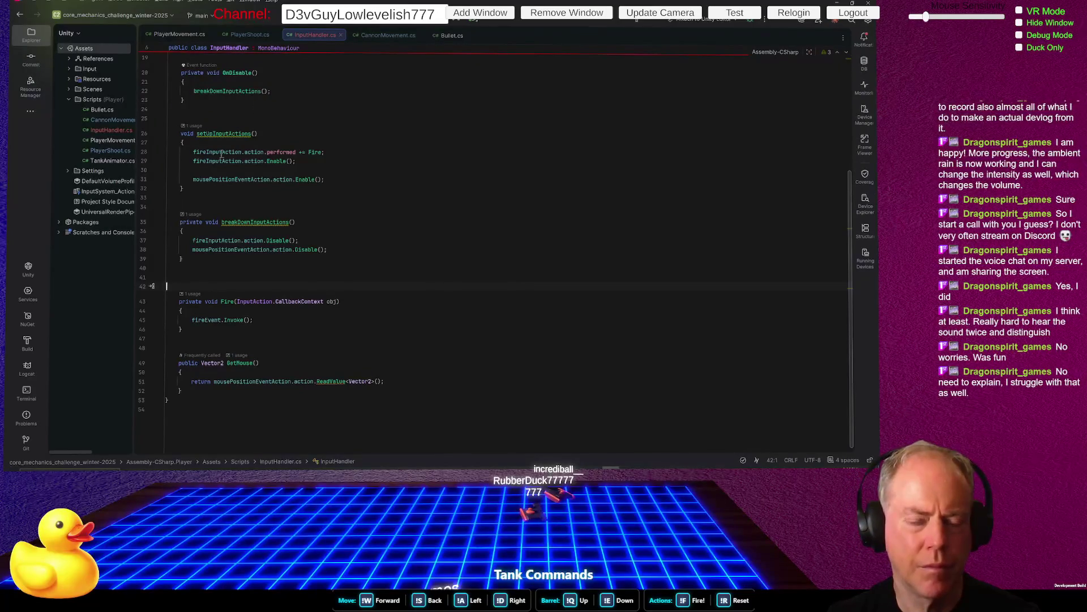
left_click(122, 141)
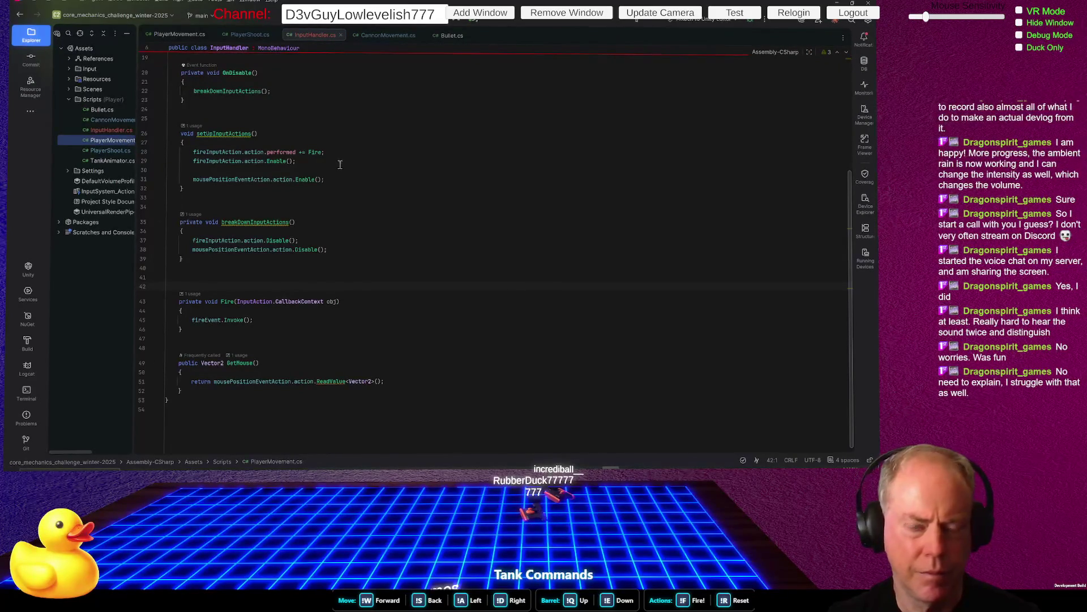
scroll(418, 322, "up", 5)
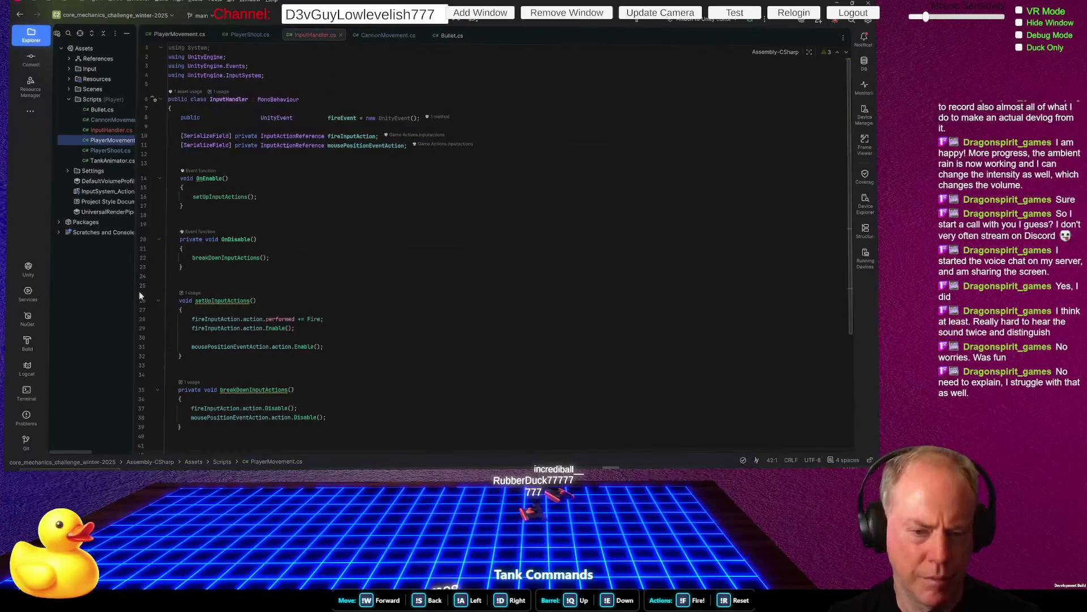
key("ctrl+Tab")
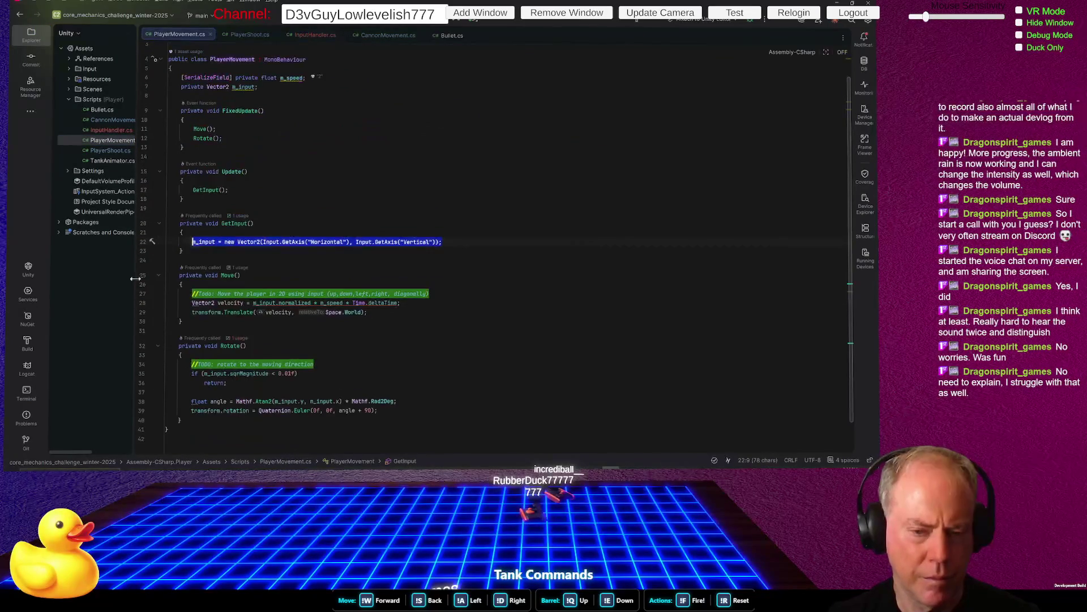
Widen the Explorer panel, highlight every use of m_input on line 22, then go back to Unity
left_click_drag(141, 286, 211, 283)
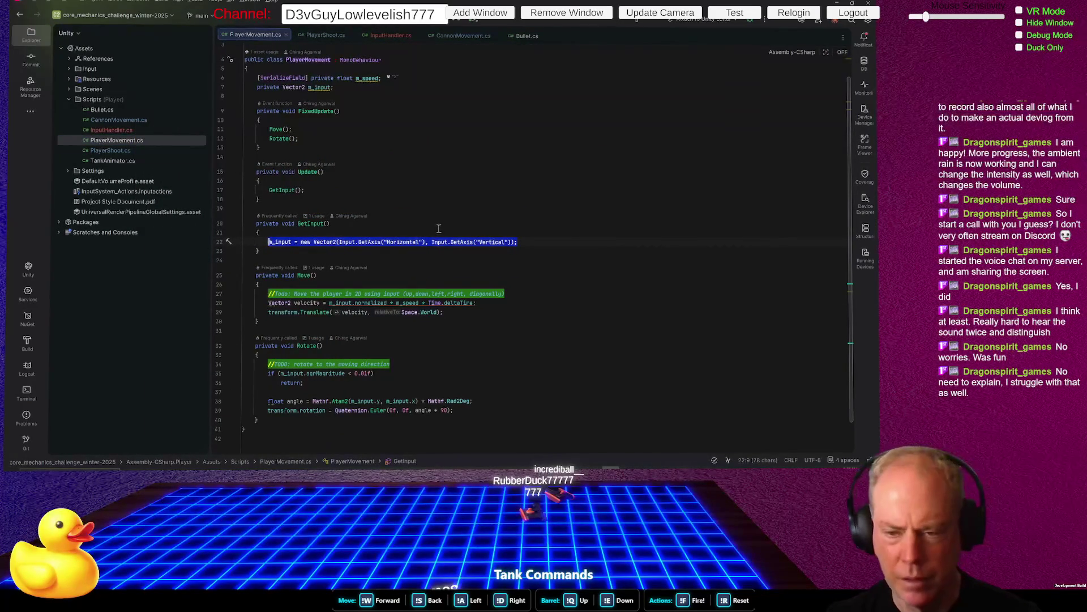
left_click(551, 242)
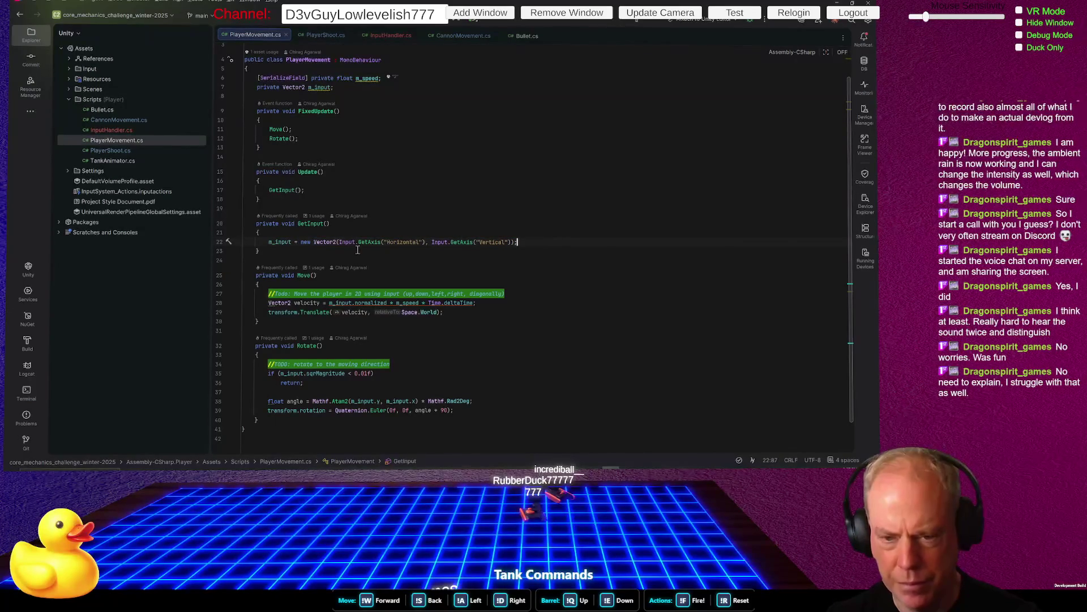
left_click(280, 243)
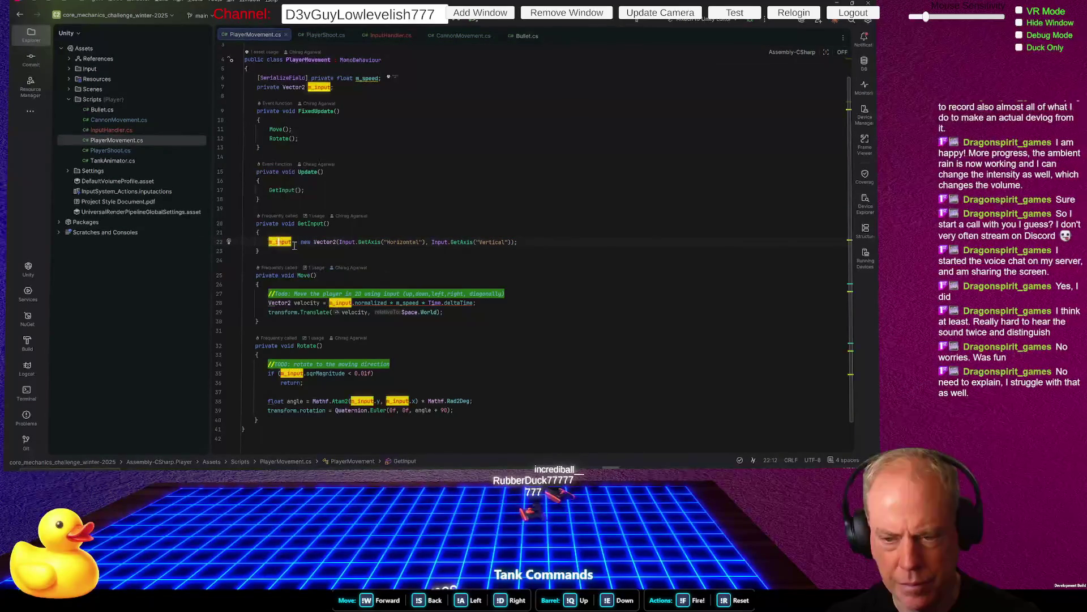
mouse_move(348, 242)
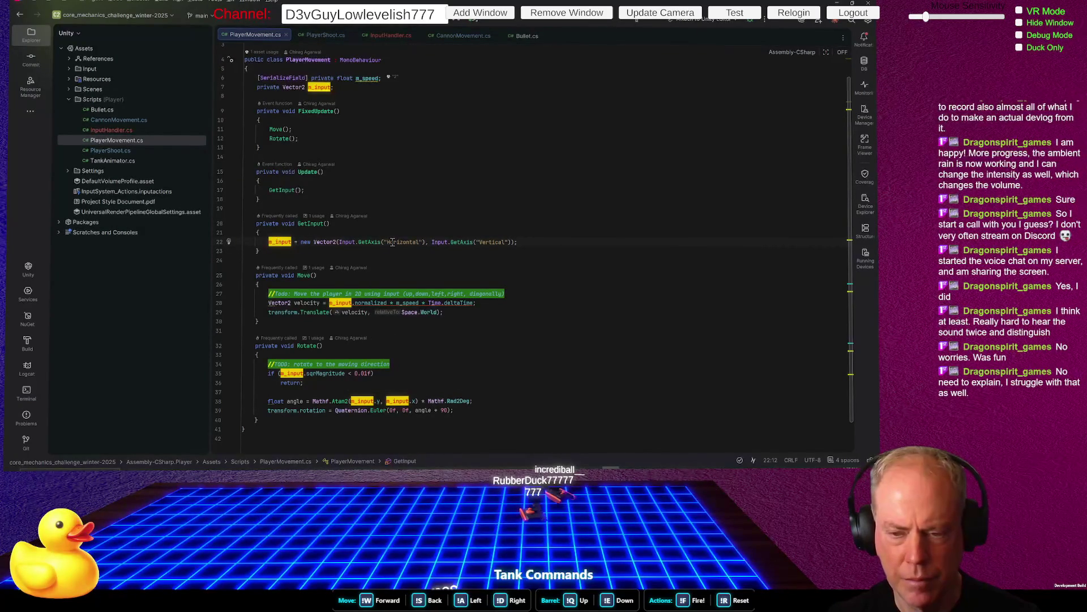
key("alt+Tab")
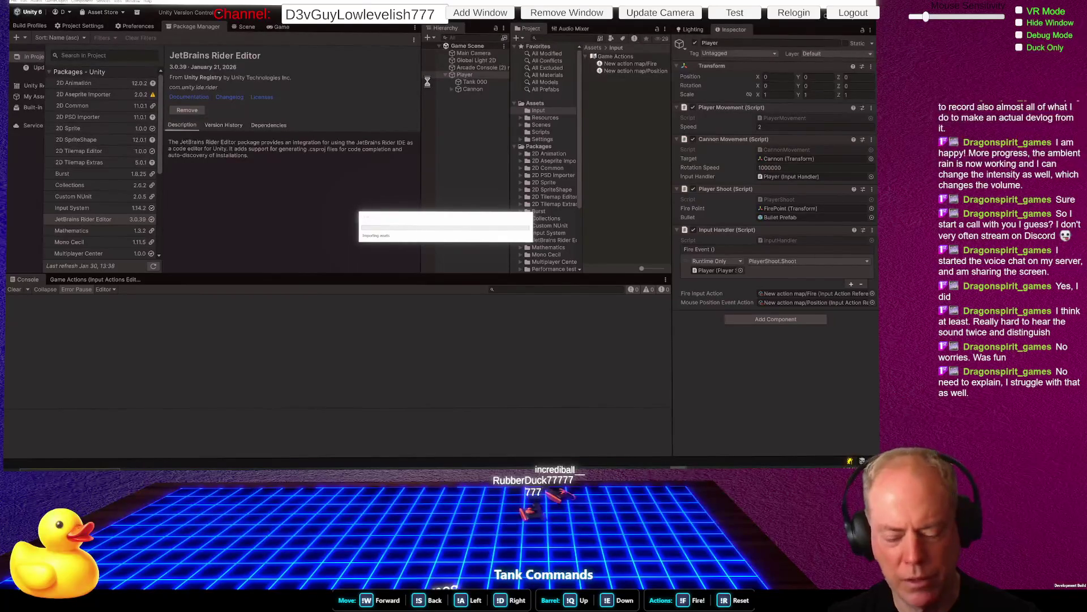
key("ctrl+p")
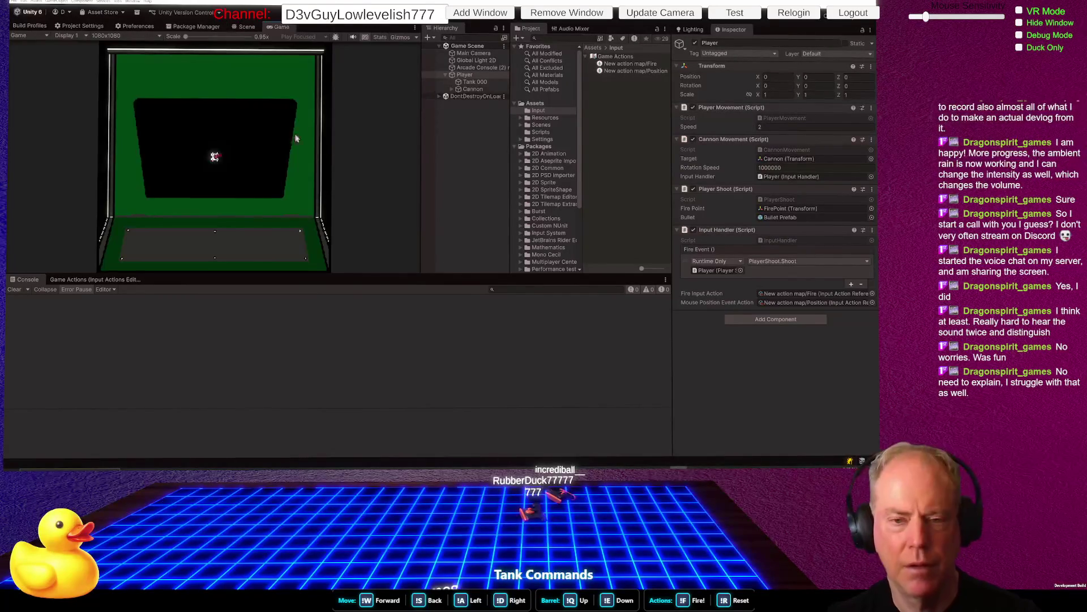
left_click(244, 128)
left_click(215, 122)
key("w")
key("a")
key("d")
left_click(238, 136)
left_click(239, 135)
left_click(241, 132)
left_click(244, 127)
left_click(267, 138)
left_click(282, 145)
key("w")
key("a")
key("a")
left_click(221, 158)
left_click(226, 161)
key("s")
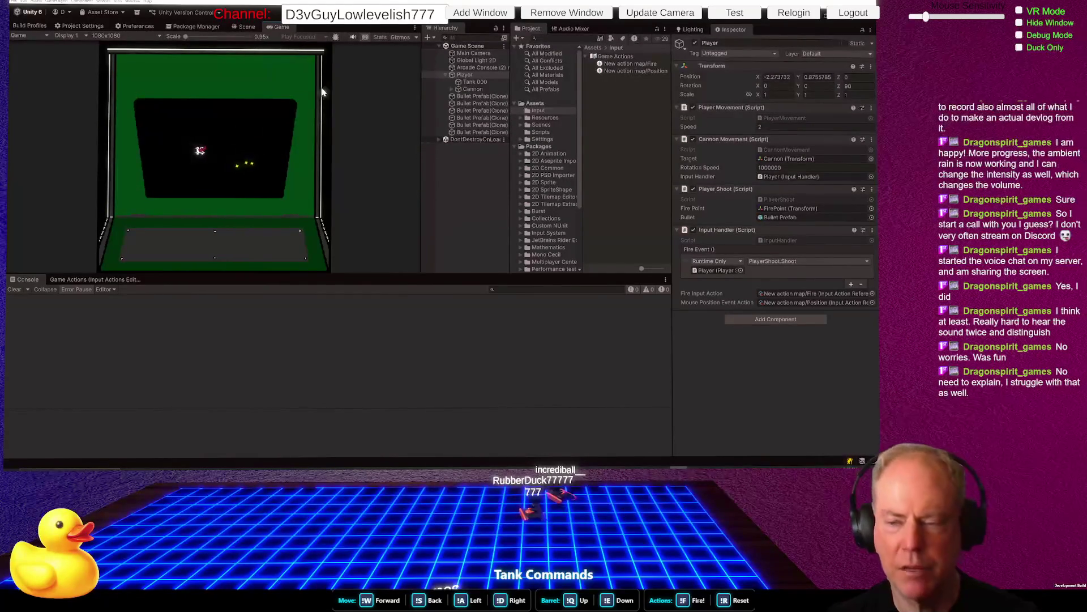
key("ctrl+p")
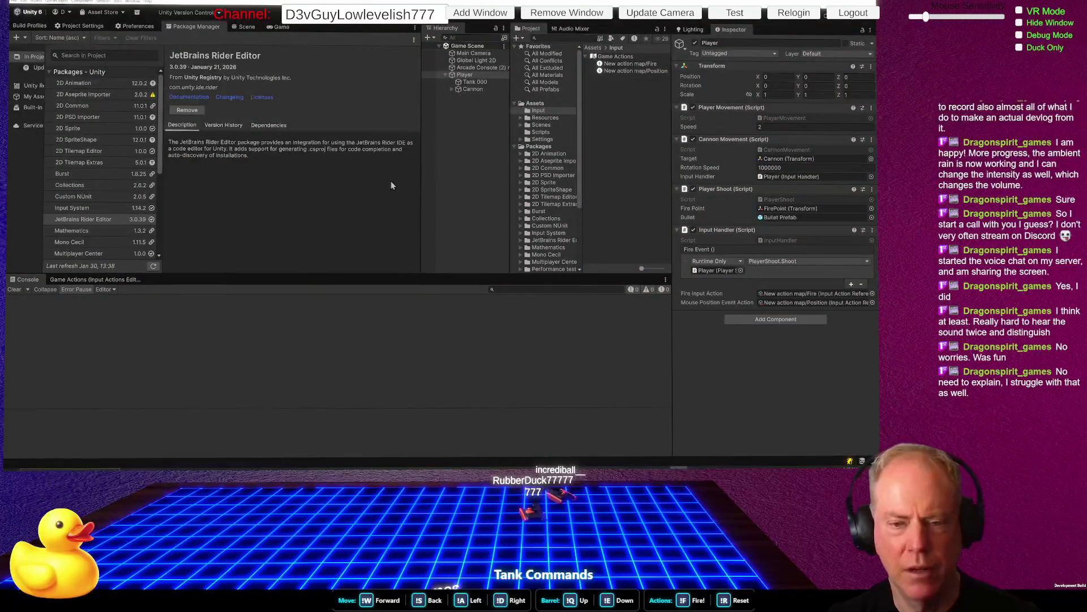
key("alt+Tab")
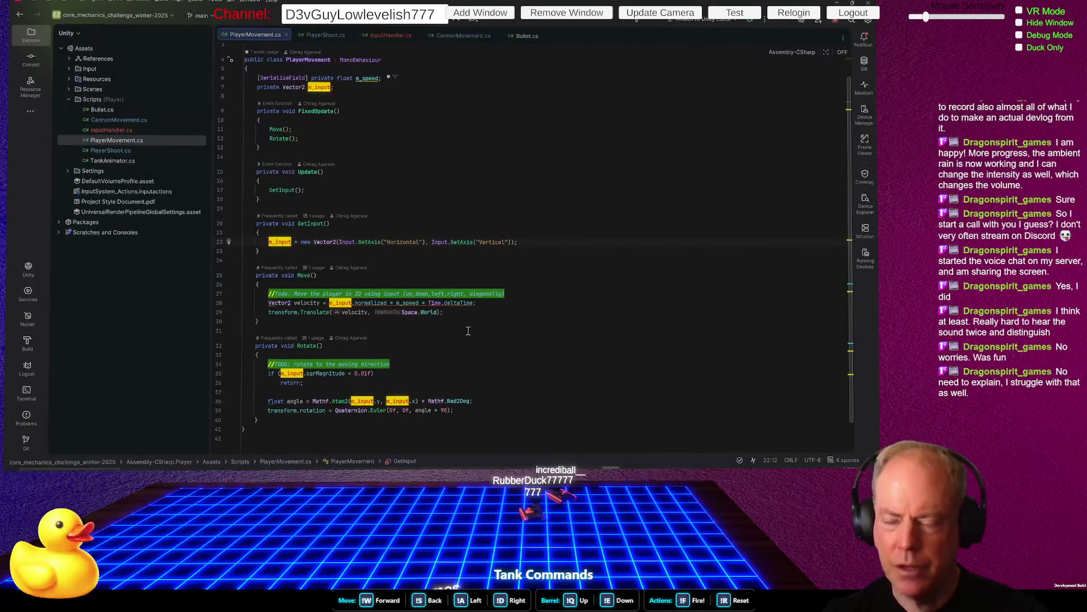
key("alt+Tab")
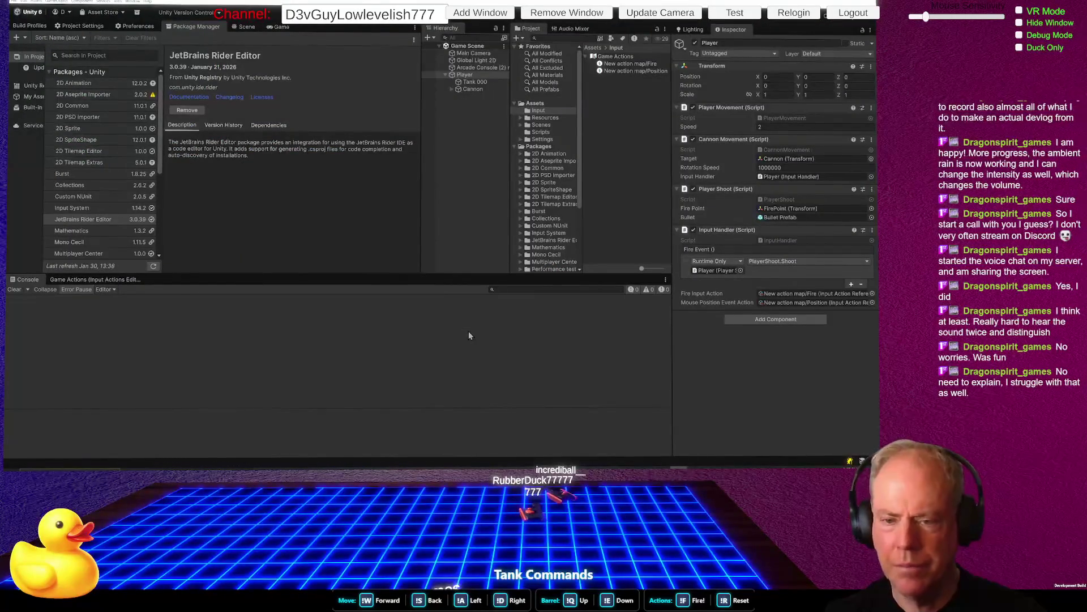
left_click(118, 280)
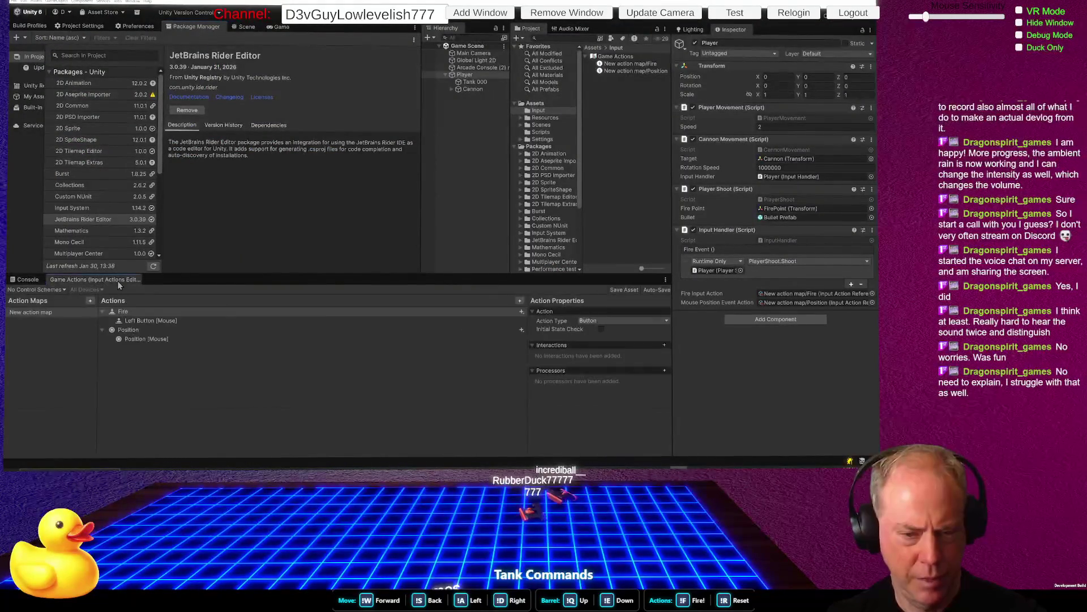
Add a new action named Movement with action type Value and control type Vector 2
left_click(520, 301)
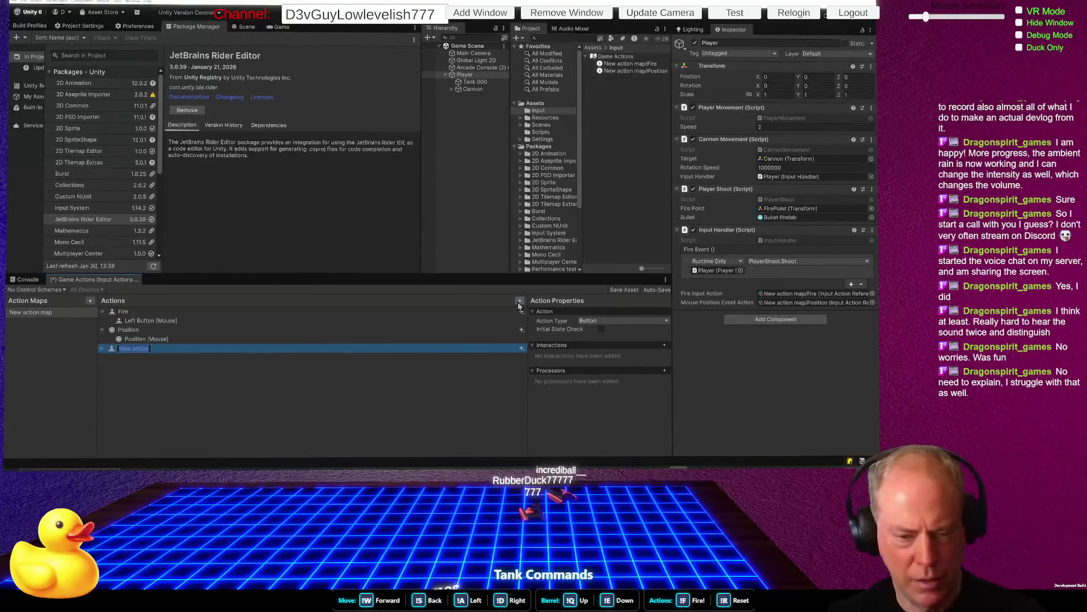
type("Move")
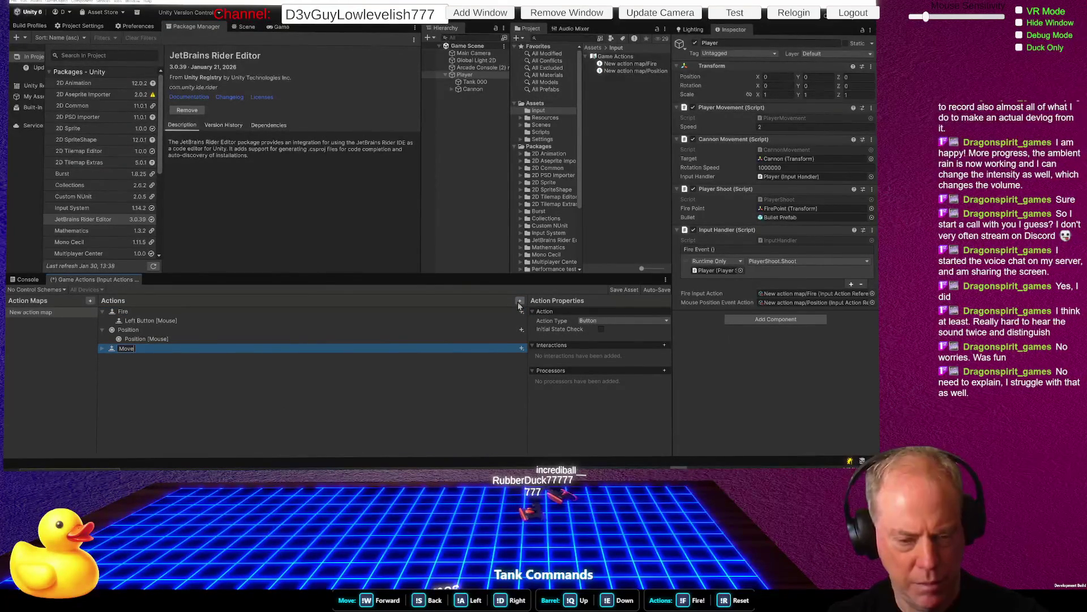
type("ment")
key("Return")
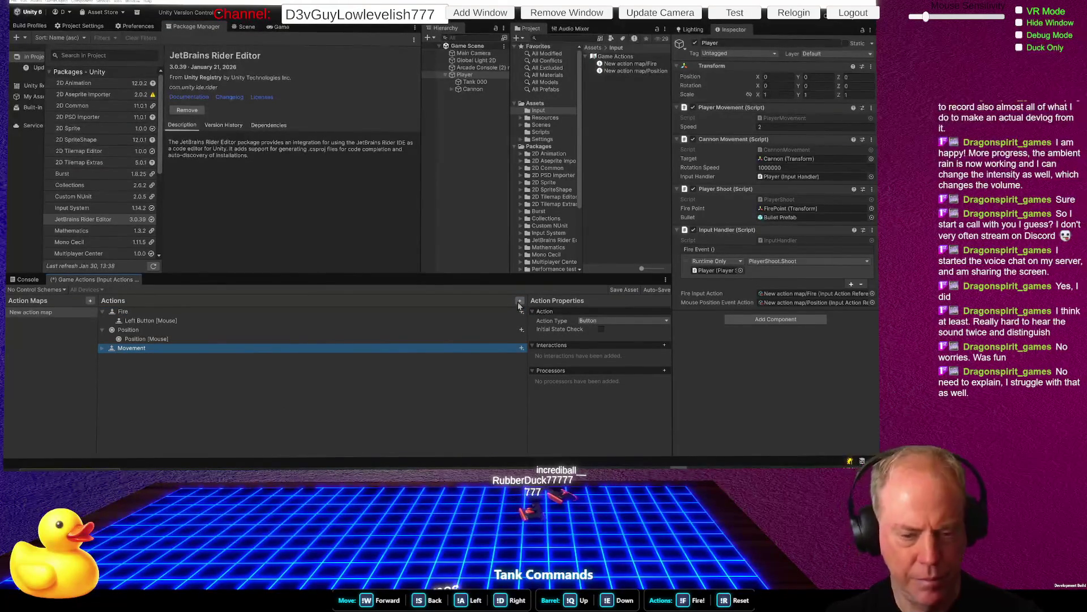
left_click(590, 322)
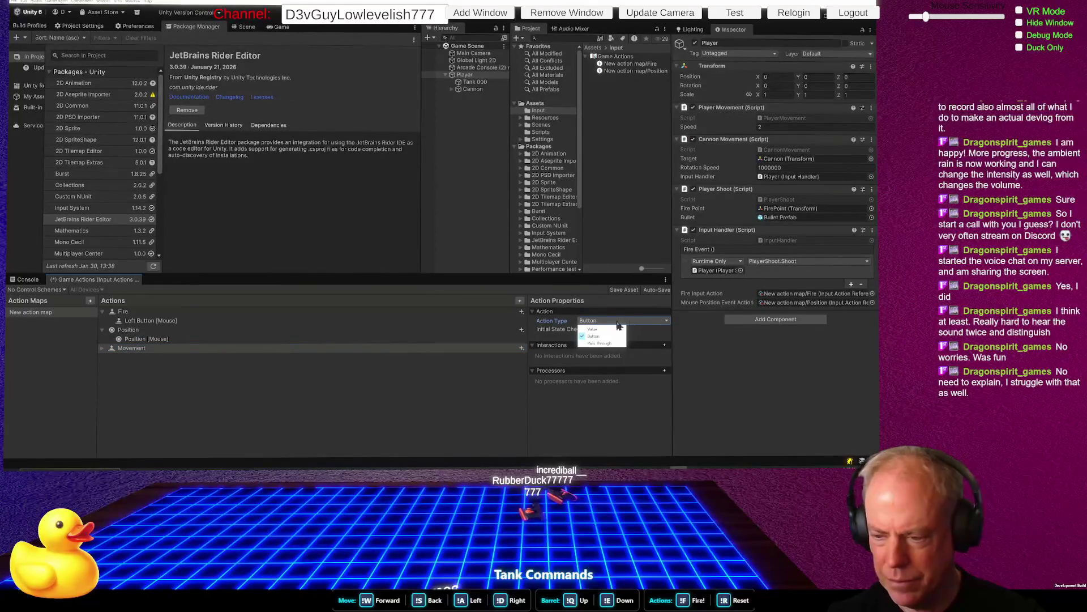
left_click(616, 329)
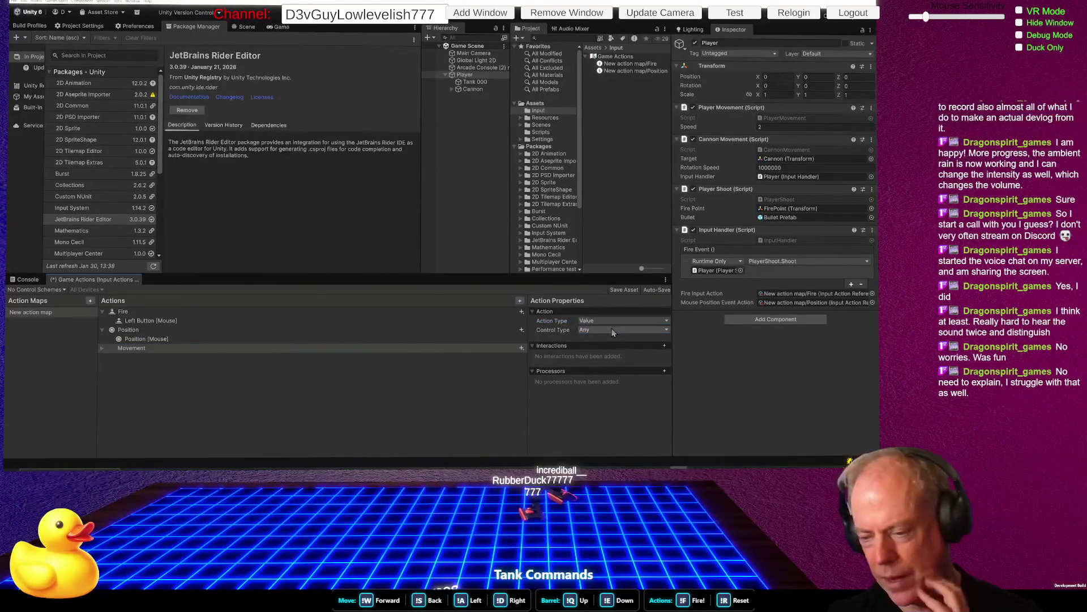
left_click(615, 331)
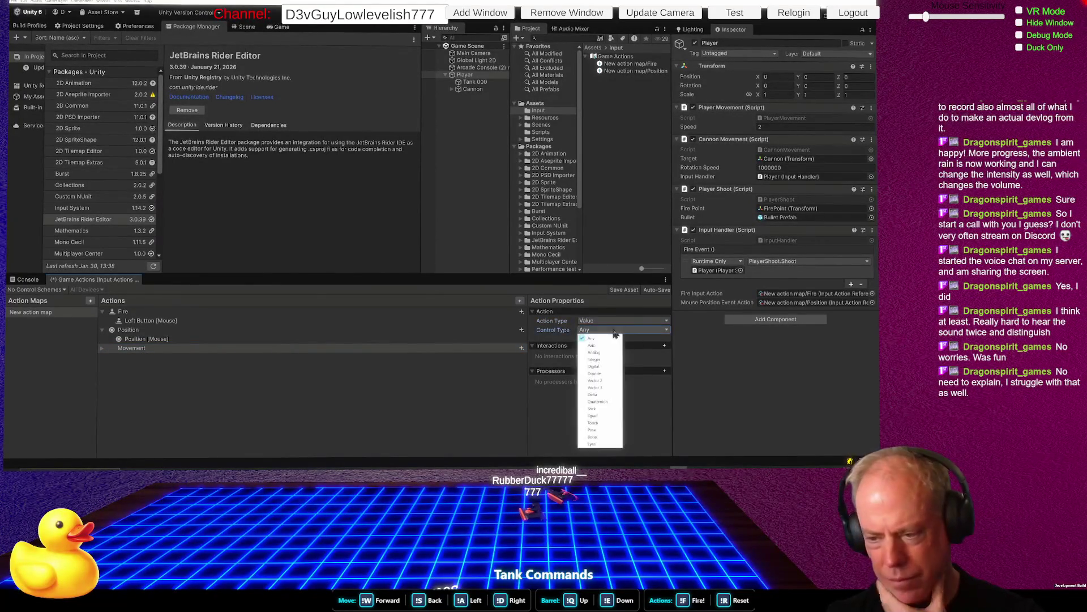
left_click(598, 385)
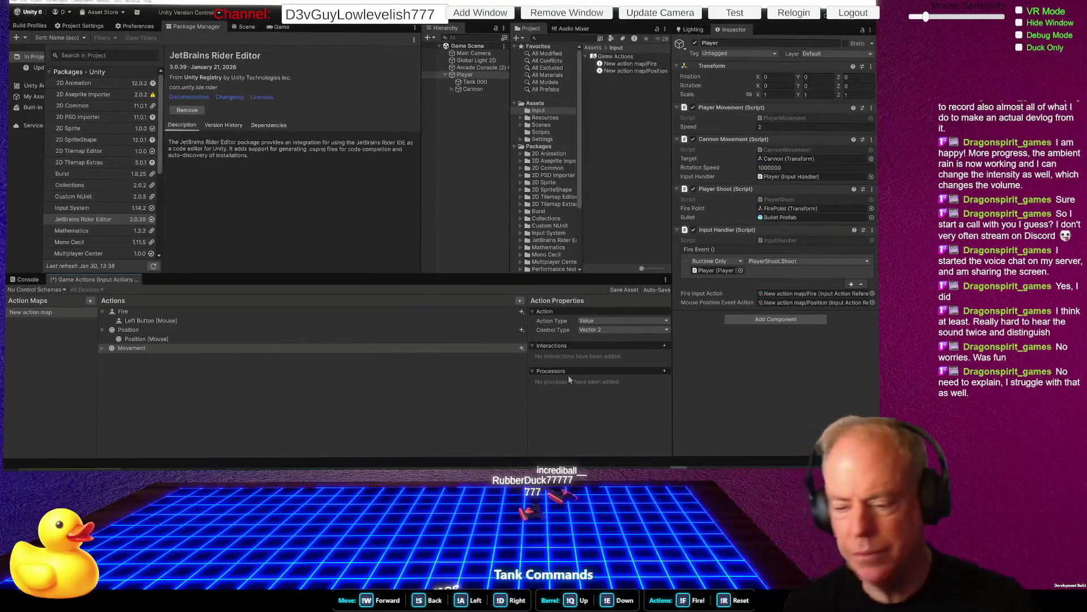
Set Movement's empty binding path to the Joystick's Stick control
left_click(125, 349)
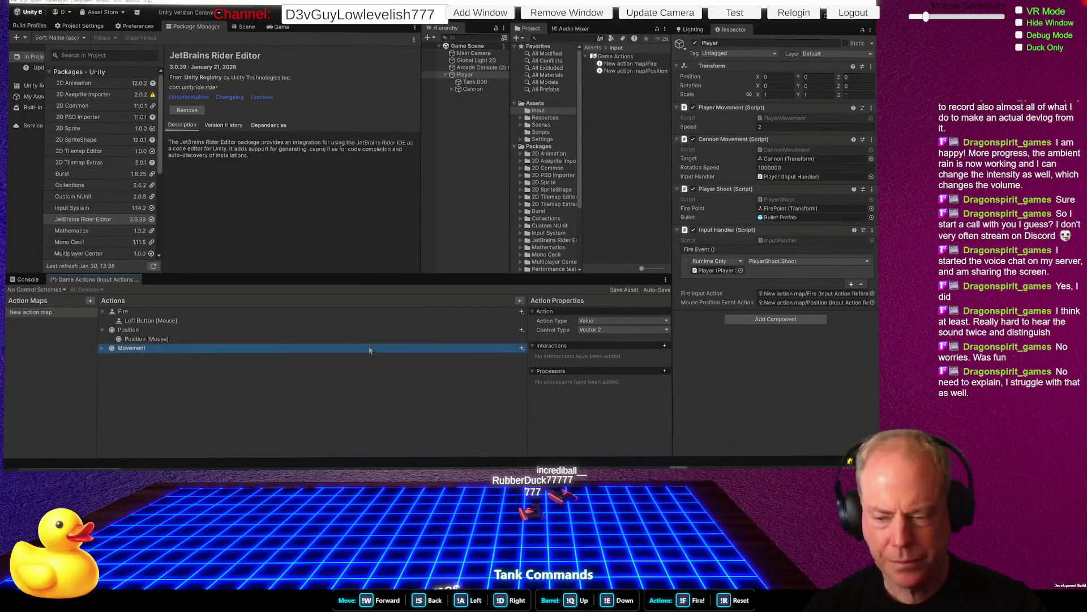
left_click(105, 350)
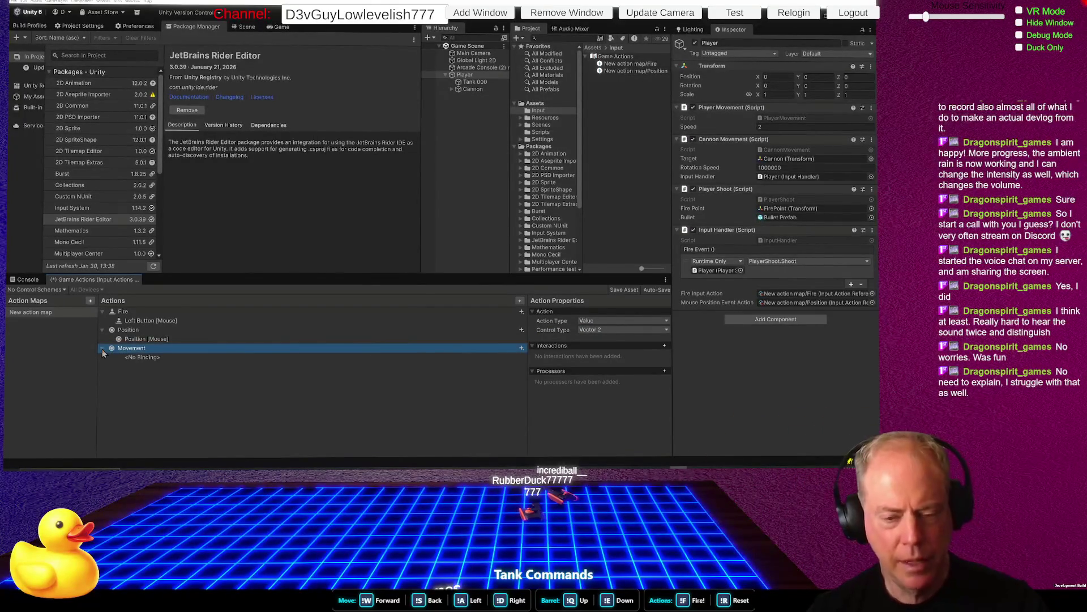
left_click(226, 357)
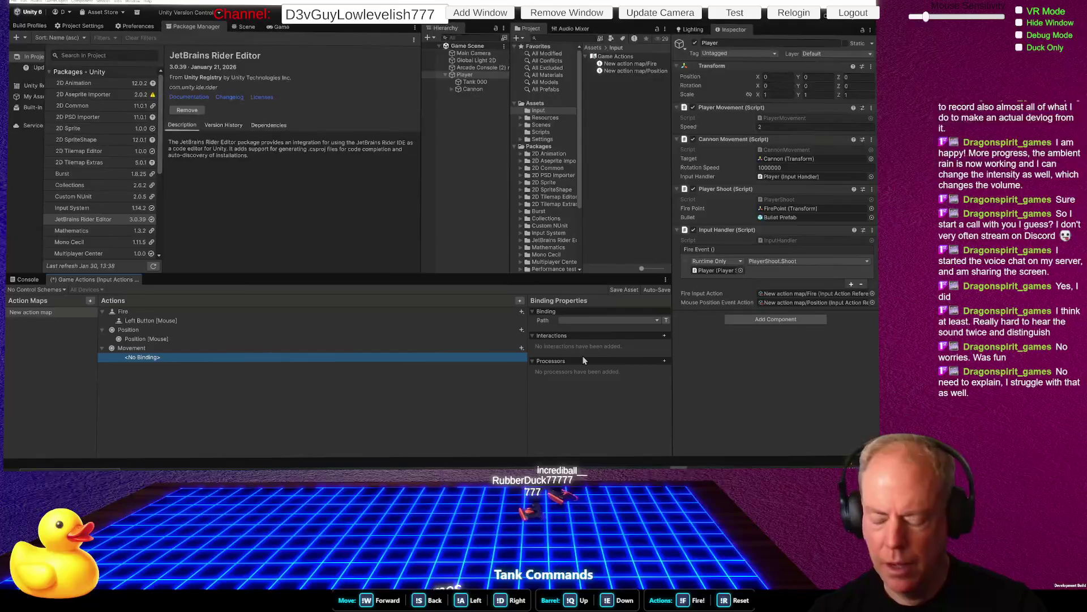
left_click(589, 320)
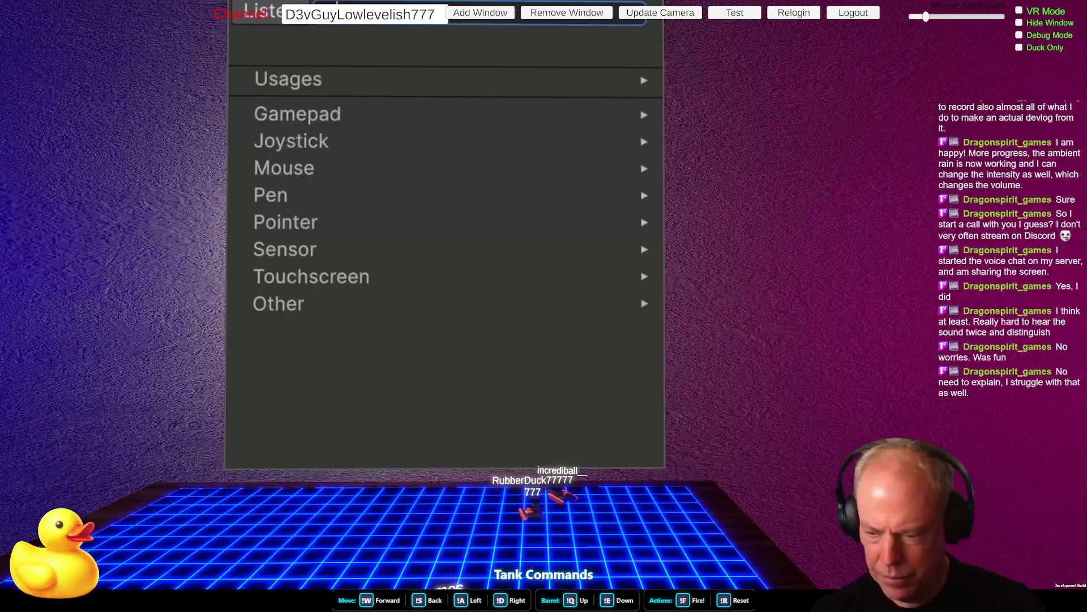
left_click(365, 138)
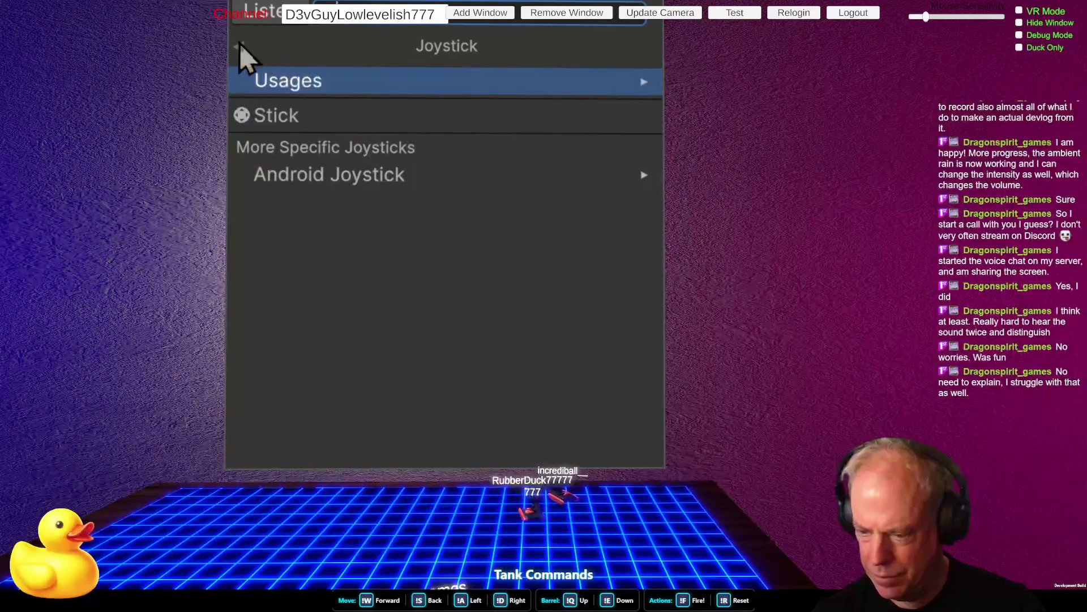
left_click(298, 119)
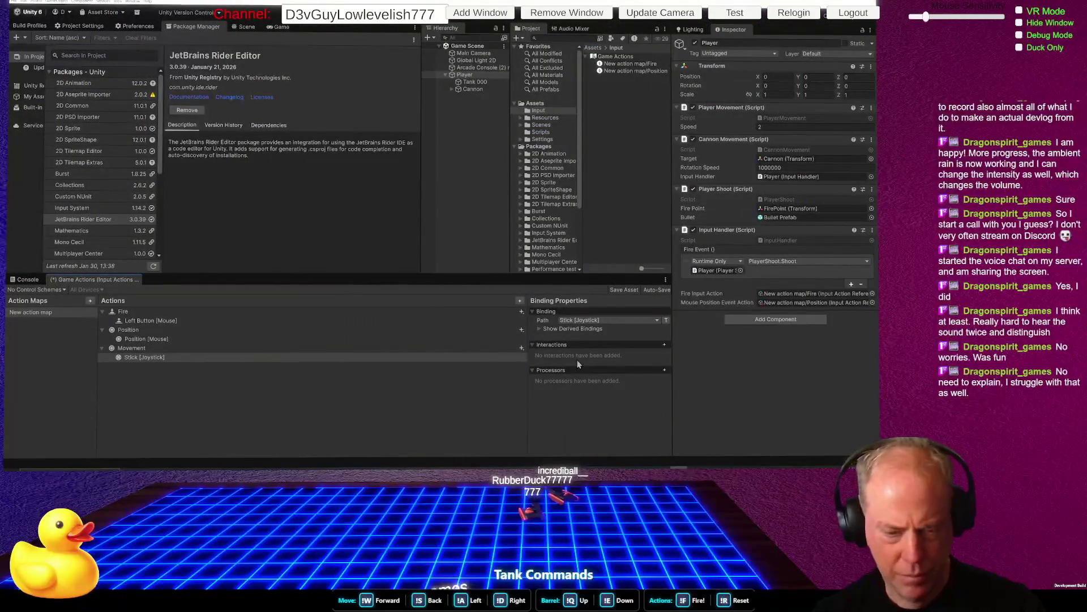
left_click(251, 359)
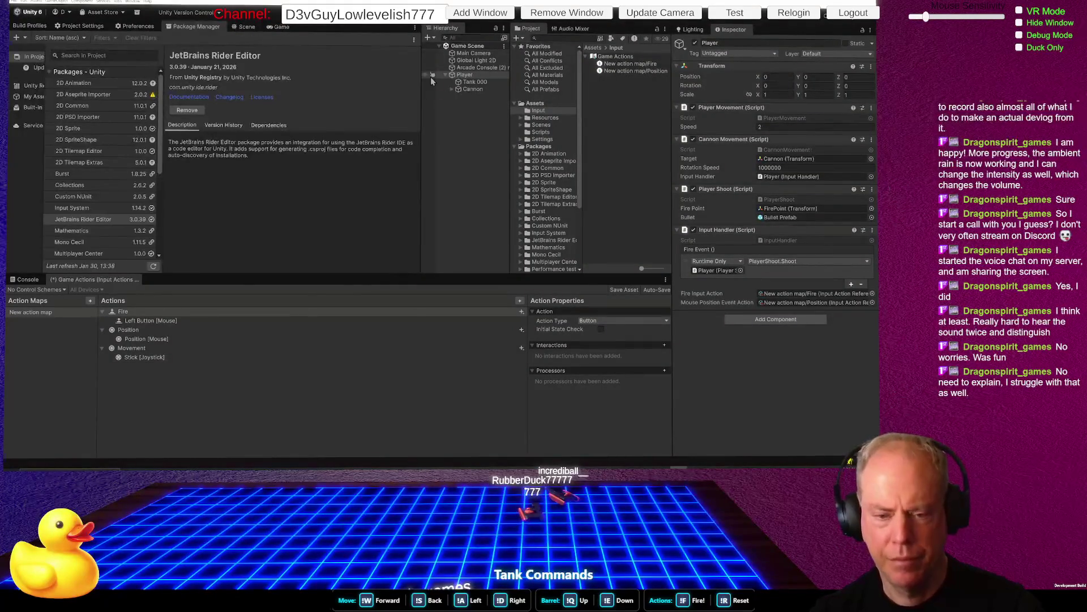
Add an Up/Down/Left/Right 2D Vector composite to the Movement action and expand its parts
right_click(172, 352)
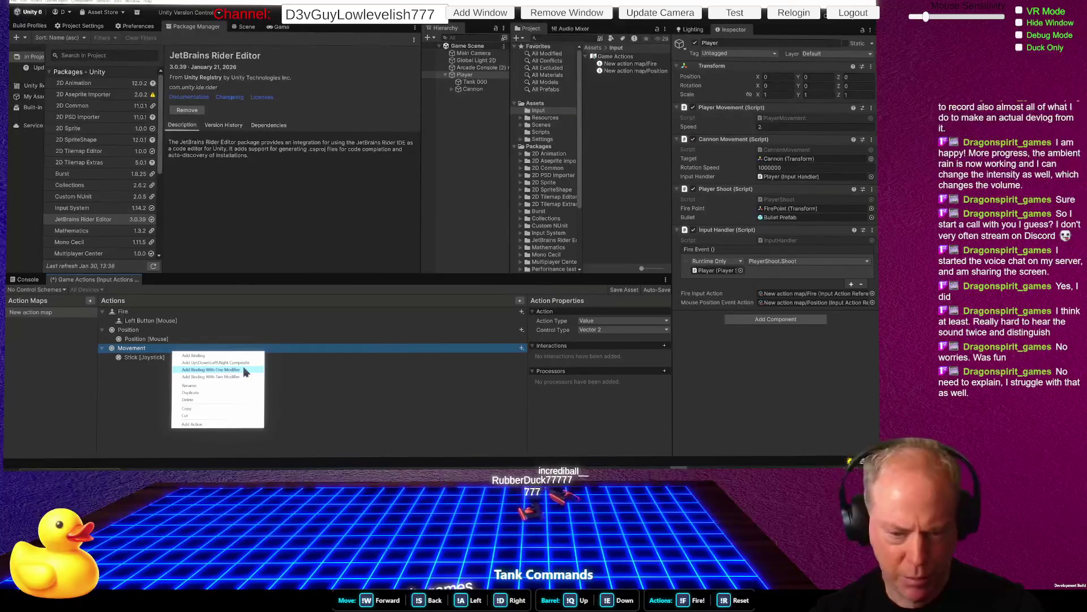
left_click(330, 370)
right_click(246, 351)
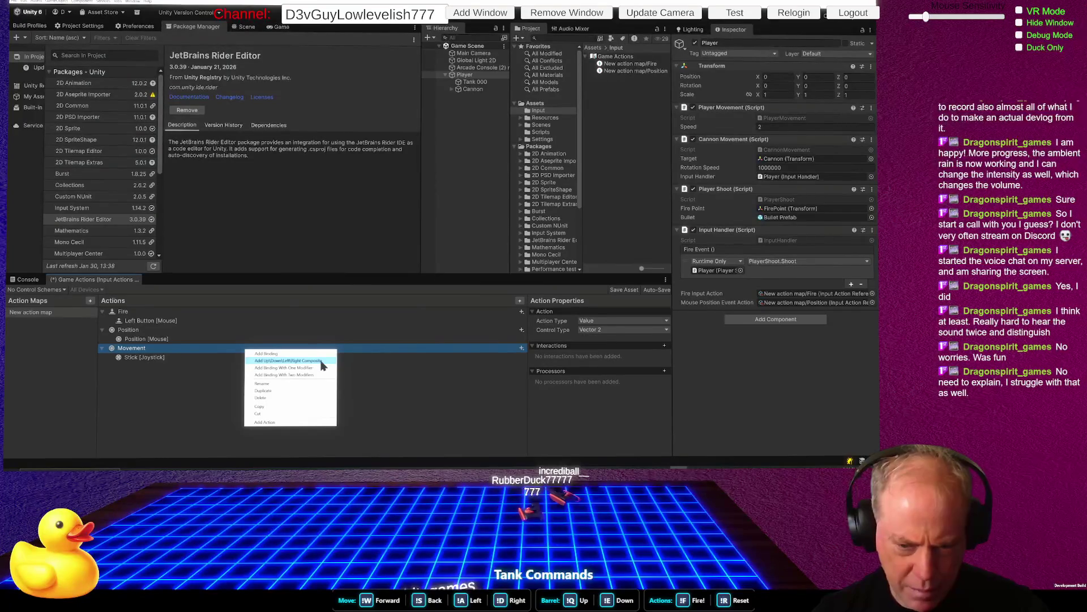
left_click(308, 361)
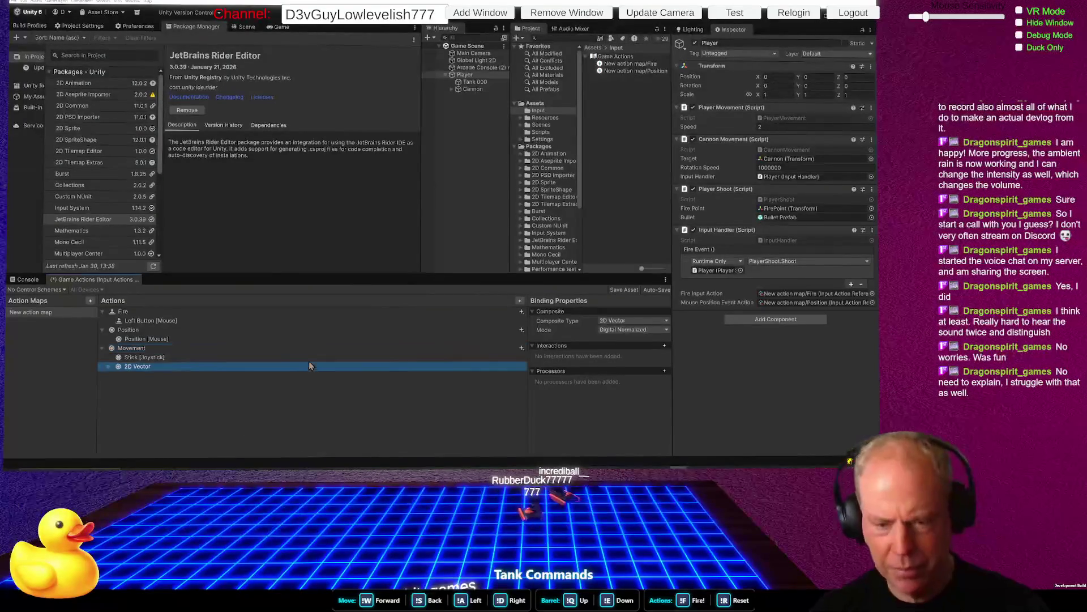
left_click(108, 367)
key("alt+Tab")
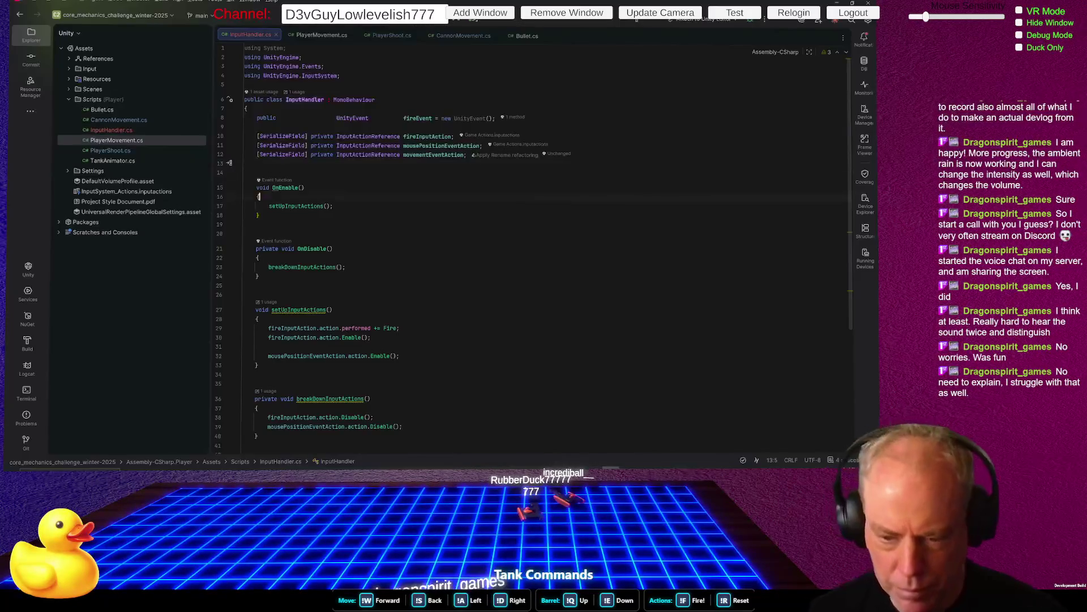
Add movementEventAction.action.Enable(); after the mouse-position Enable line in setUpInputActions
left_click(243, 356)
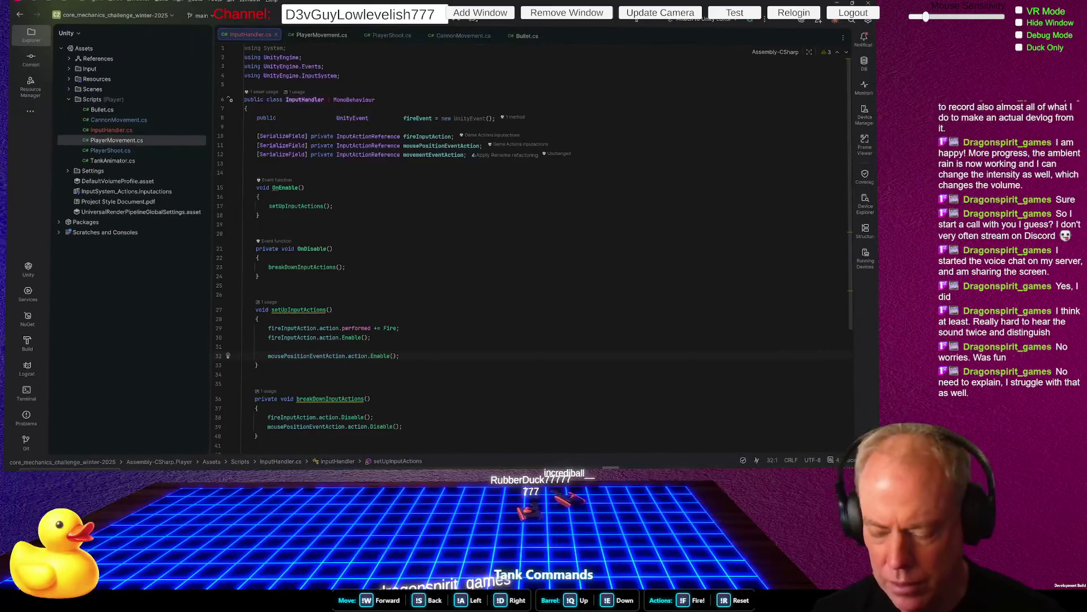
left_click(400, 355)
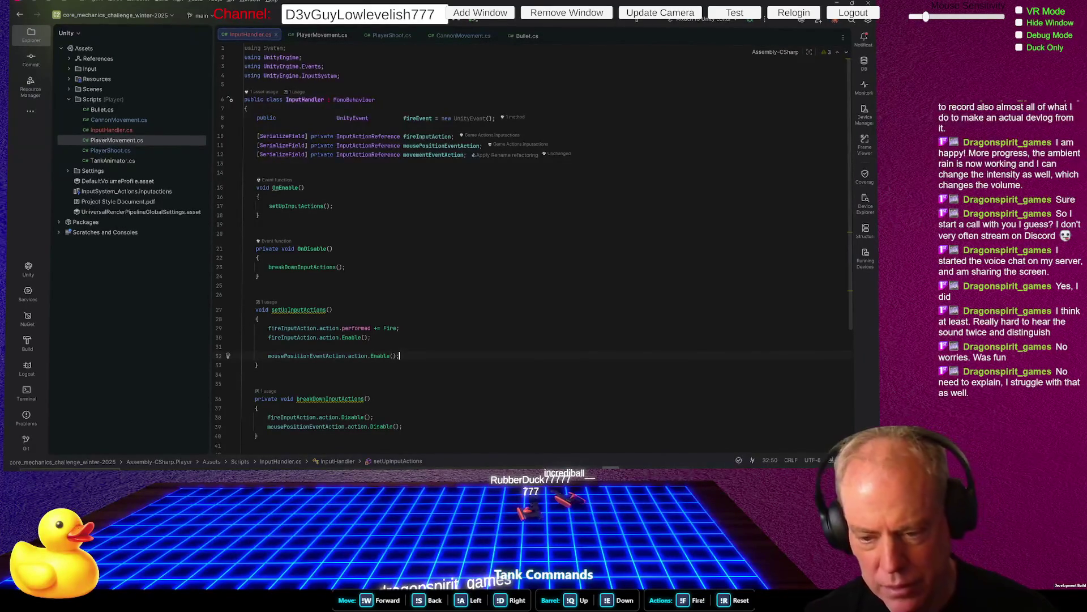
key("Return")
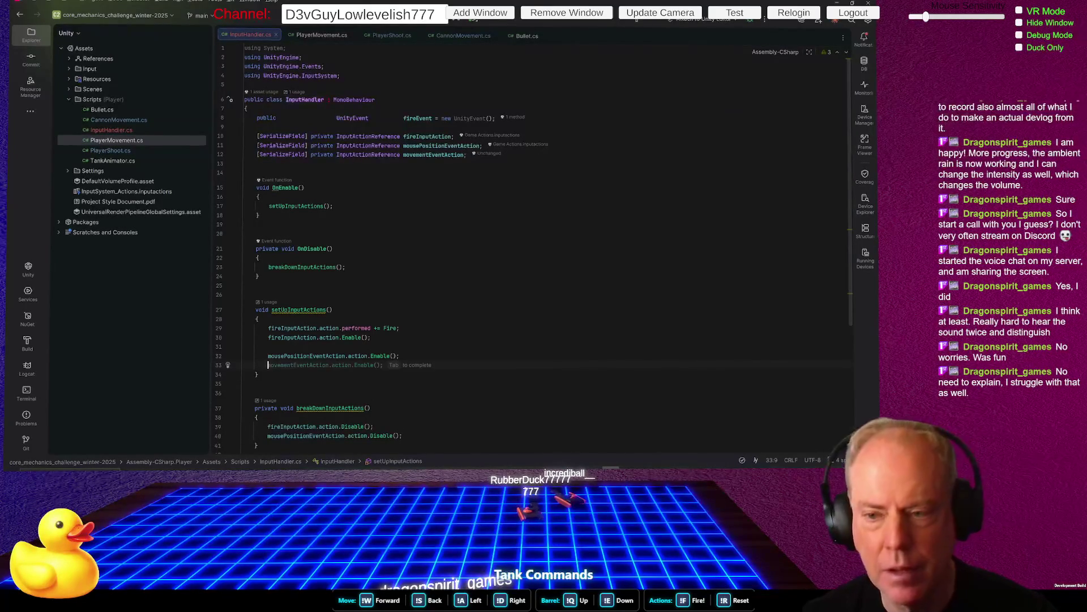
type("mo")
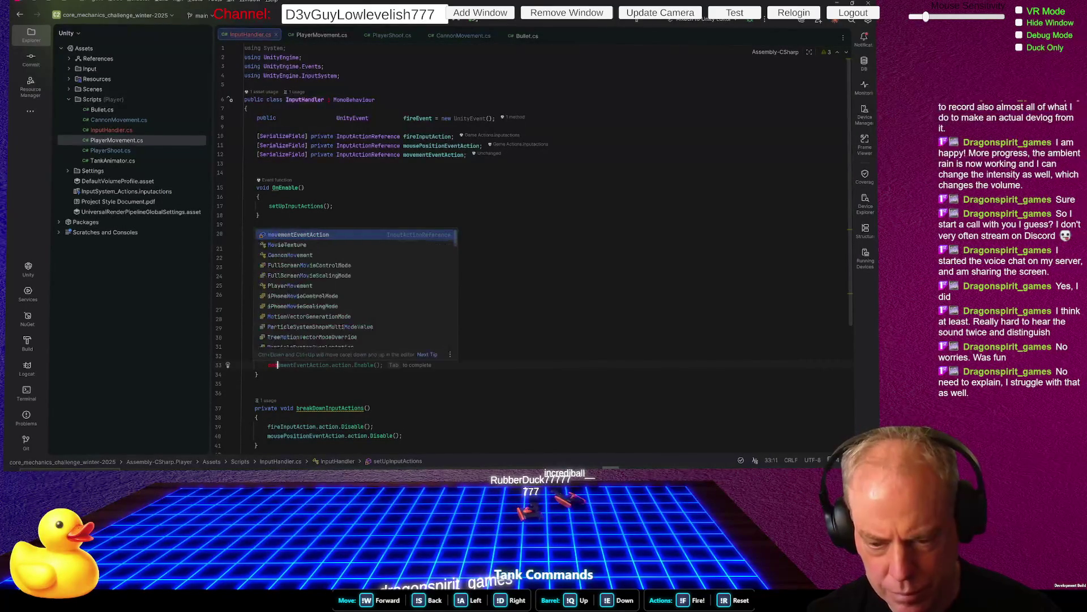
key("Tab")
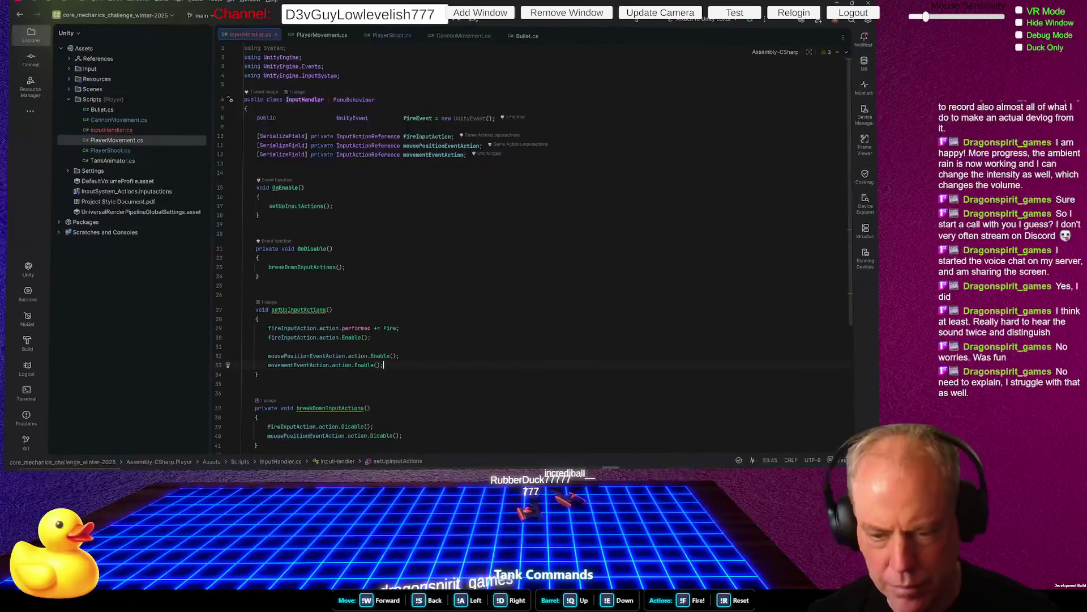
Add movementEventAction.action.Disable(); in breakDownInputActions
key("Down")
key("Down")
key("Down")
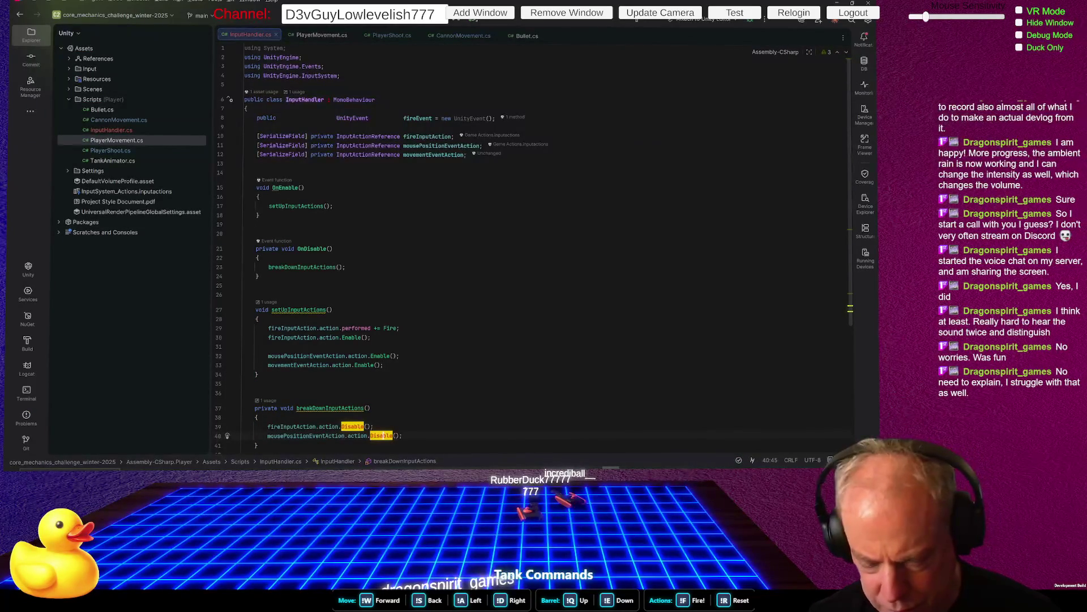
key("End")
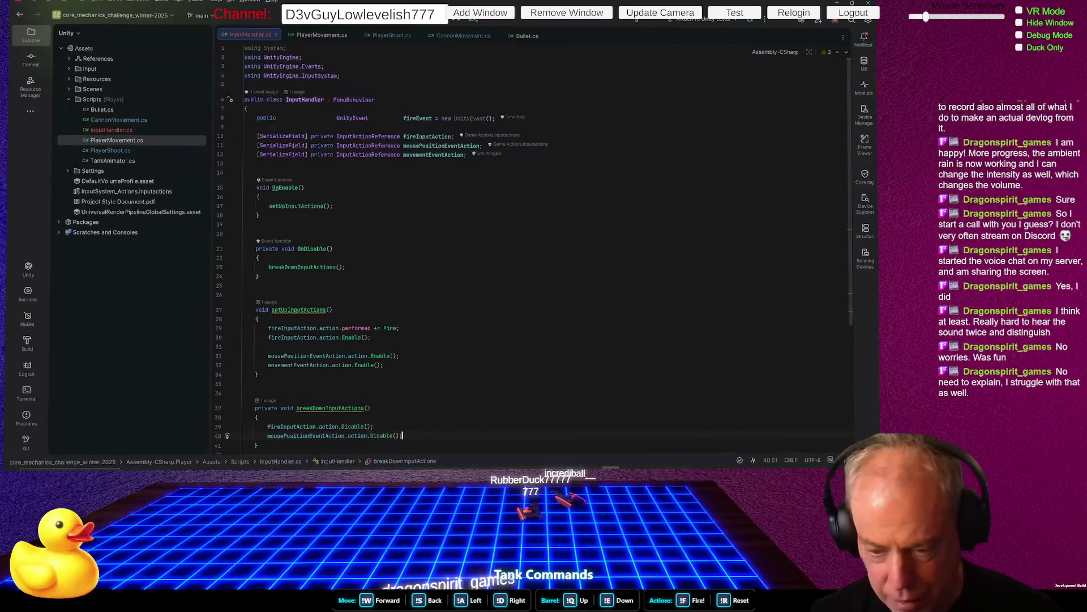
key("Return")
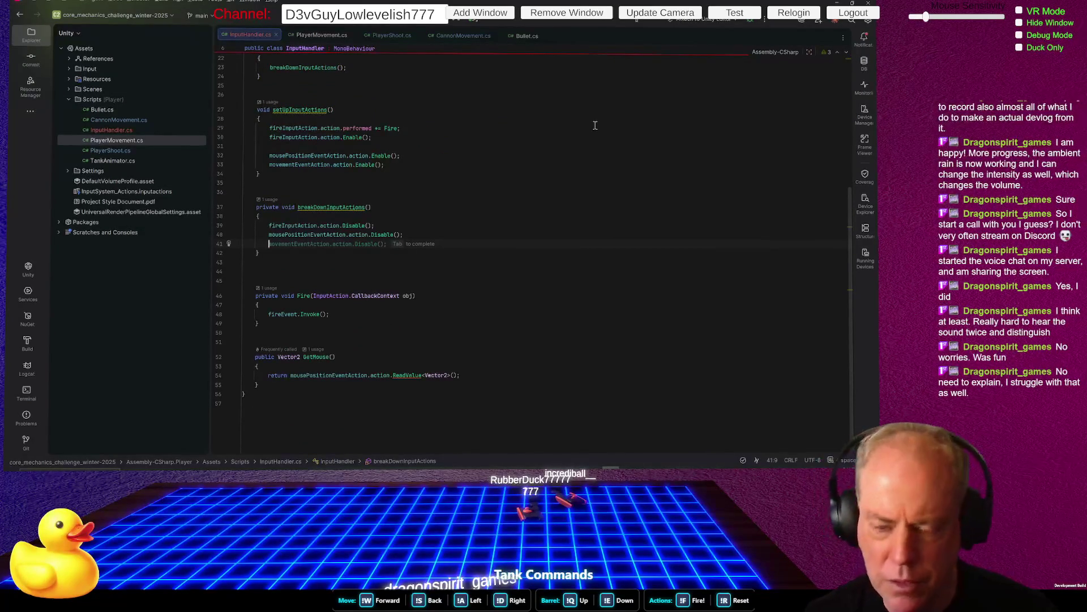
key("Tab")
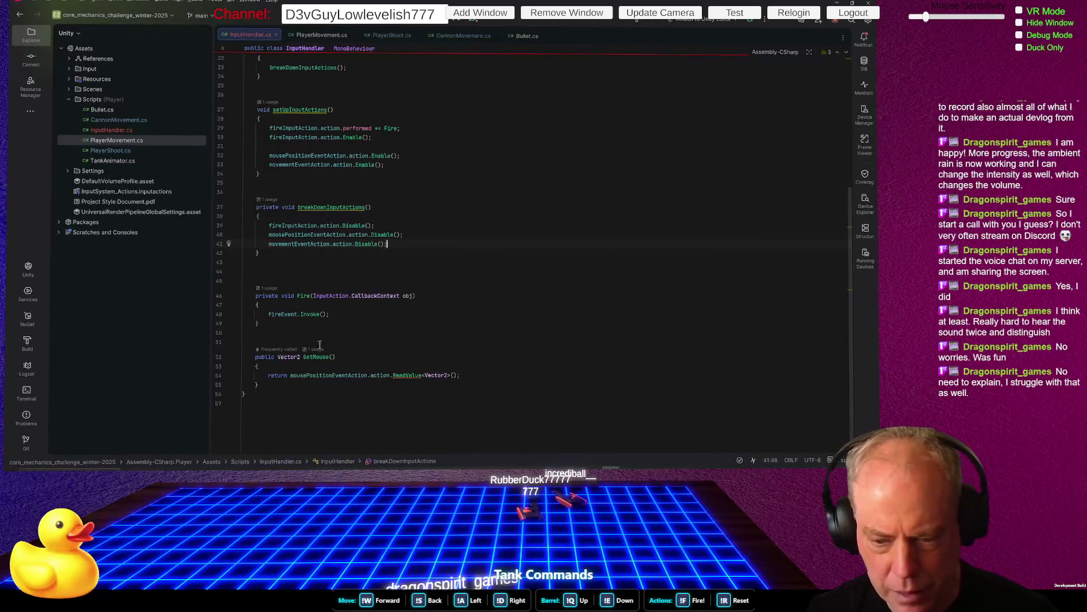
Add a public Vector2 GetMovement() method below GetMouse returning ReadValue<Vector2>()
left_click(317, 381)
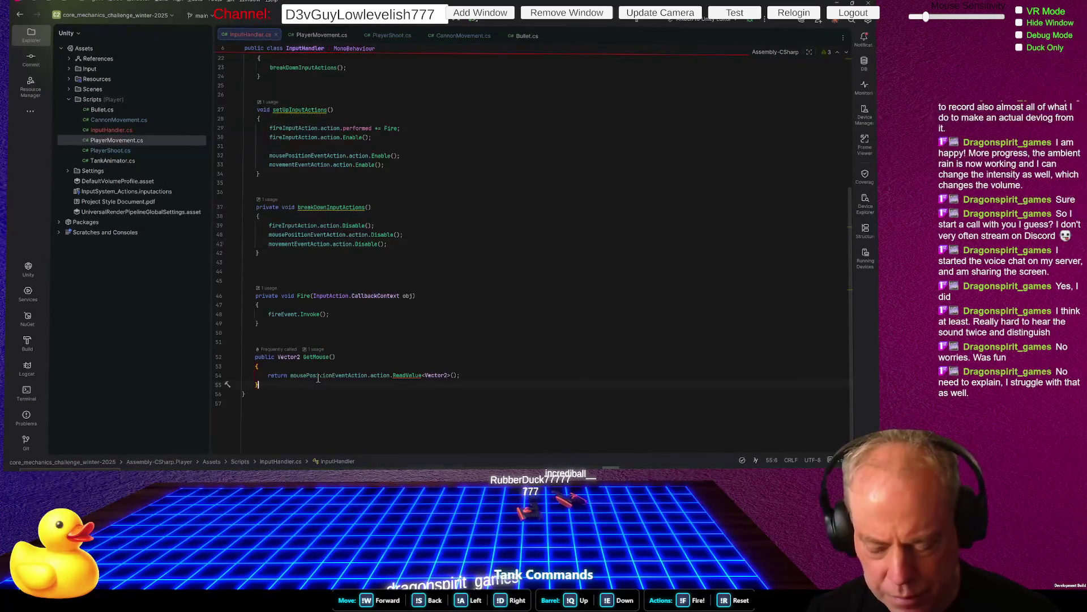
key("Return")
key("Return")
key("Return")
type("public ")
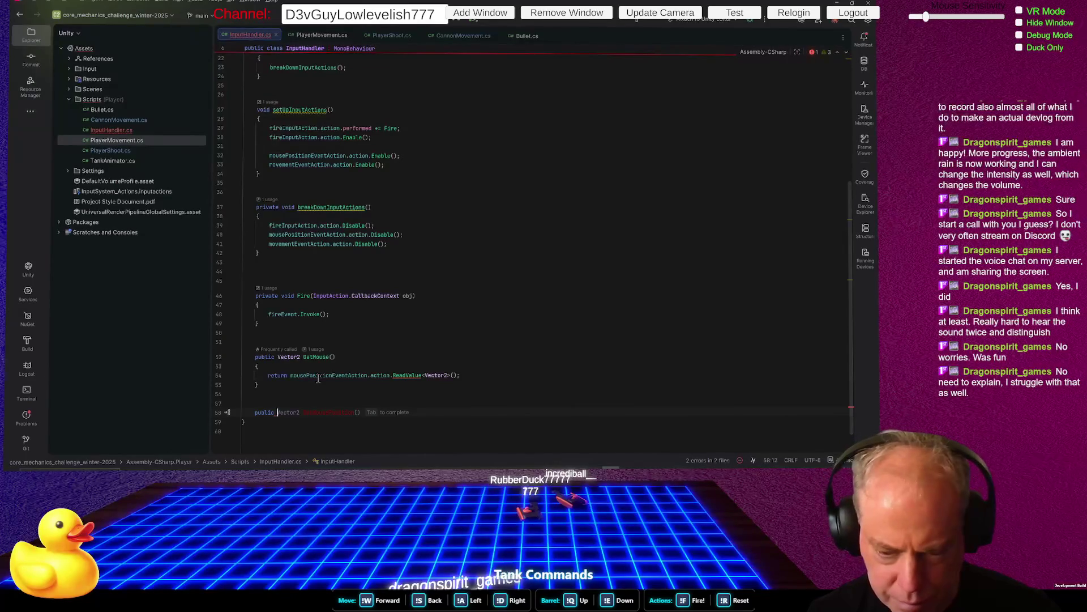
type("Vector2")
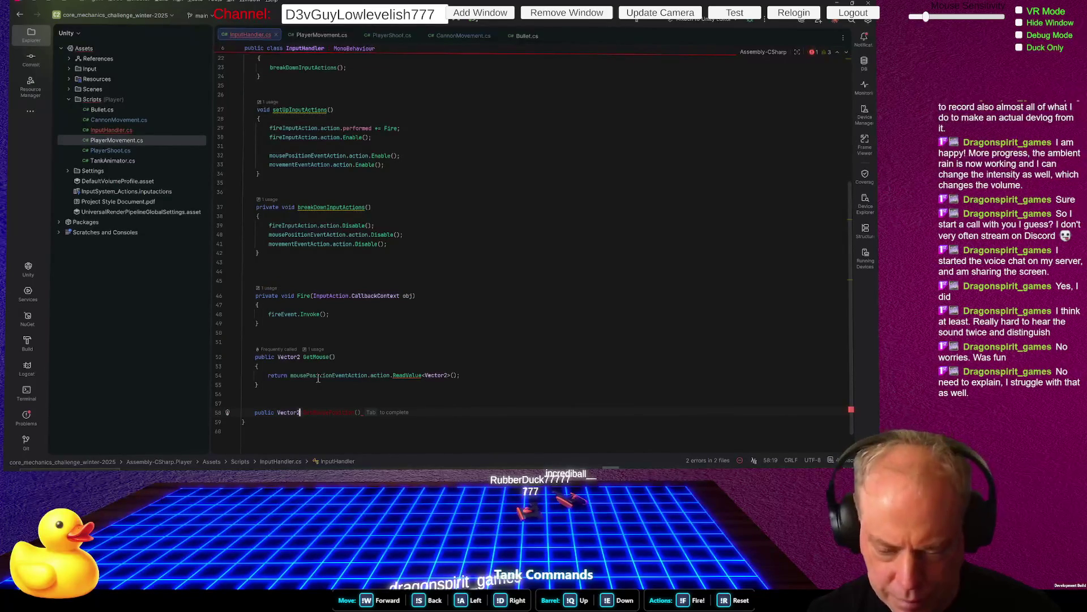
type(" Get")
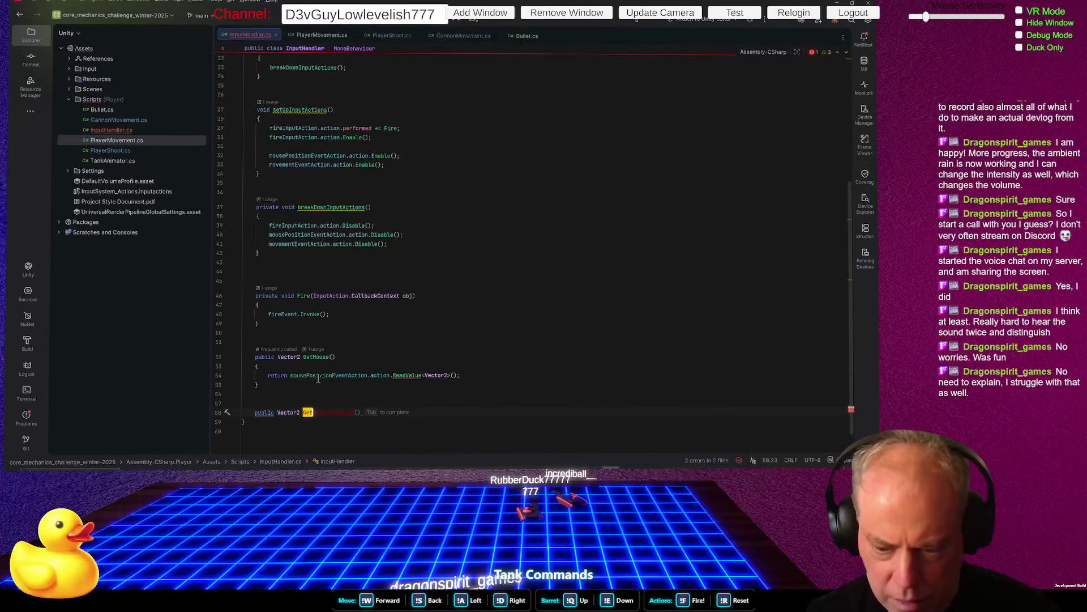
type("Move")
key("Tab")
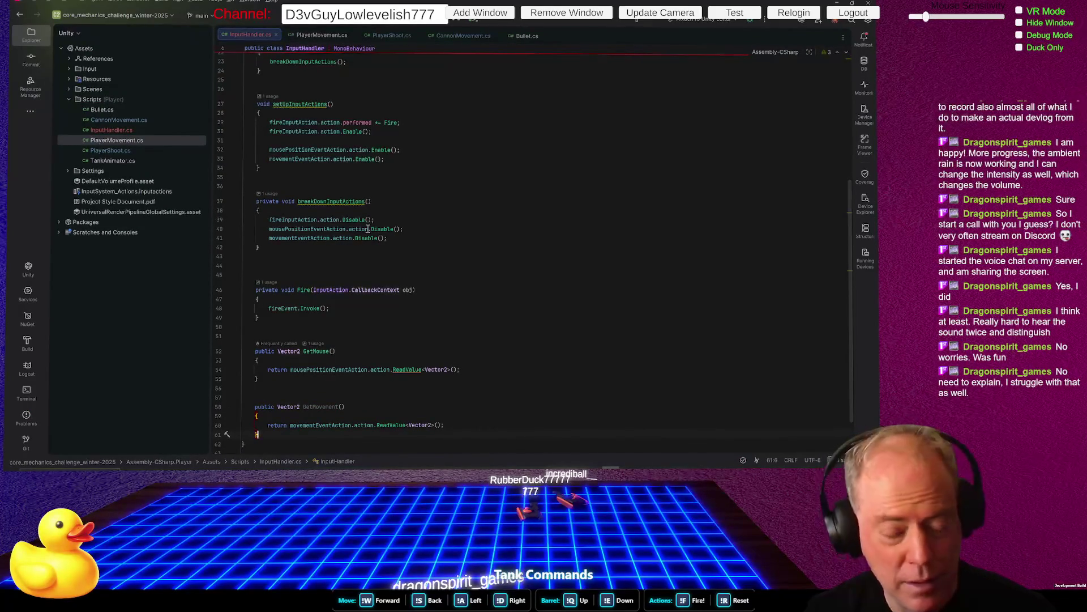
key("alt+Tab")
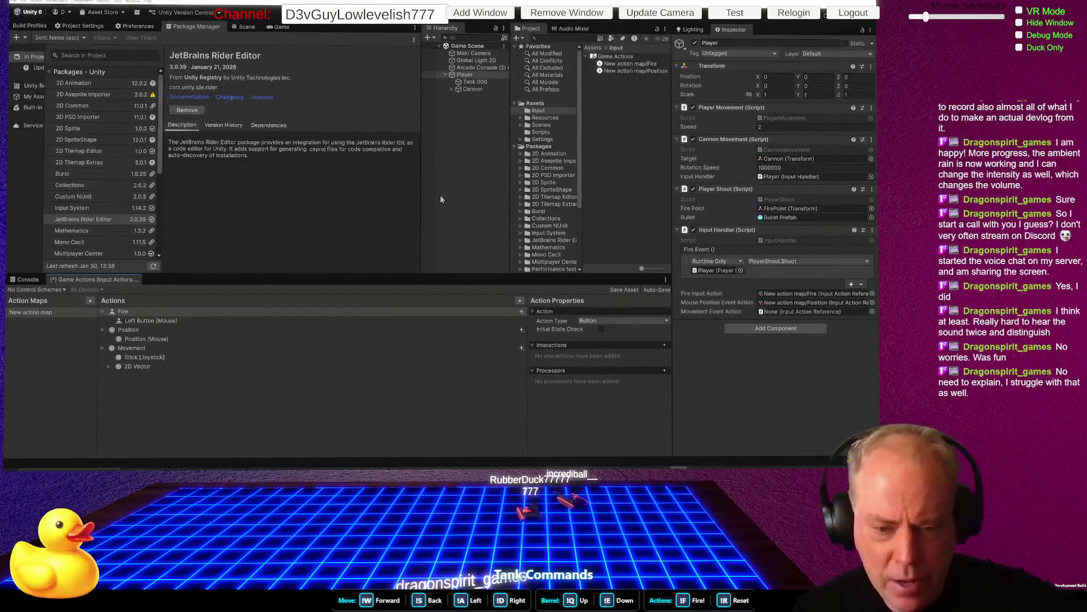
After recompiling, check Input Handler's empty Movement Event Action field and return to Rider
key("alt+Tab")
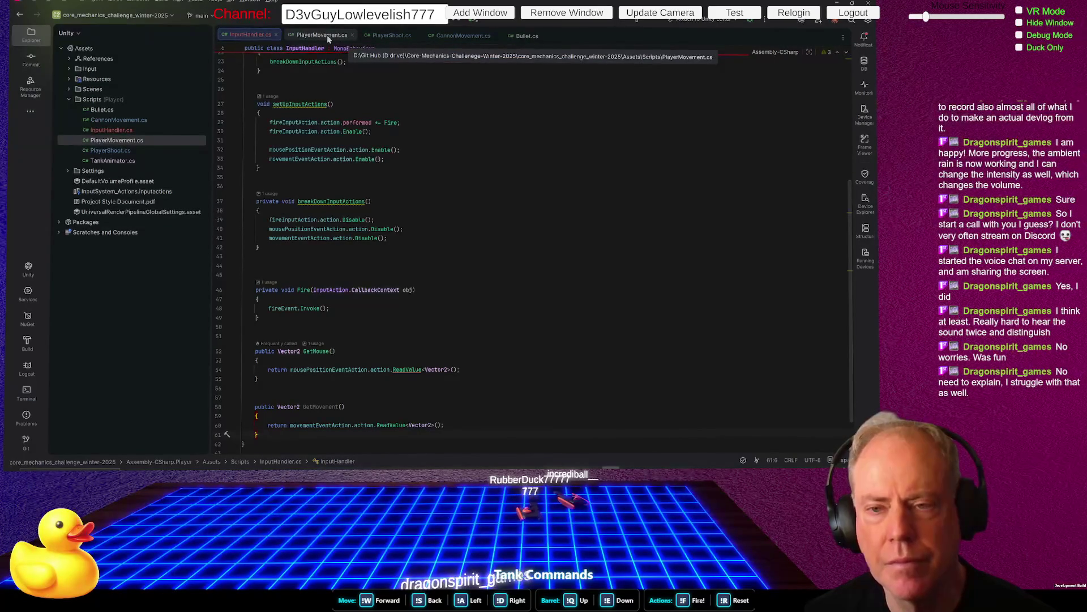
Look through PlayerMovement, PlayerShoot and CannonMovement, selecting CannonMovement's inputHandler field line
left_click(324, 35)
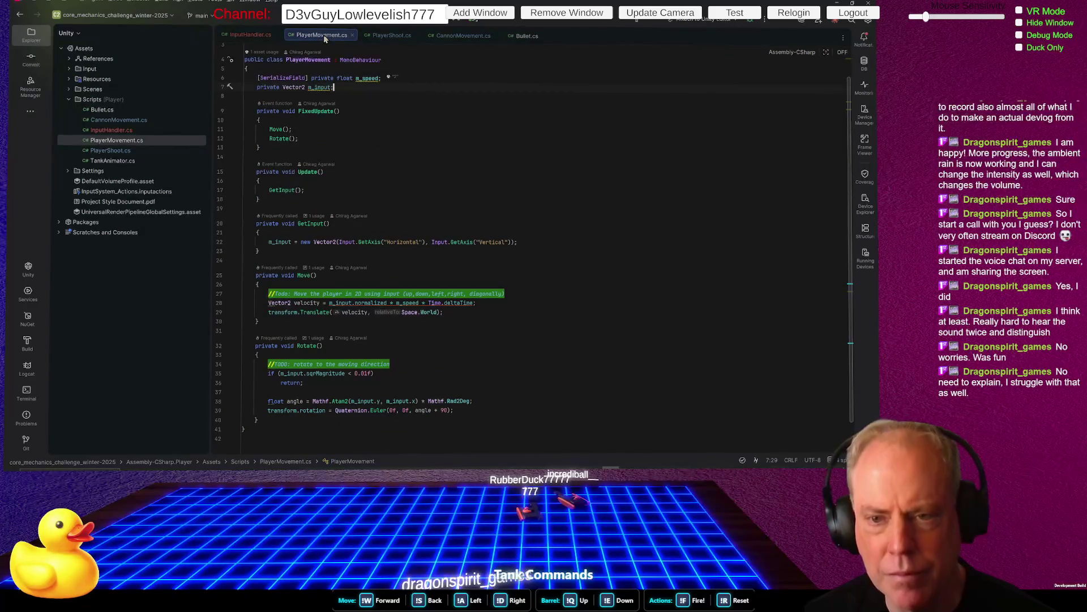
left_click(392, 36)
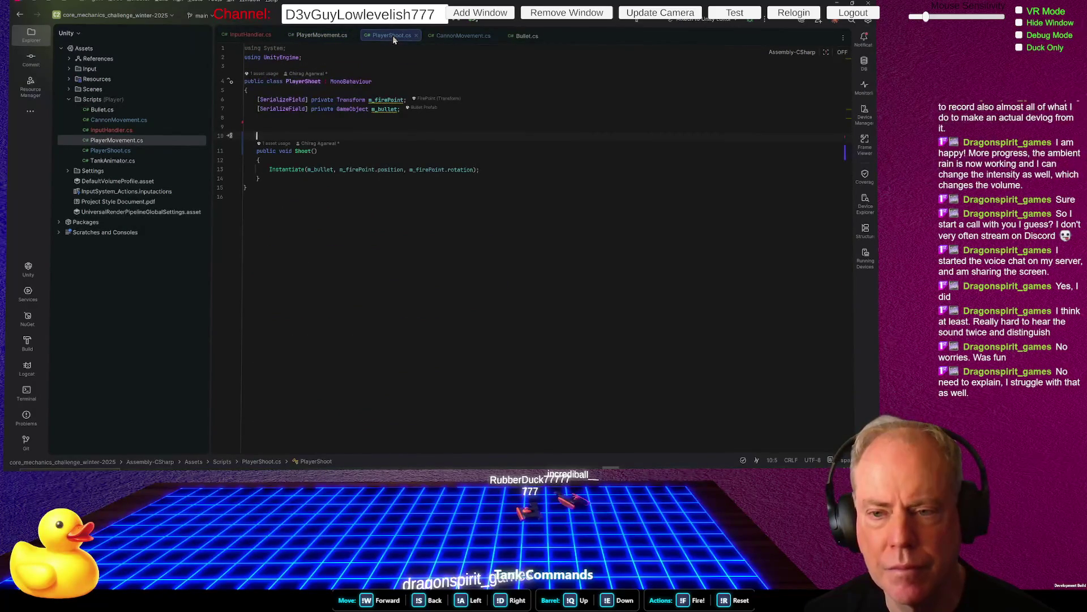
left_click(464, 36)
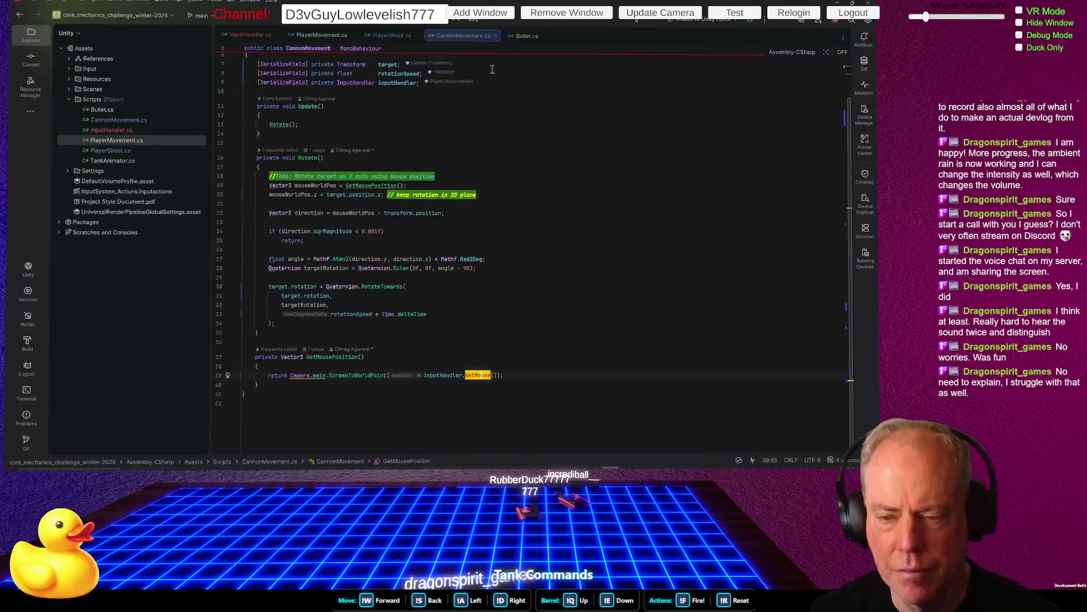
left_click(486, 183)
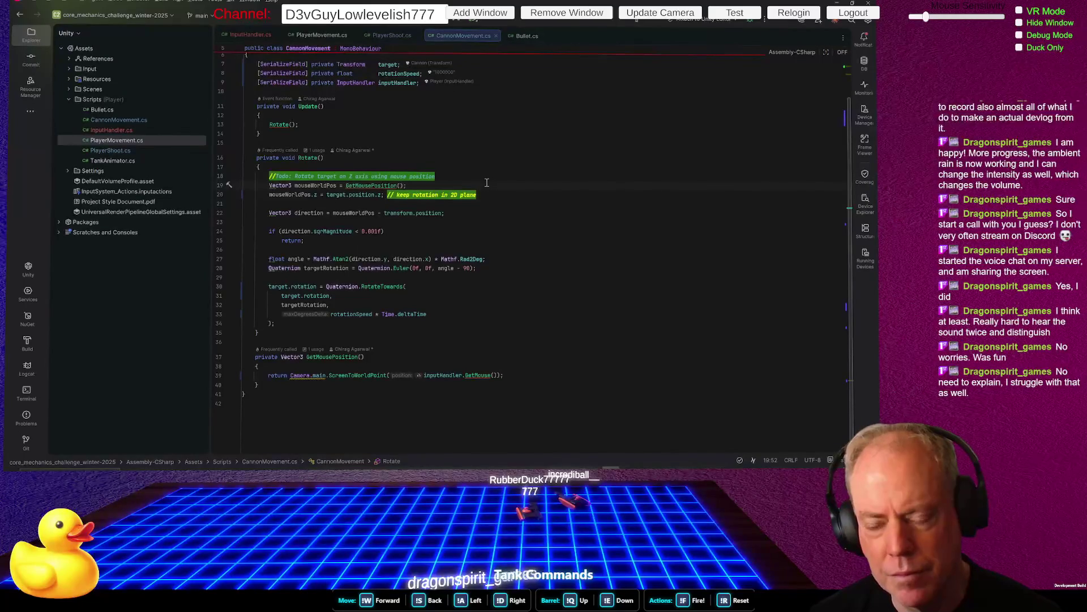
key("Home")
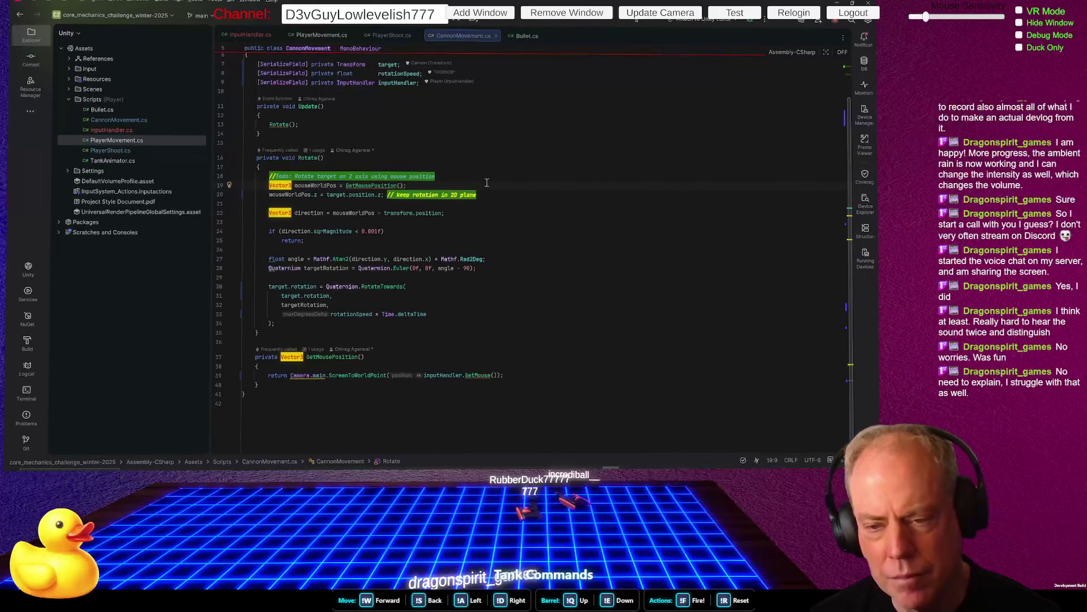
key("Up")
key("Up")
key("Up")
key("Up")
key("Down")
key("Home")
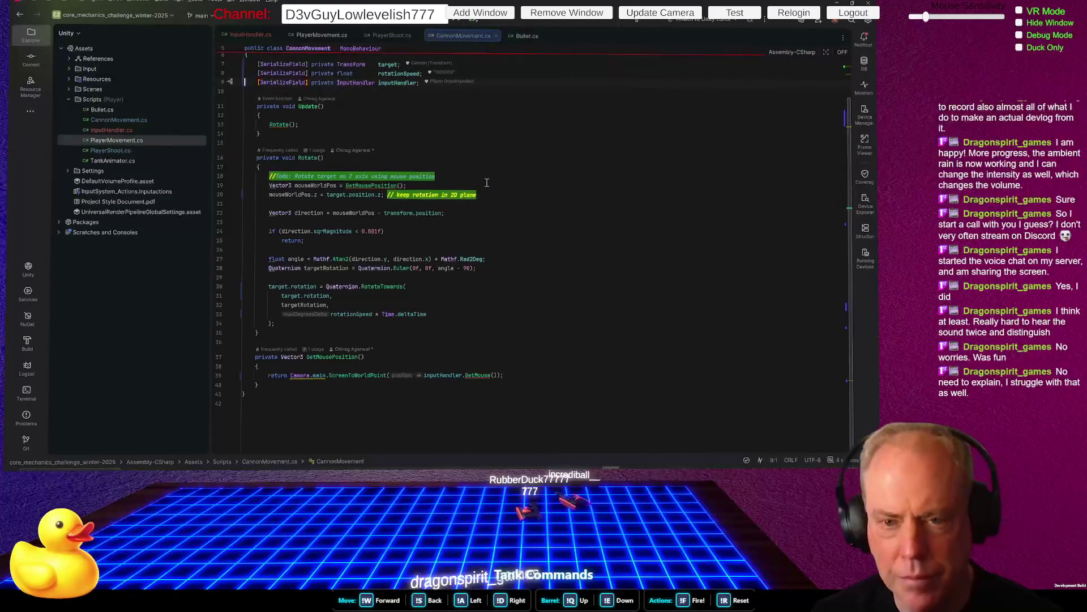
key("shift+Down")
key("ctrl+c")
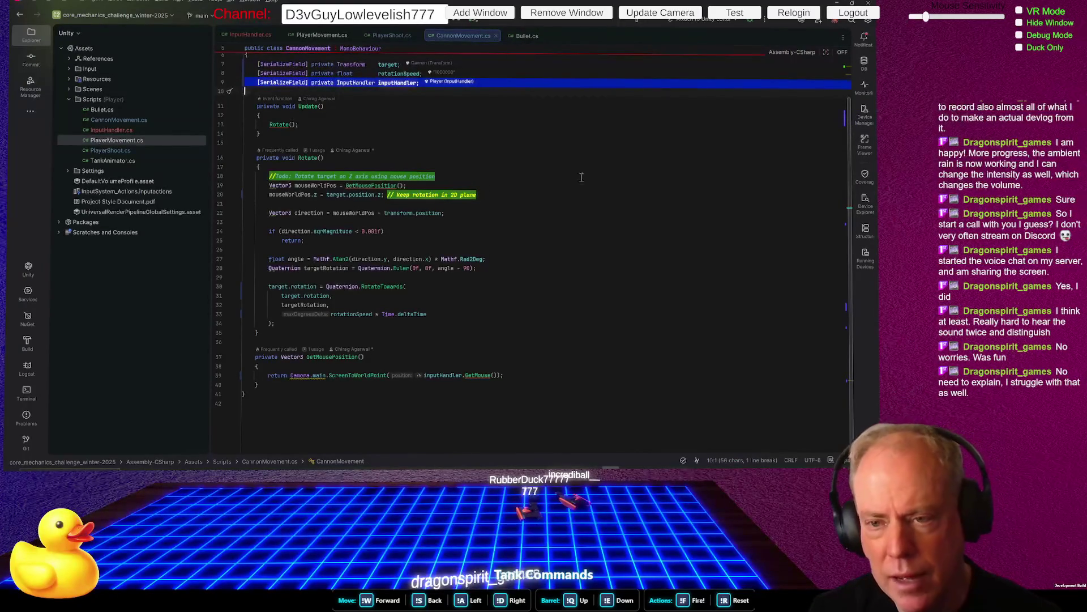
Check where inputHandler and GetMousePosition are used, then return to PlayerMovement.cs
left_click(401, 83)
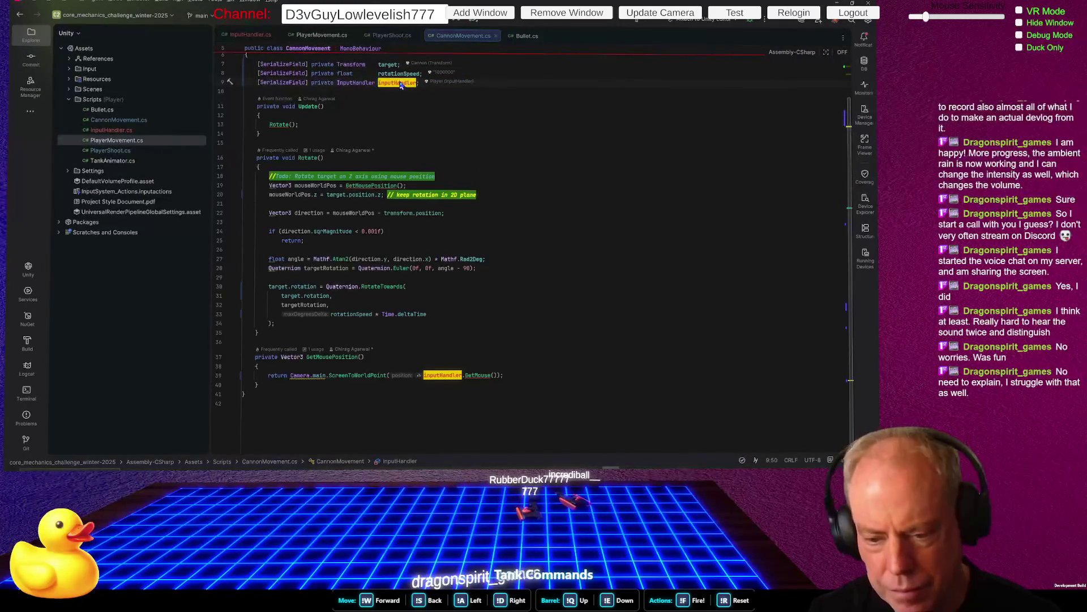
left_click(377, 186)
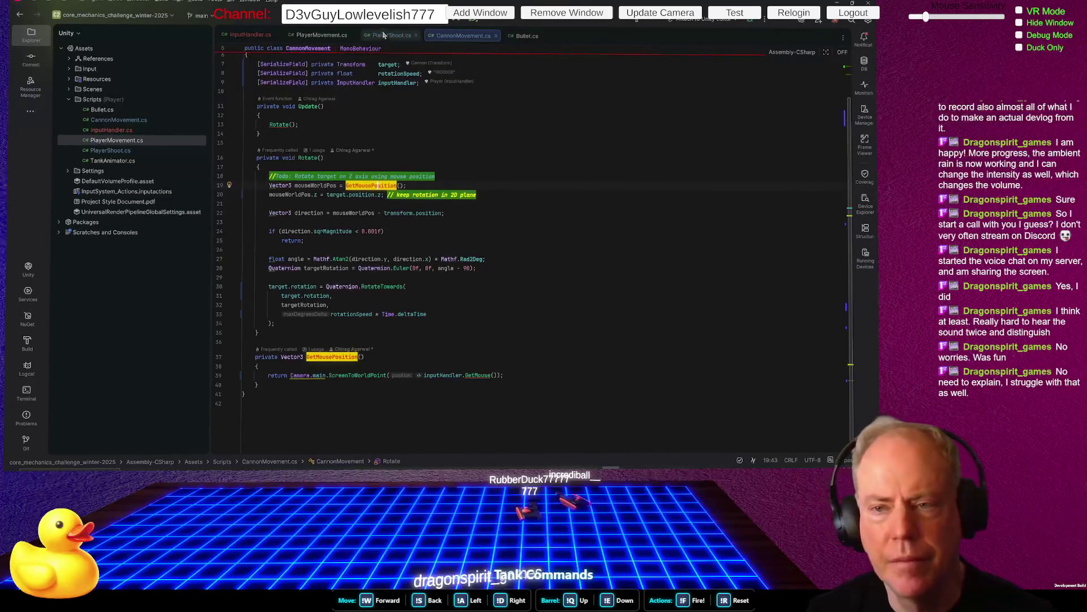
left_click(334, 35)
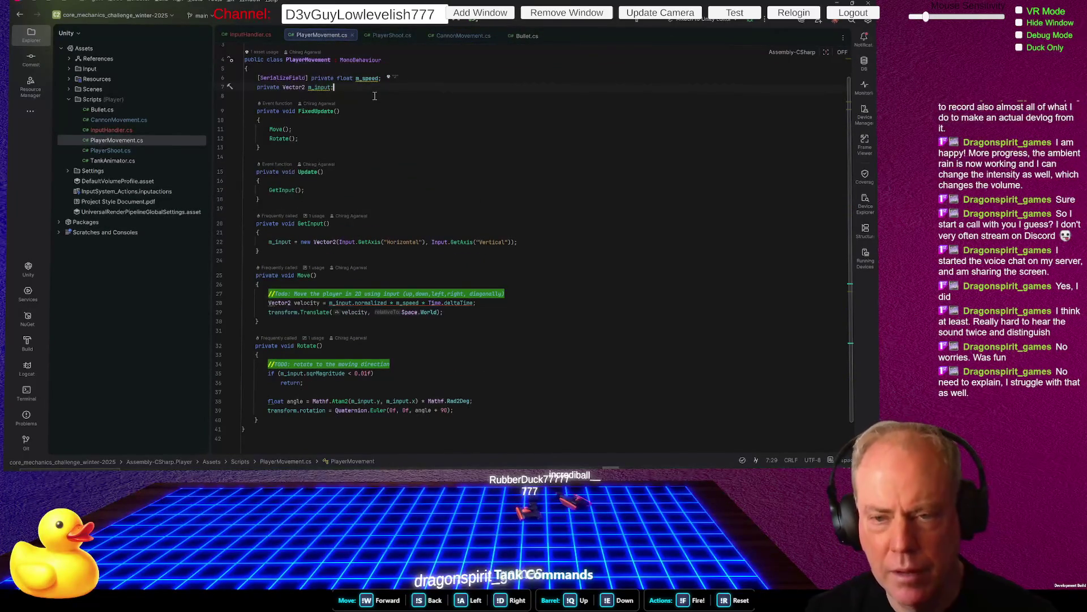
Paste a [SerializeField] private InputHandler inputHandler field near the m_speed field
key("Up")
key("Home")
key("Home")
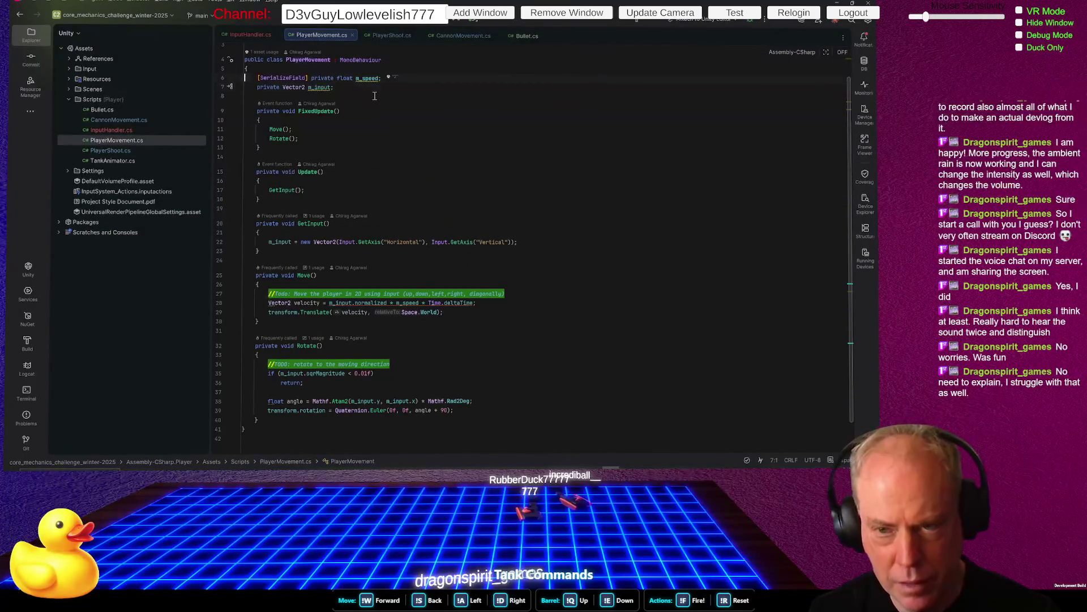
key("Down")
key("Down")
key("ctrl+v")
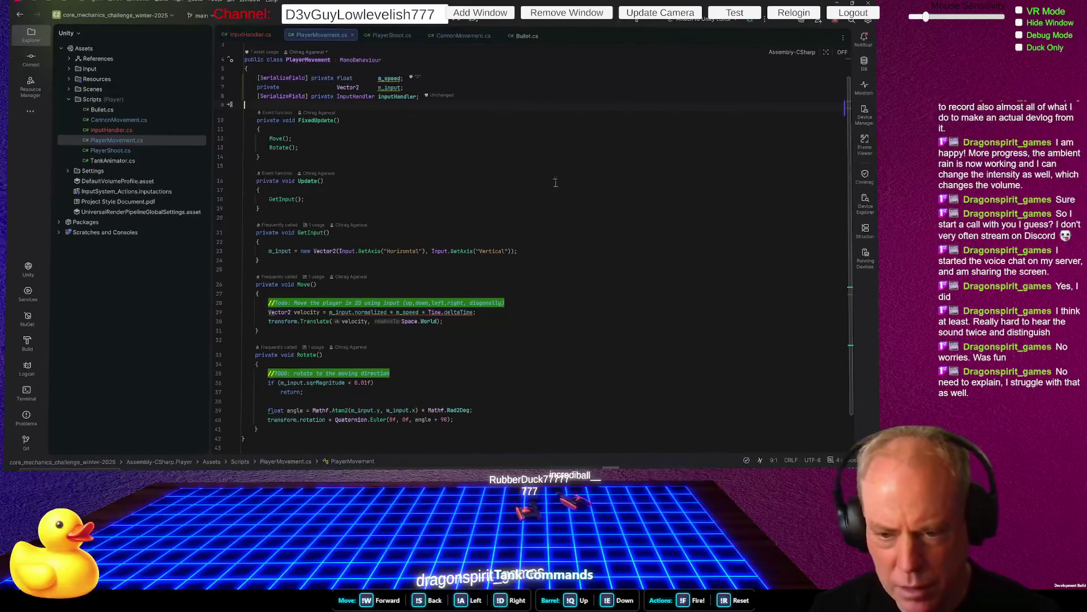
Select the new Vector2(Input.GetAxis…) expression, checking where GetInput and m_input are used
left_click(357, 254)
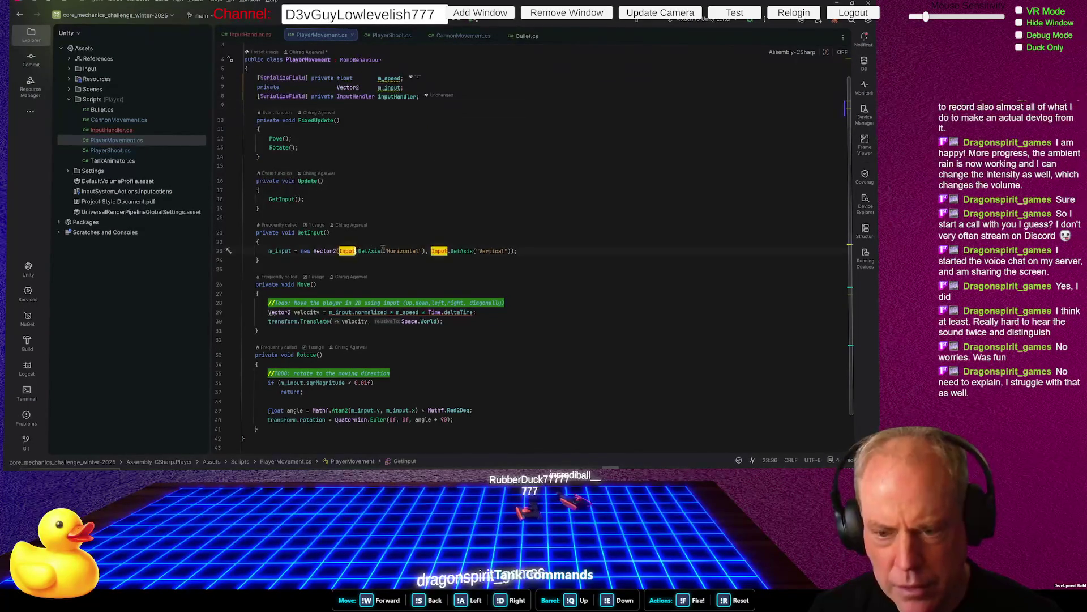
left_click_drag(314, 251, 524, 251)
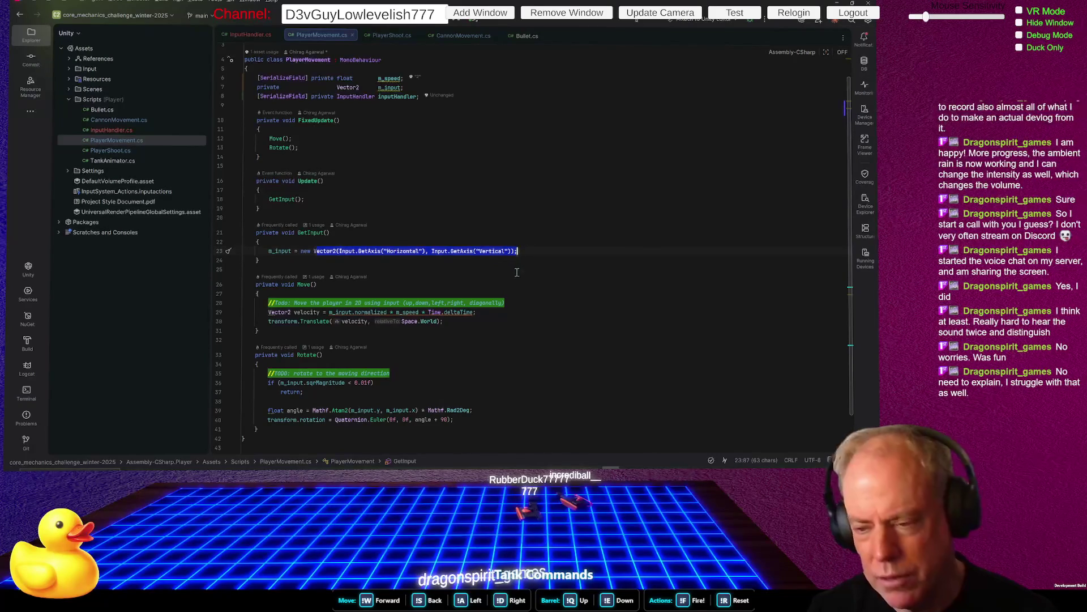
left_click(510, 260)
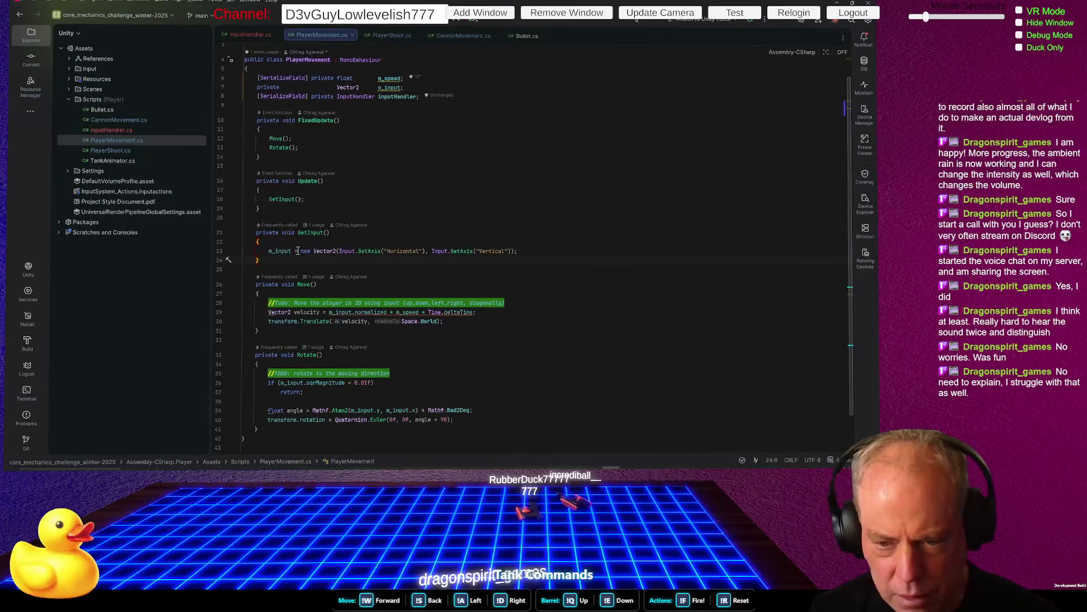
left_click_drag(299, 251, 514, 252)
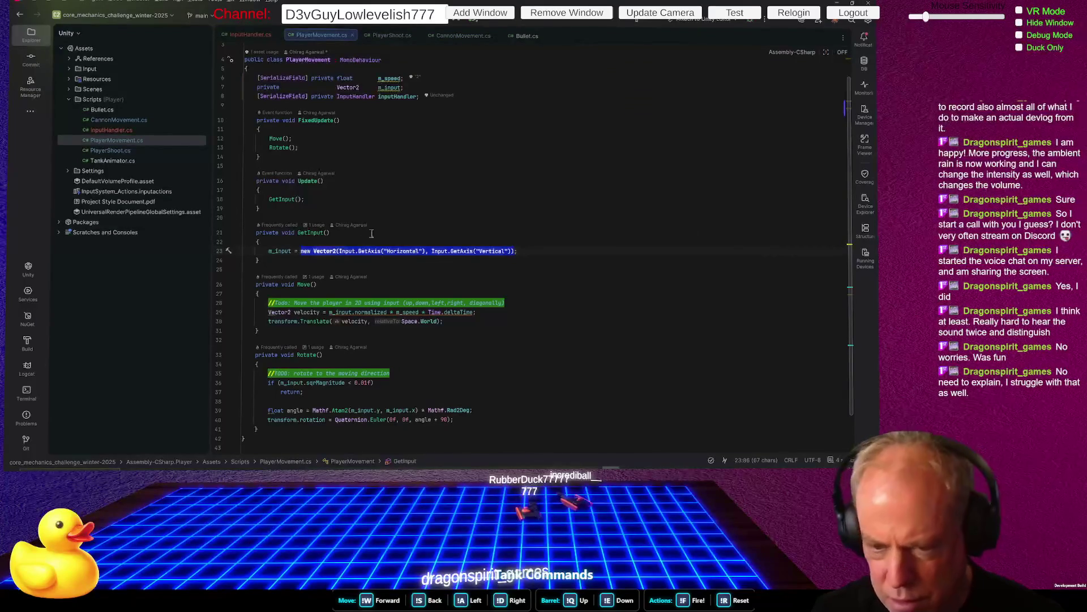
left_click(313, 232)
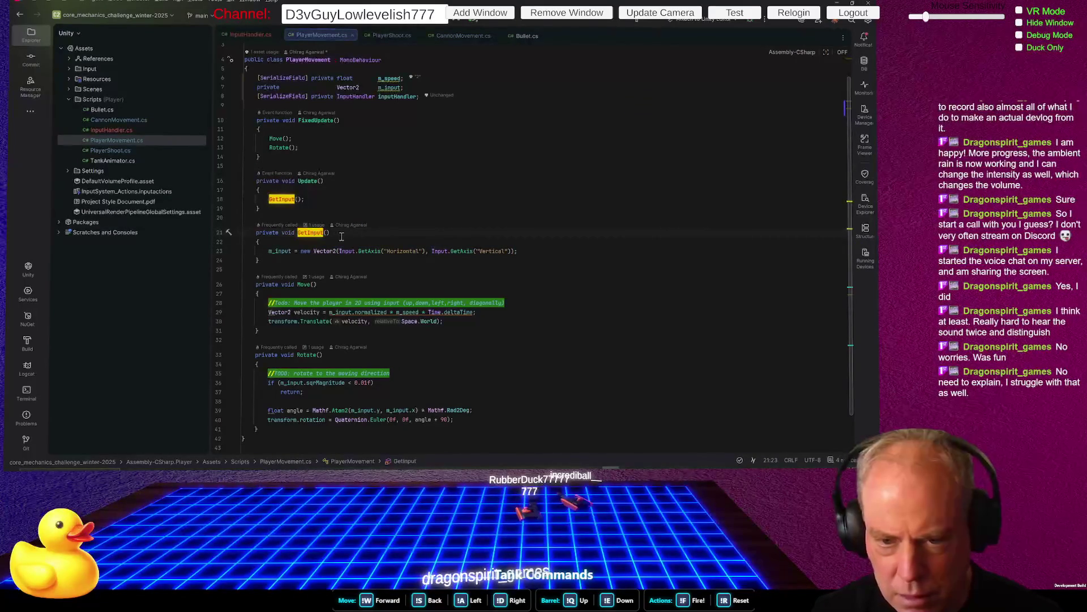
left_click(278, 252)
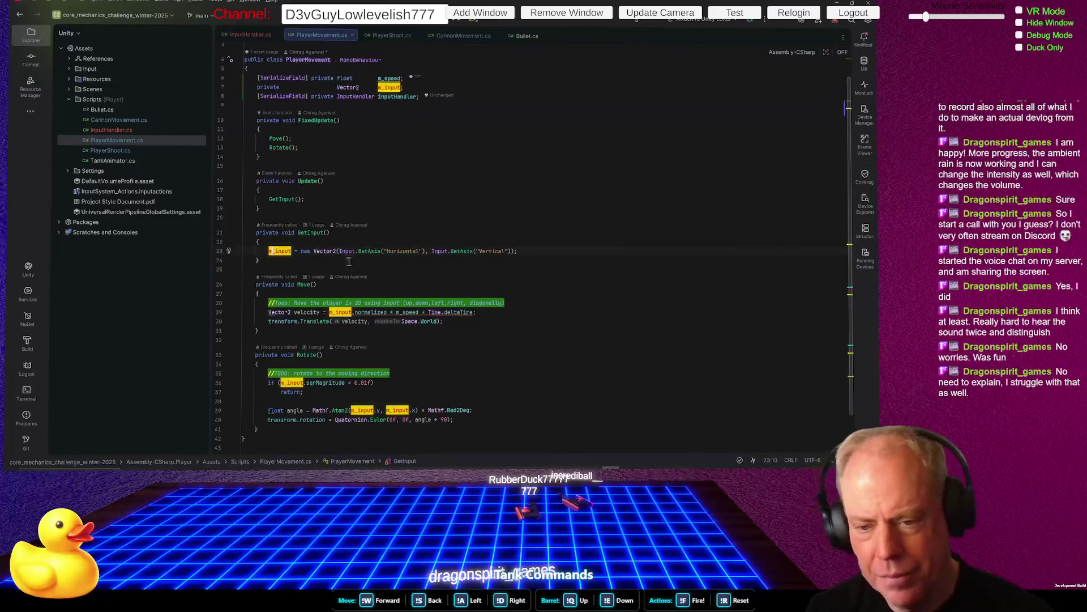
Replace the Vector2 axis expression in GetInput with inputHandler.GetMovement()
left_click_drag(301, 251, 517, 251)
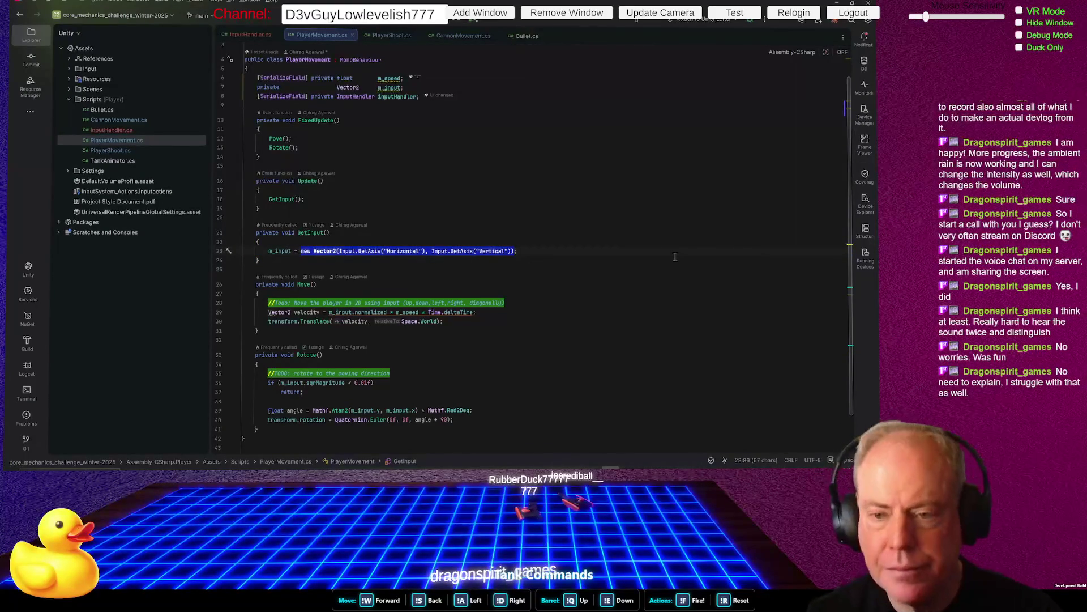
type("input = inpu")
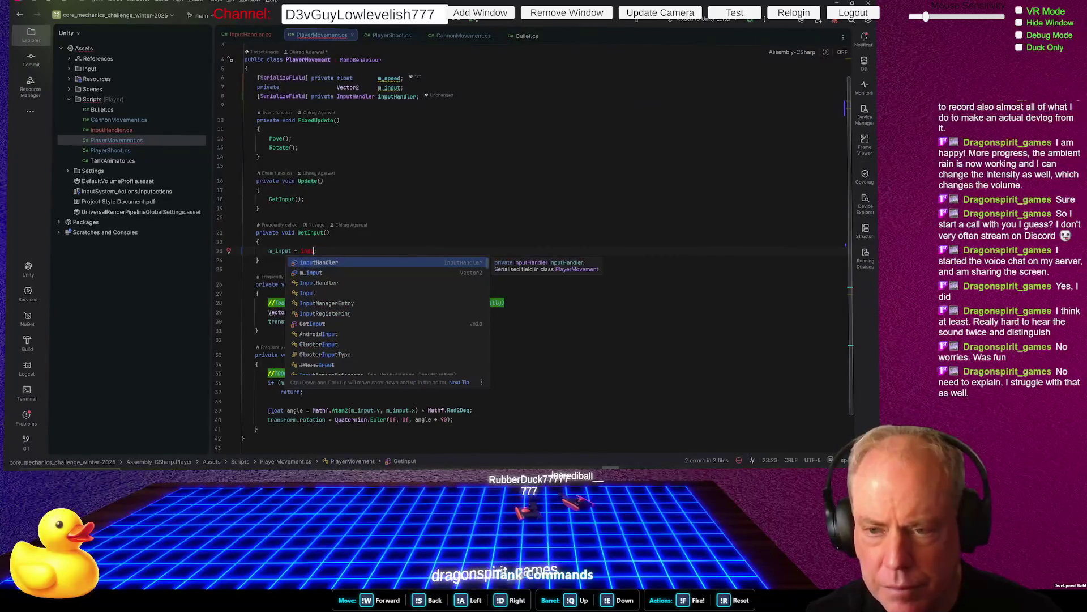
key("Return")
type(".")
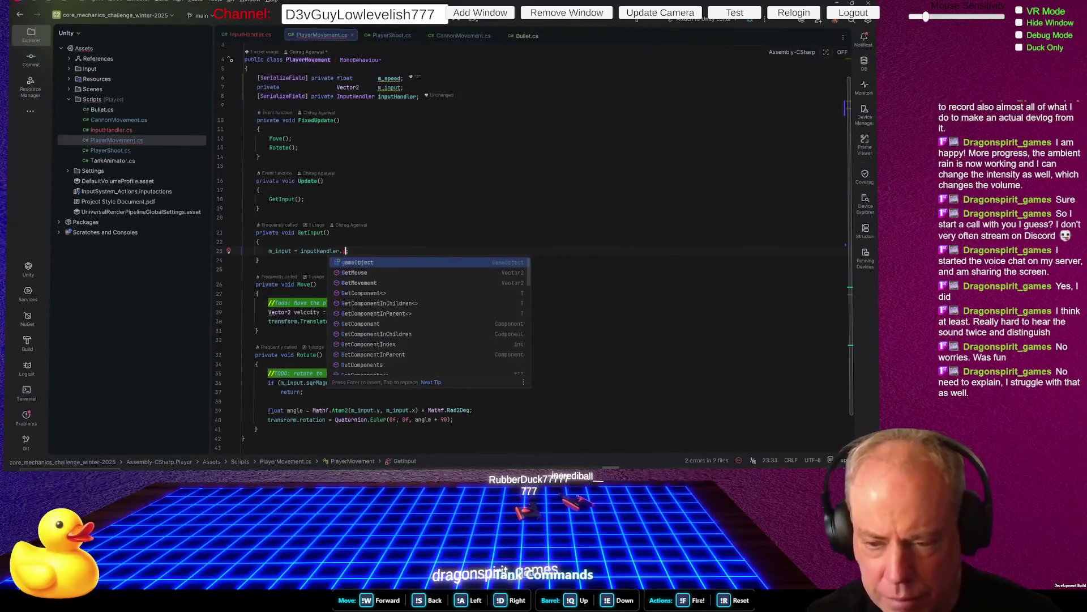
key("Down")
key("Down")
key("Return")
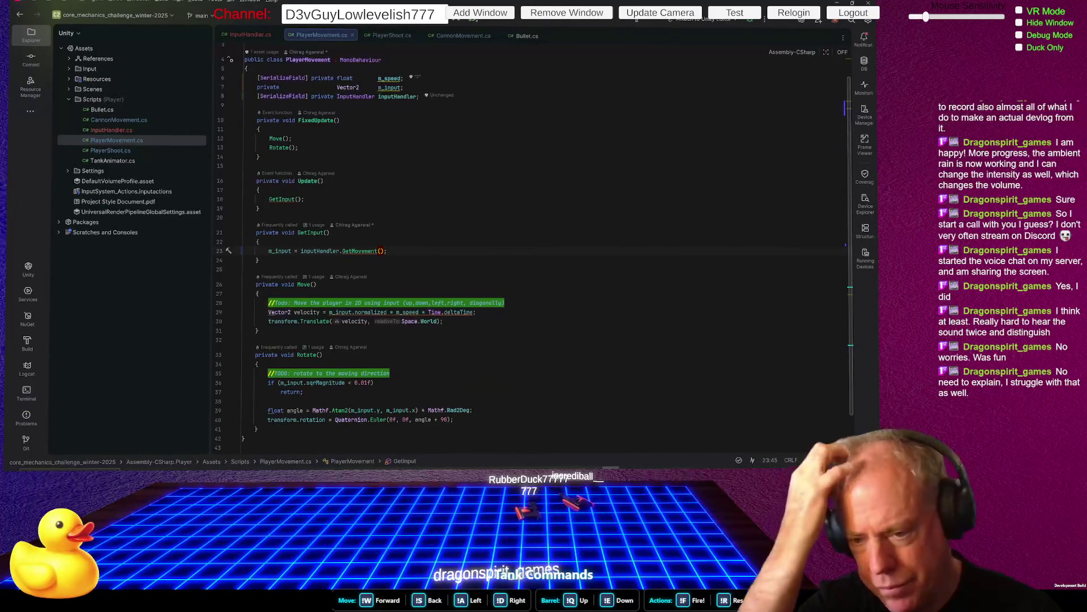
key("alt+Tab")
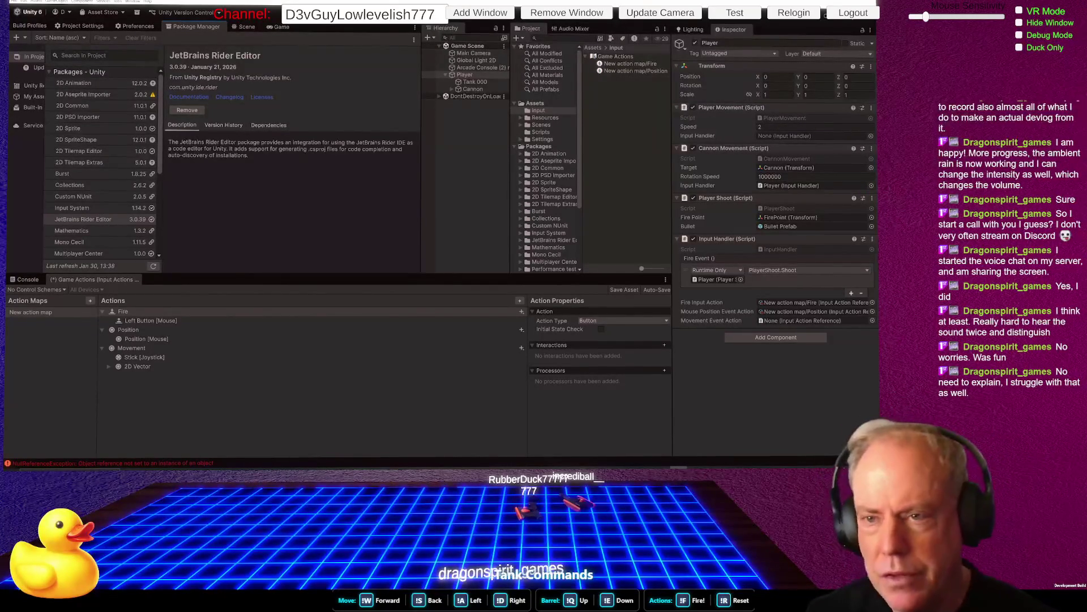
Locate the Game Actions asset, inspect the mouse Position binding, and save the asset
left_click(815, 312)
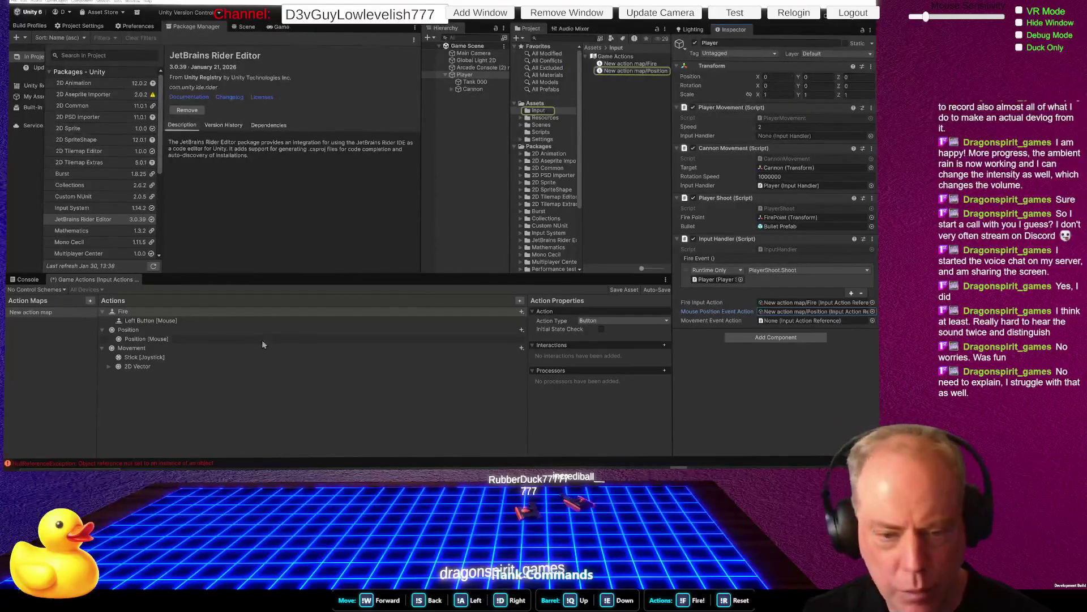
left_click(245, 339)
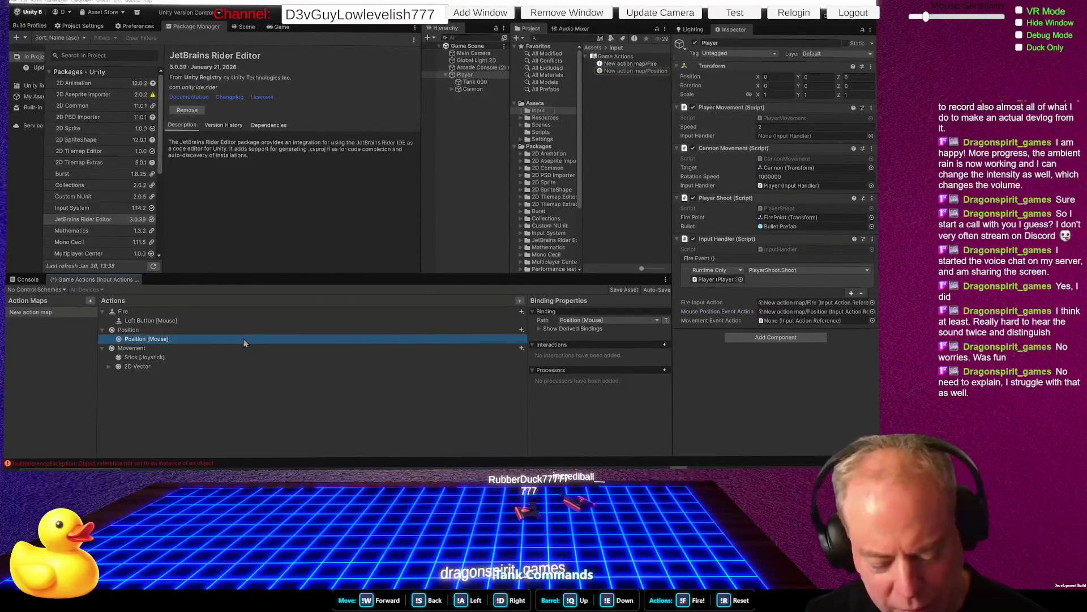
key("ctrl+s")
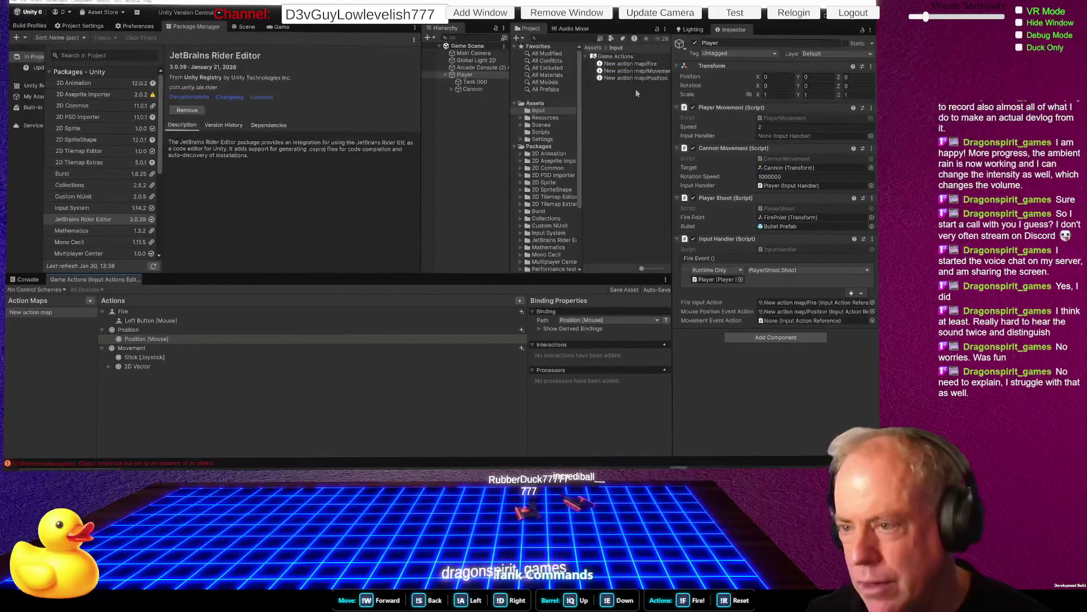
Assign 'New action map/Movement' to Movement Event Action, save the scene, and show console errors
left_click_drag(627, 71, 795, 321)
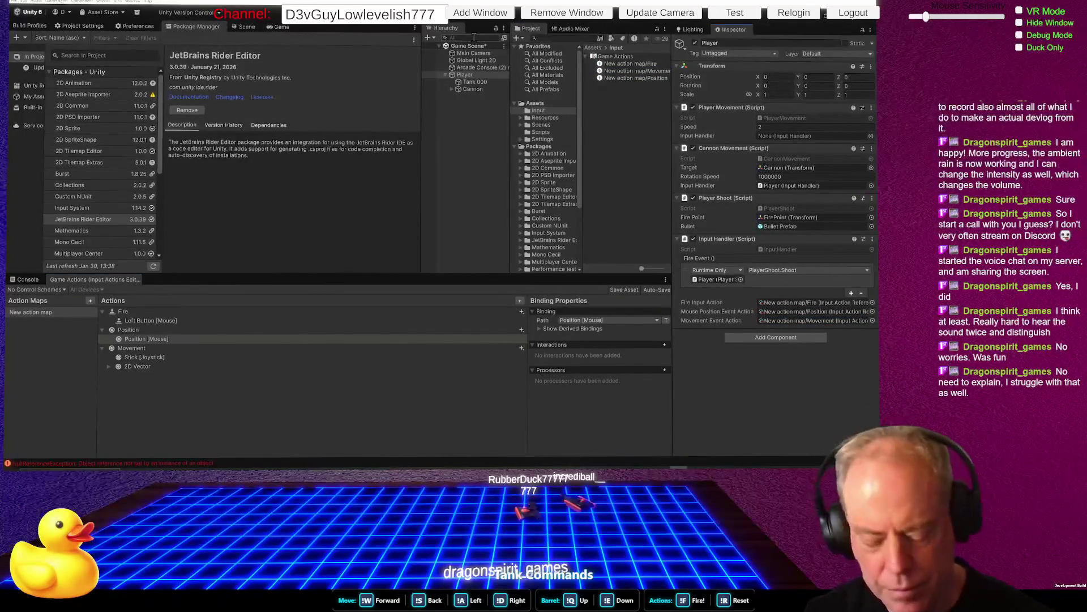
key("ctrl+s")
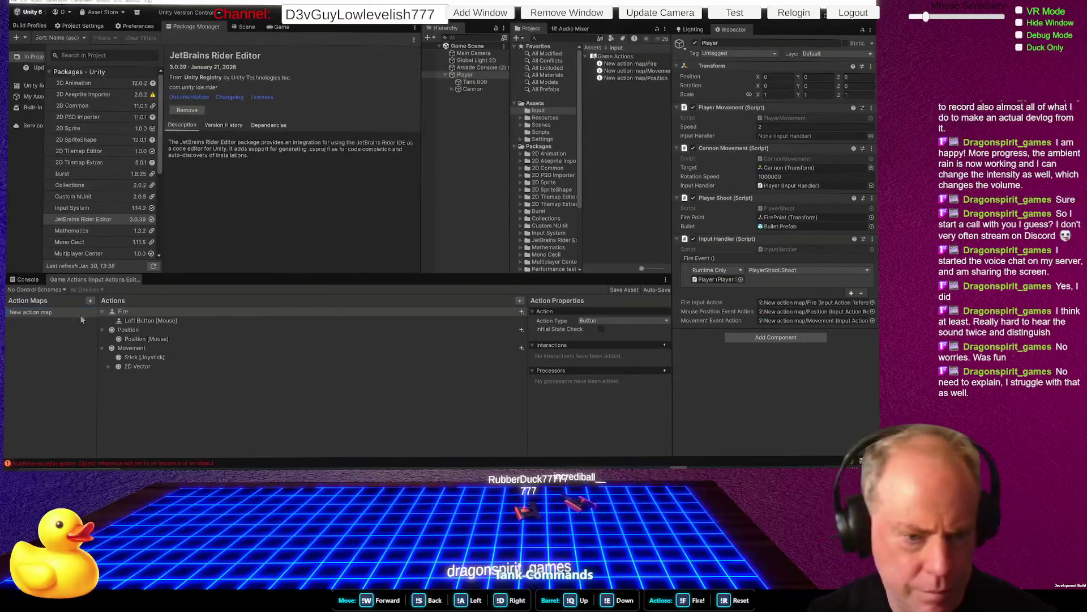
left_click(25, 280)
Trace the NullReferenceException, then link the Input Handler component to Player Movement and save
left_click(111, 301)
double_click(111, 301)
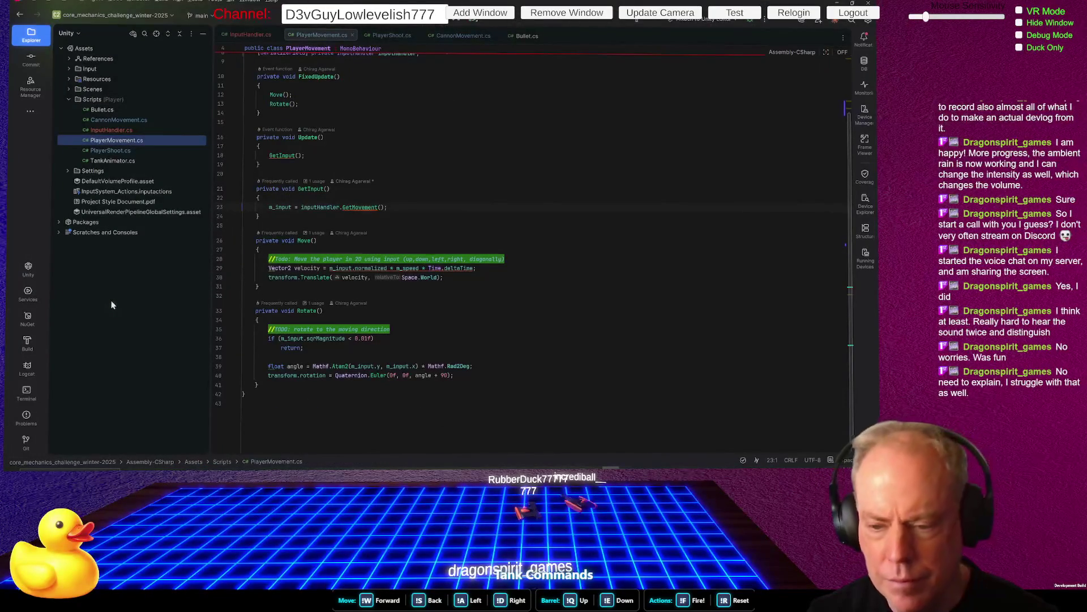
key("alt+Tab")
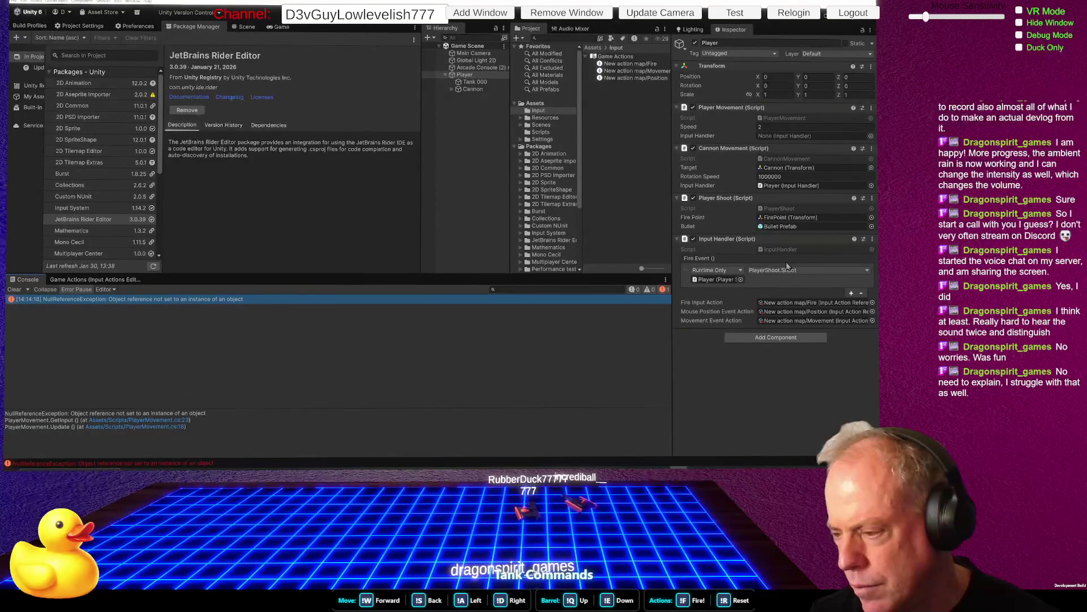
left_click(782, 138)
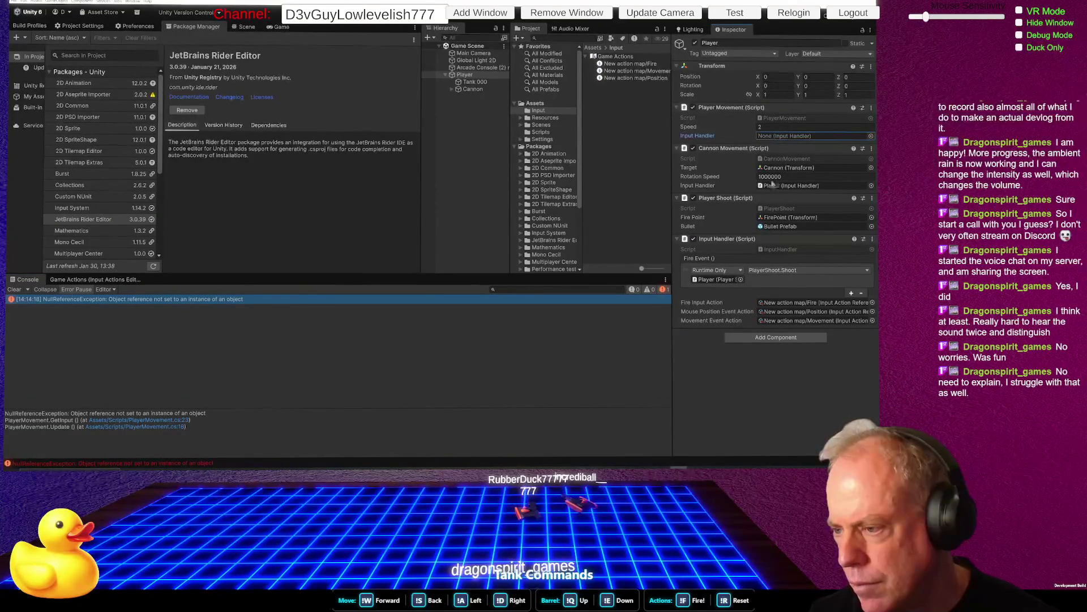
left_click(788, 188)
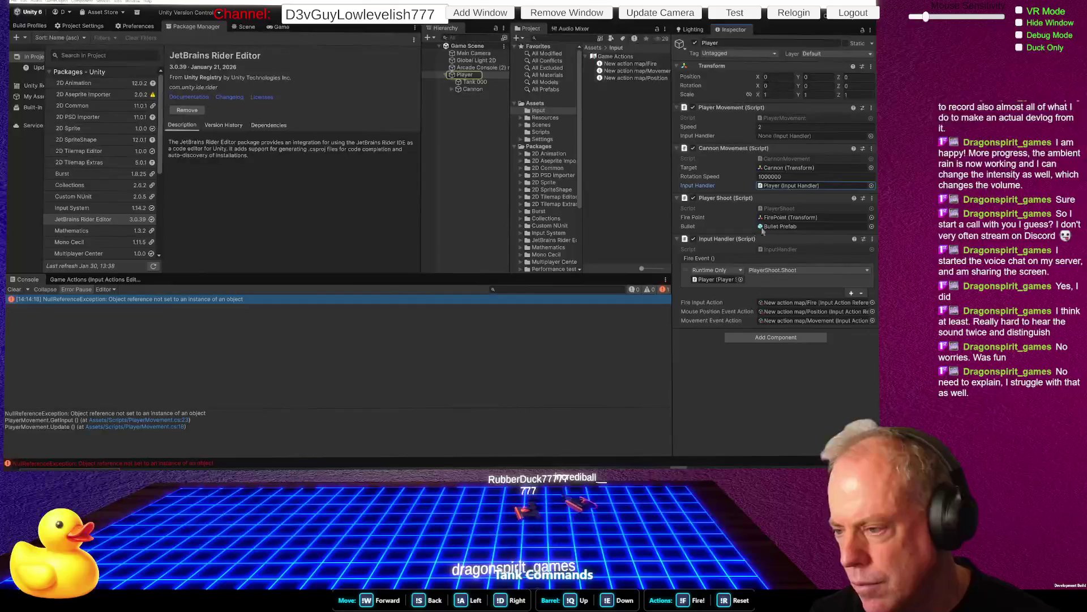
left_click_drag(752, 241, 787, 139)
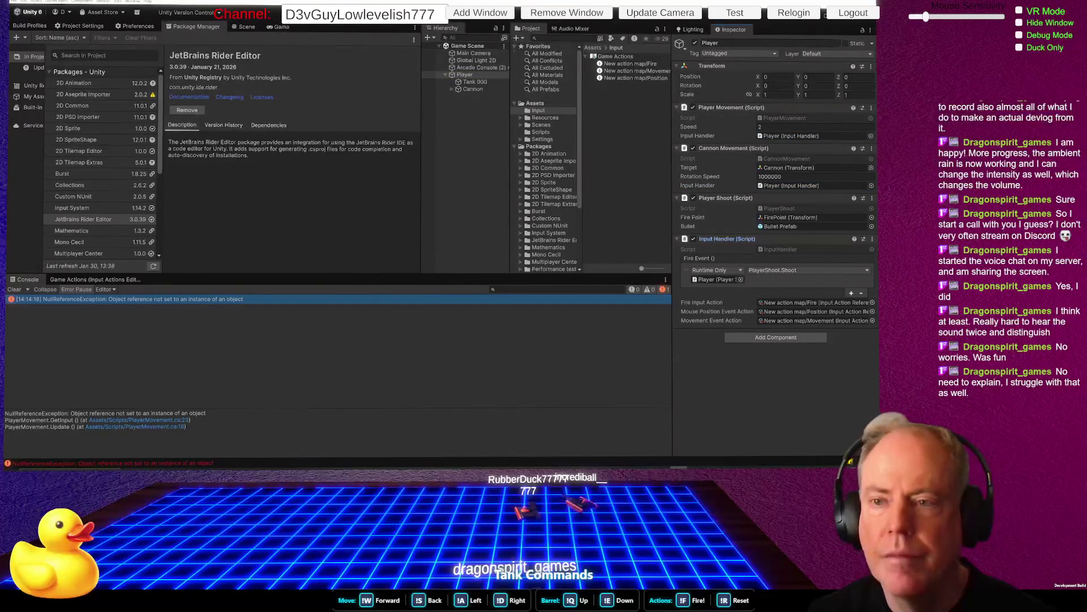
key("ctrl+s")
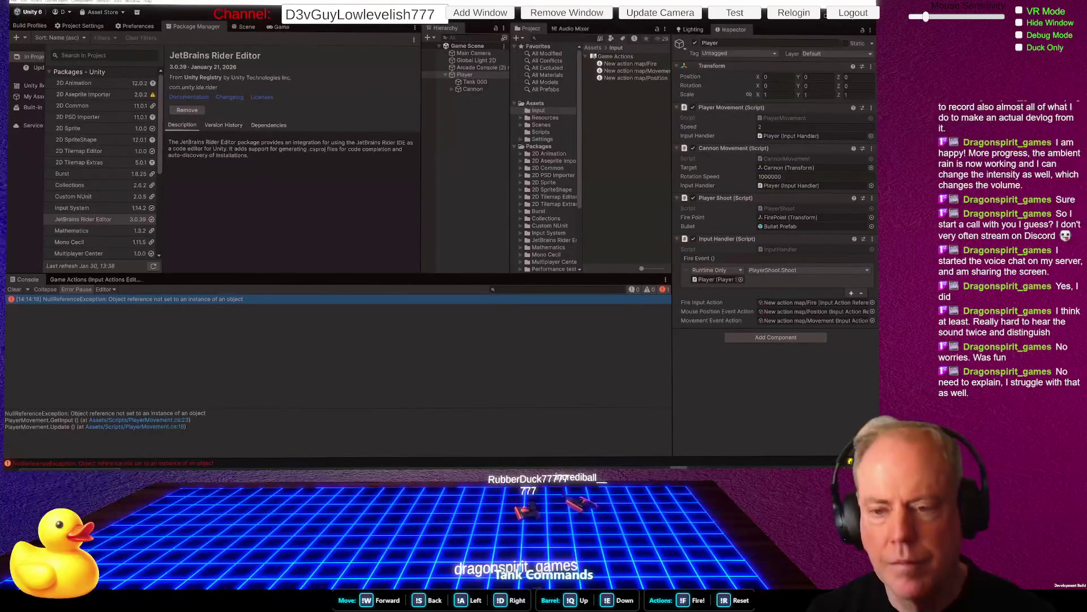
Enter play mode and drive the tank forward and back with W and S
key("ctrl+p")
key("w")
key("s")
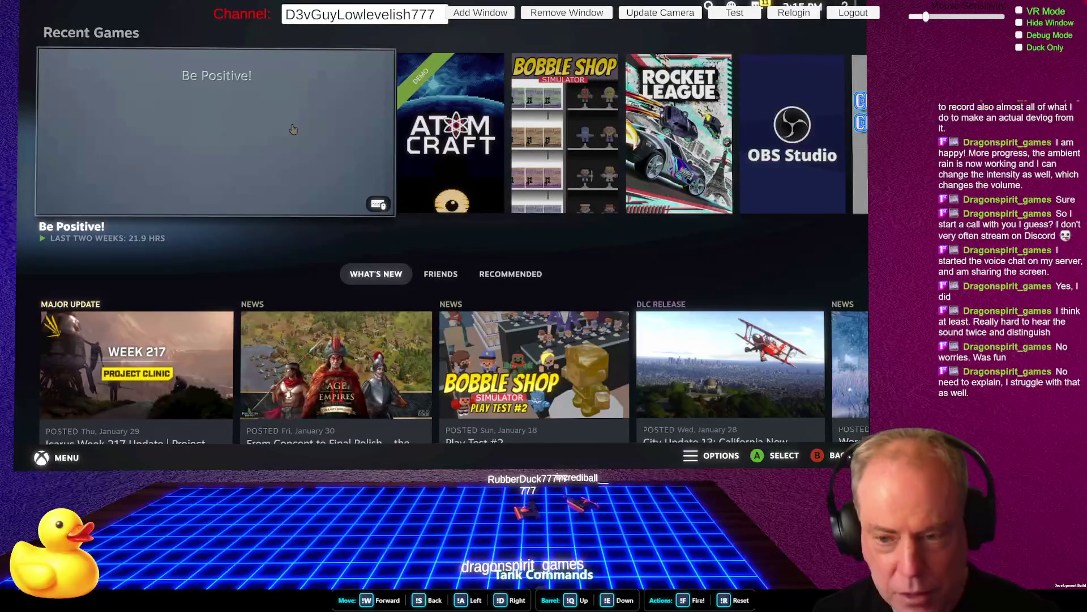
Close Steam's menu, switch back to Unity, and stop play mode with Ctrl+P
key("Escape")
left_click(293, 129)
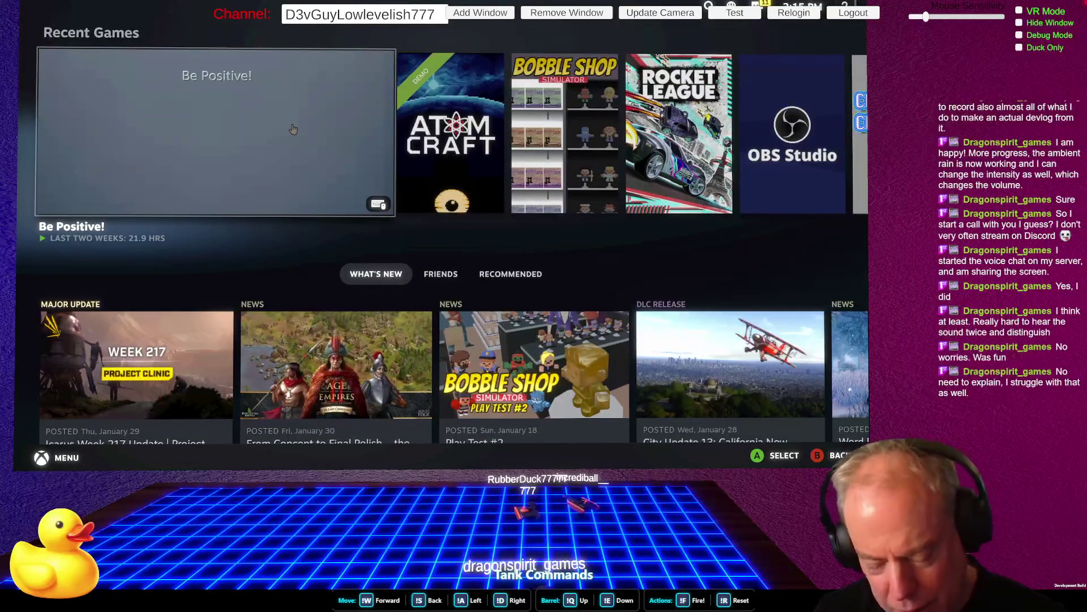
key("alt+Tab")
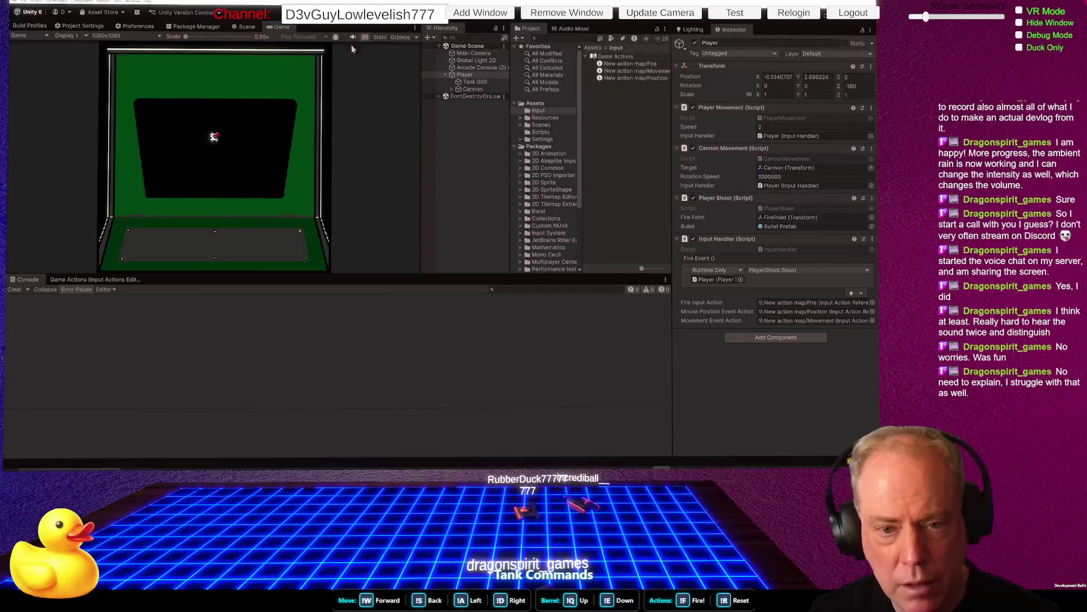
key("ctrl+p")
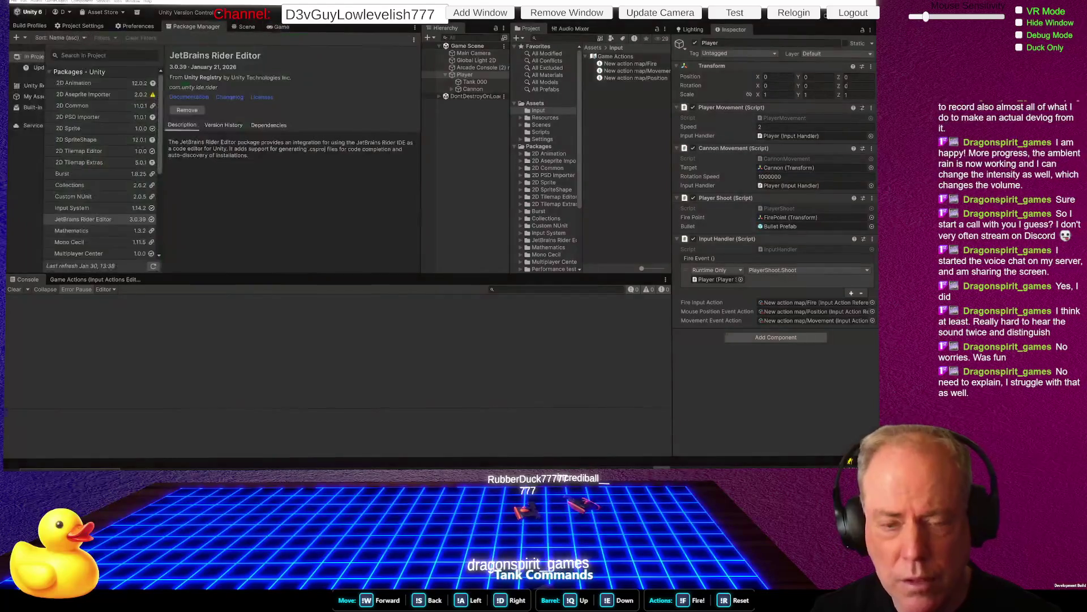
Rebind Movement's Stick [Joystick] binding to Left Stick [Xbox Controller] using Listen in Game Actions
left_click(144, 277)
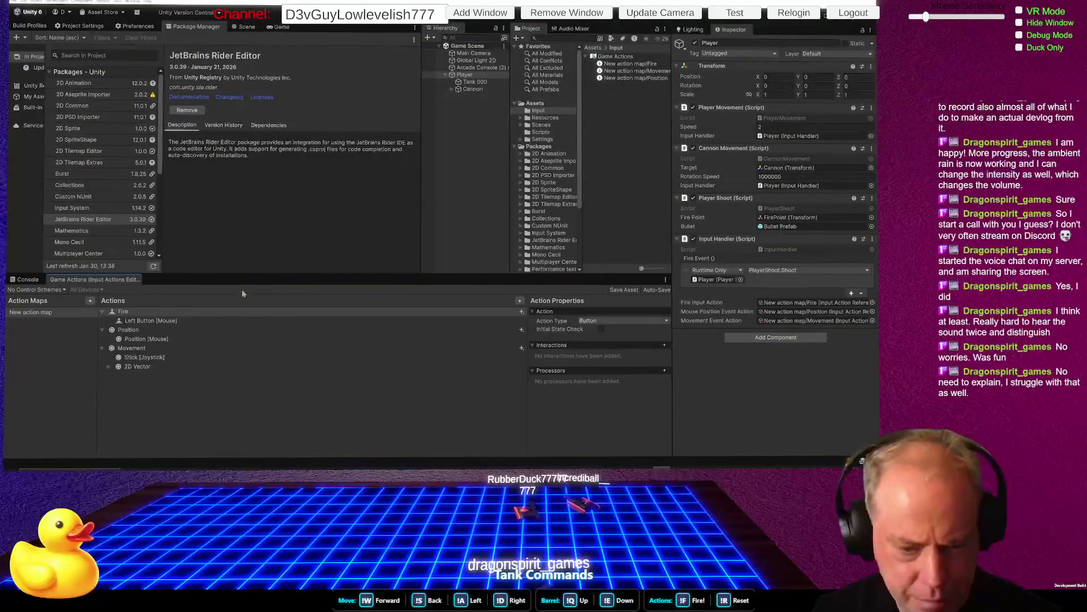
left_click(169, 357)
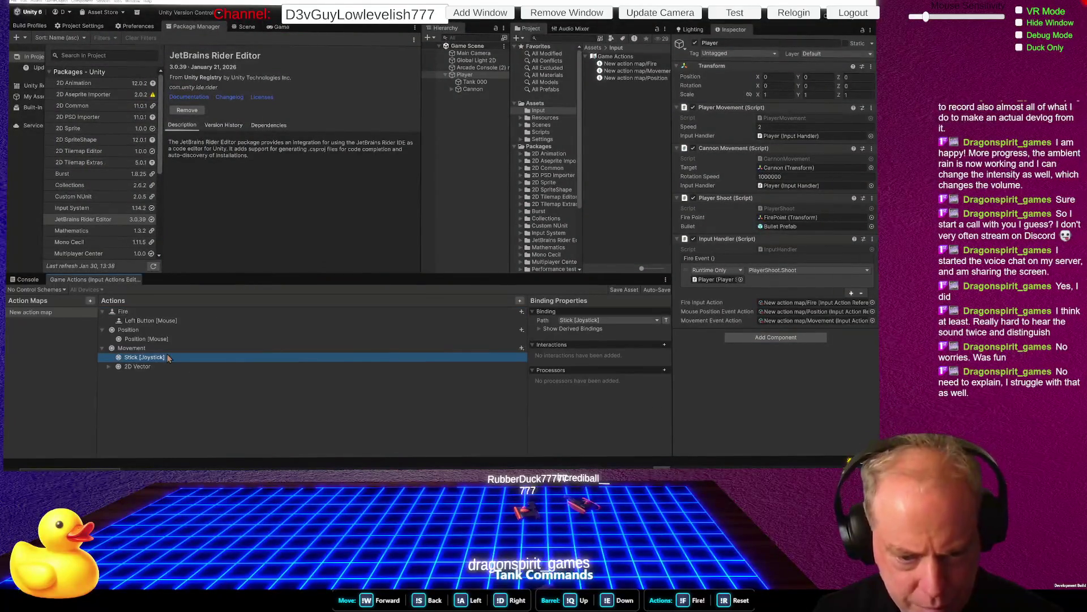
left_click(577, 320)
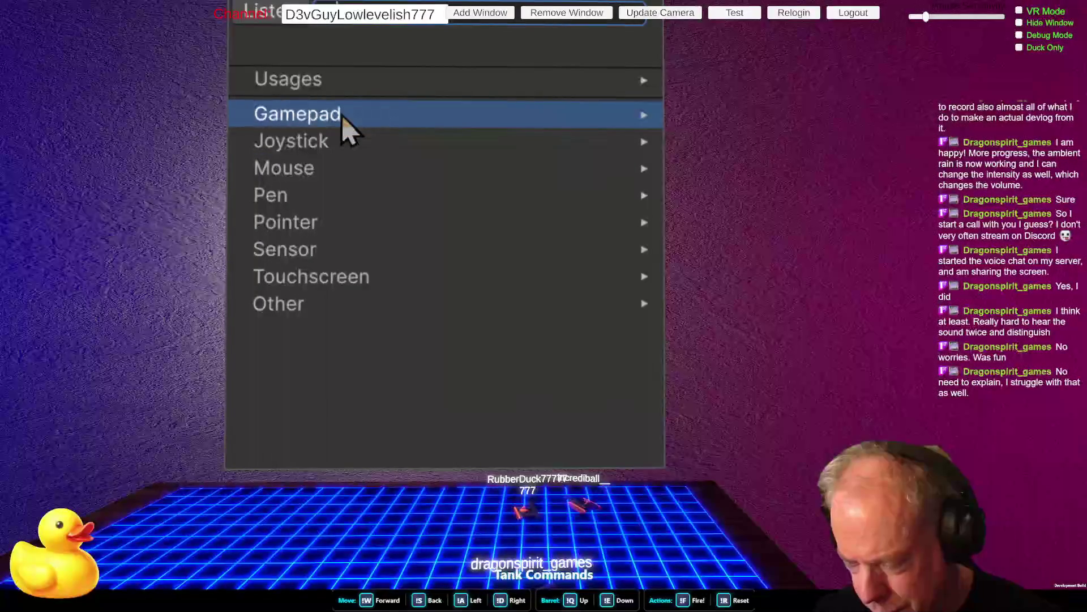
left_click(347, 168)
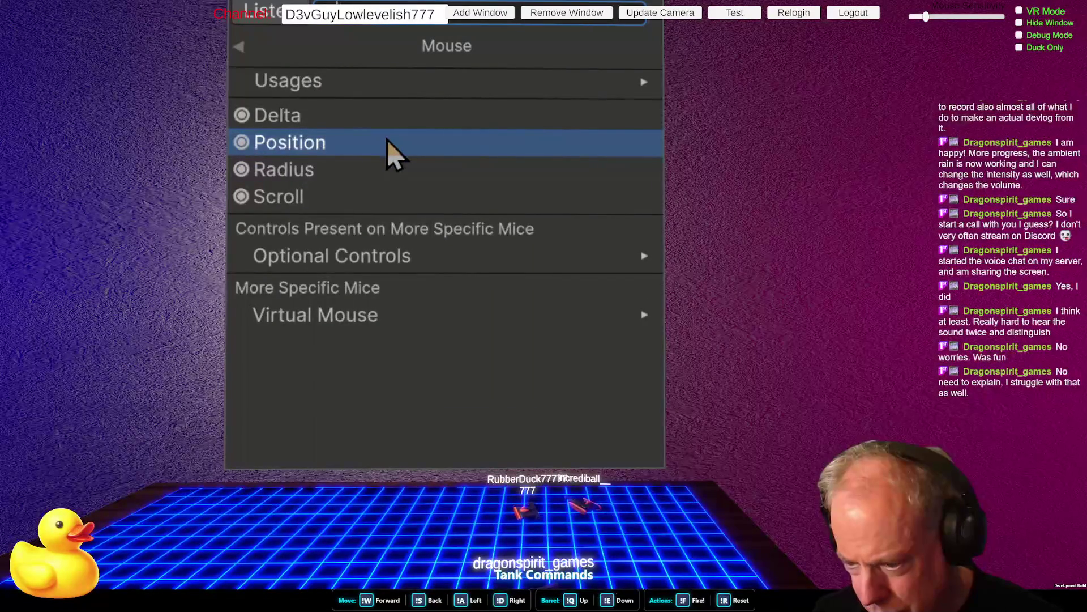
left_click(273, 12)
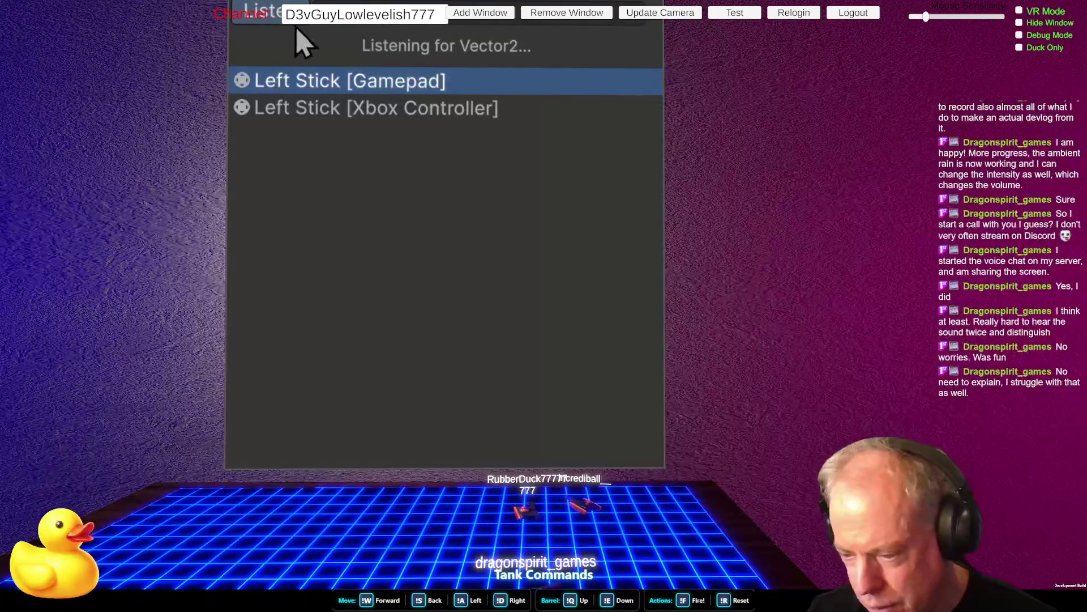
left_click(434, 112)
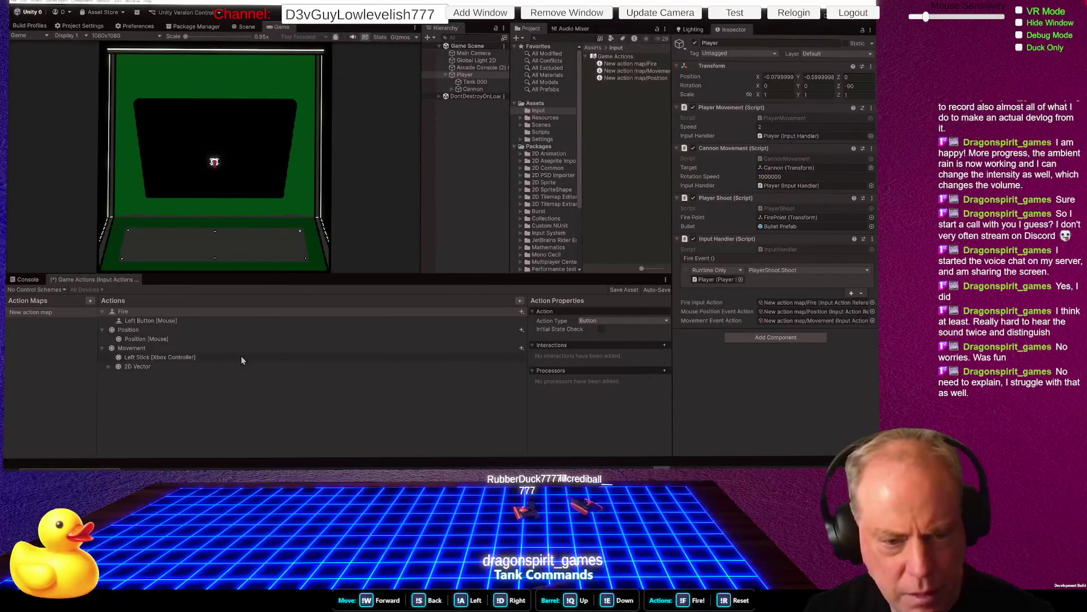
Stop the game, save the Game Actions asset with the left-stick binding, and restart play mode
key("ctrl+p")
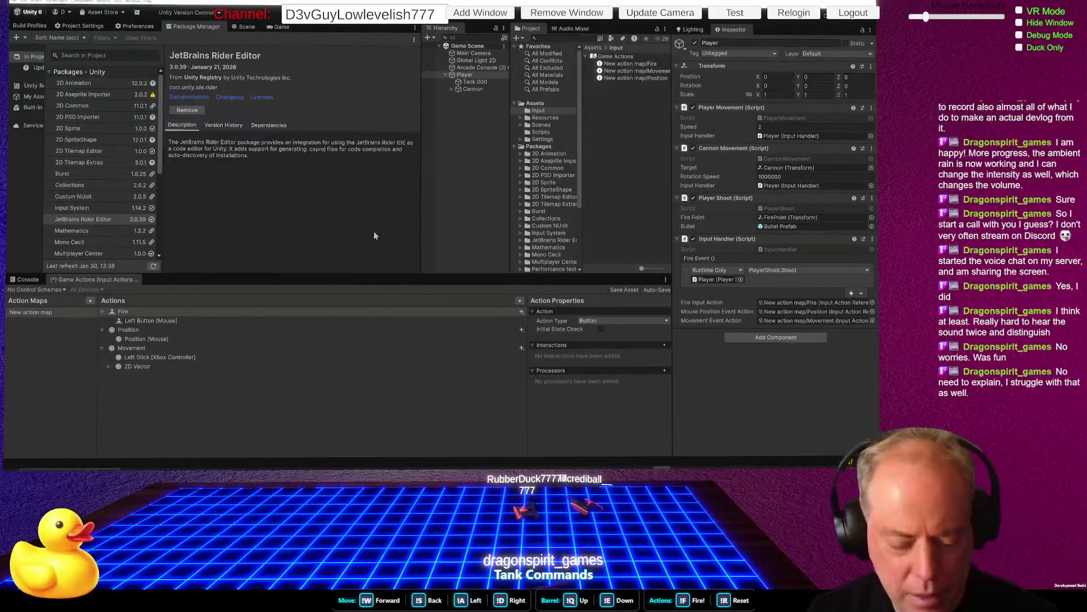
left_click(240, 338)
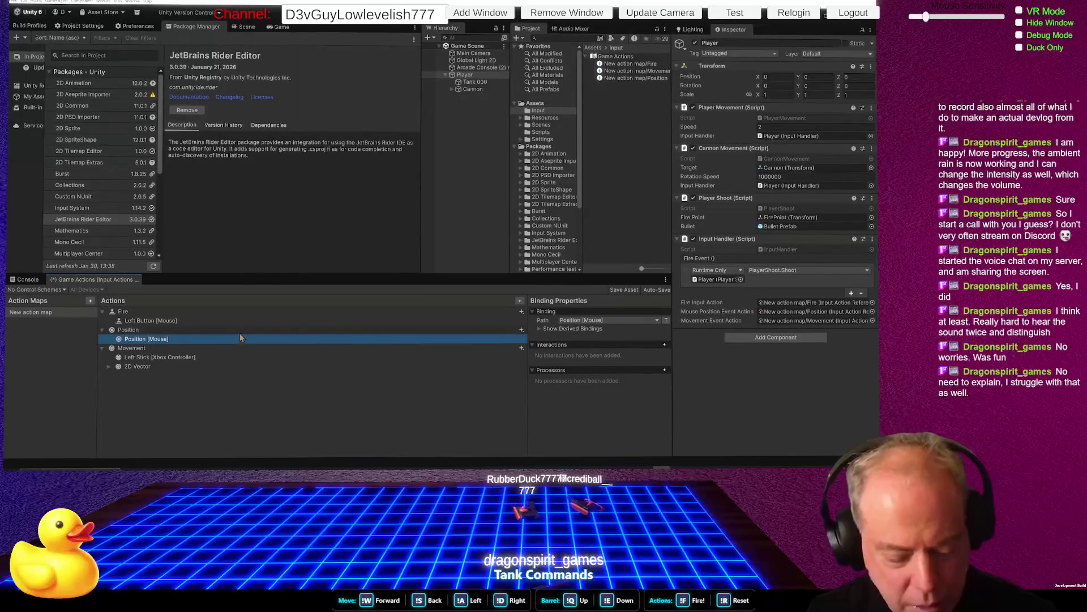
key("ctrl+s")
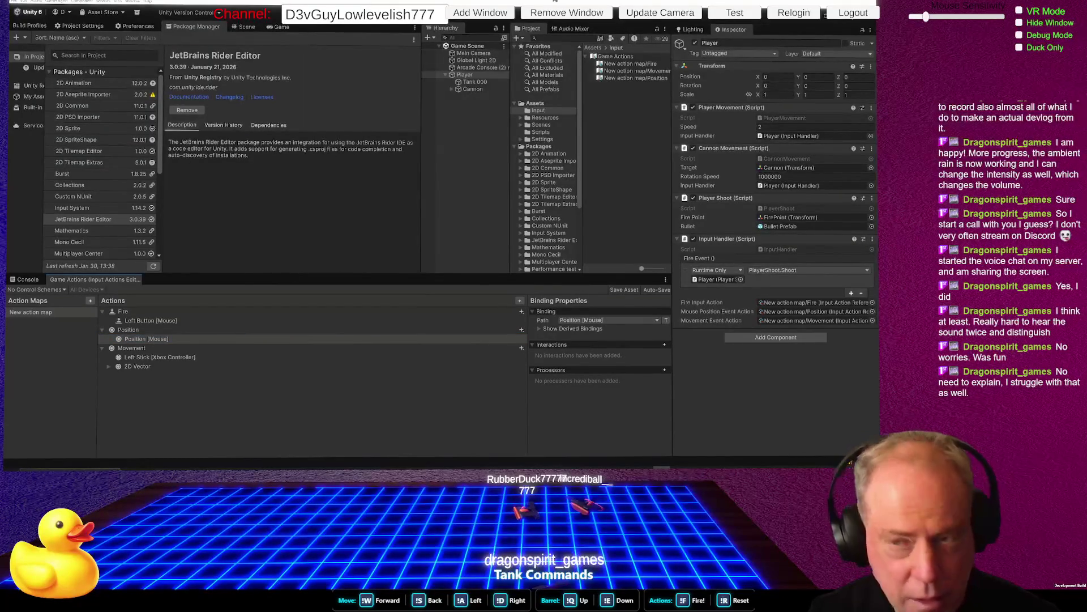
left_click(532, 28)
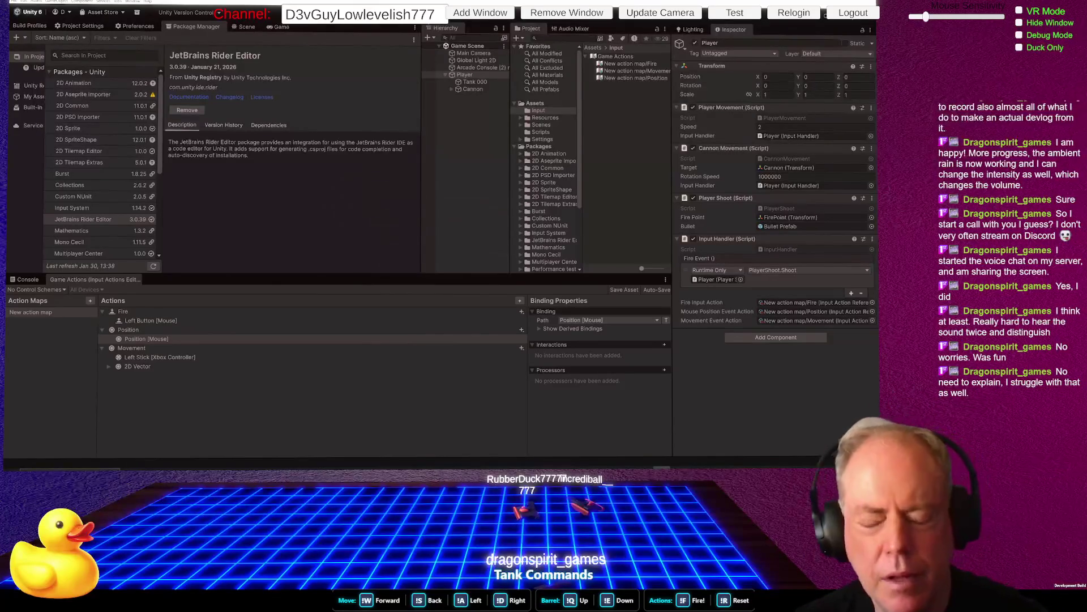
Drive the tank up-left, right and left, then down-right and down-left toward the arena edge
key("a")
key("w")
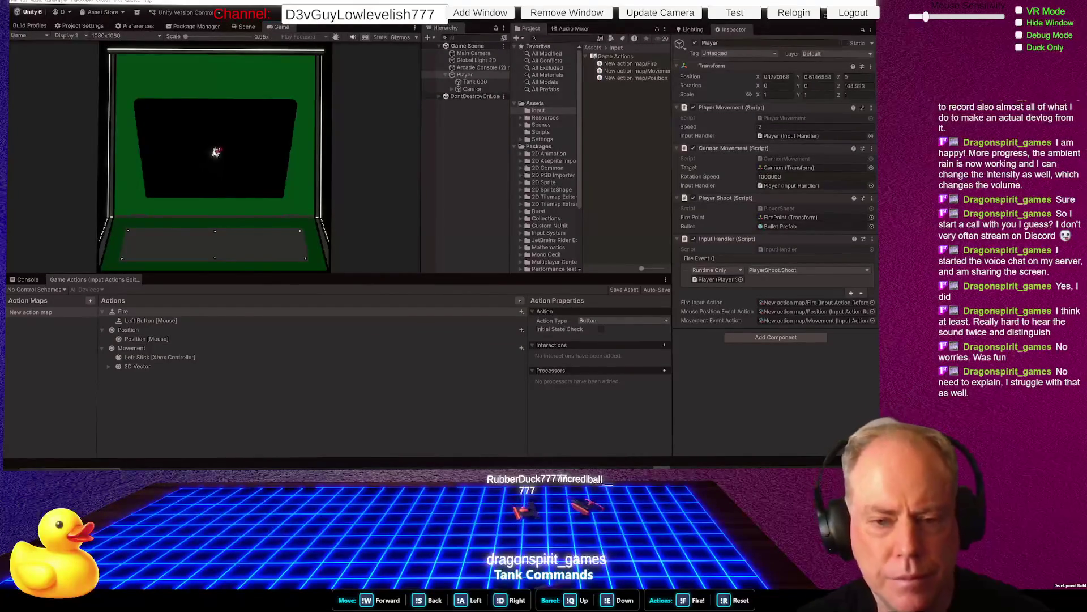
key("a")
key("w")
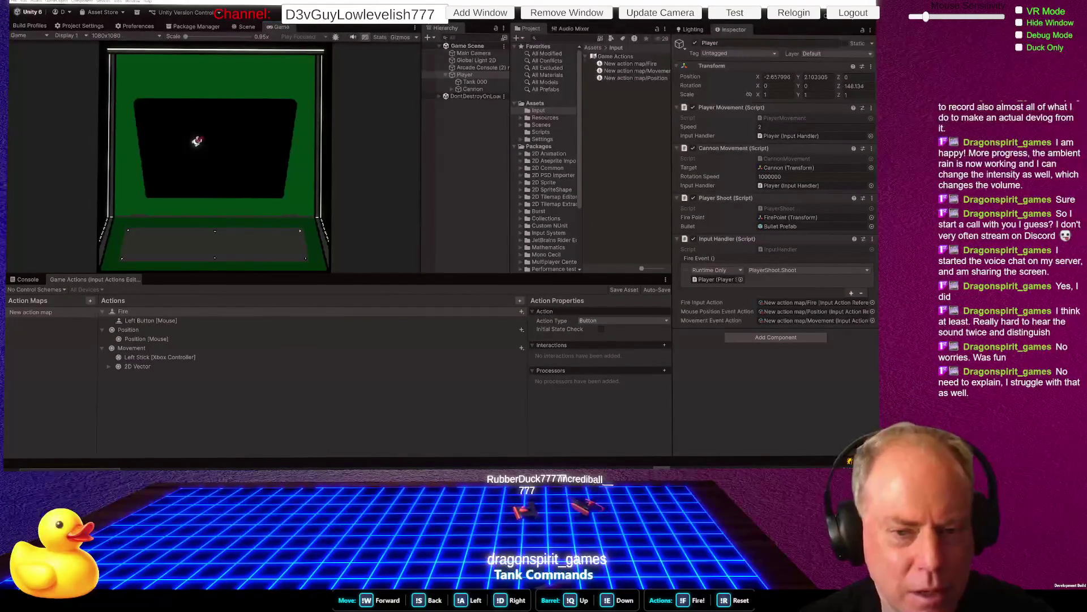
key("a")
key("w")
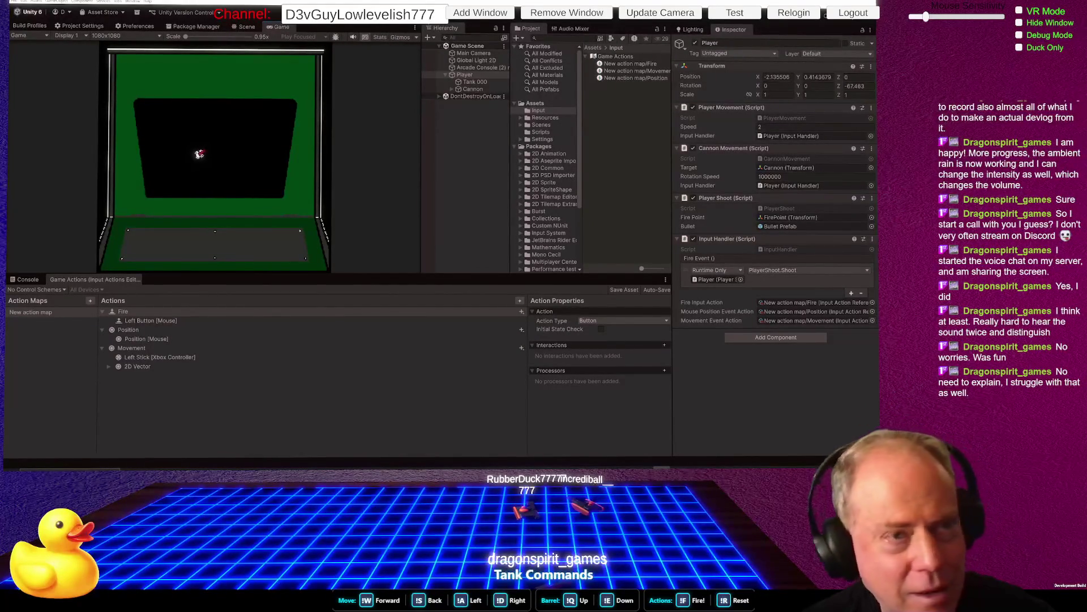
key("s")
key("d")
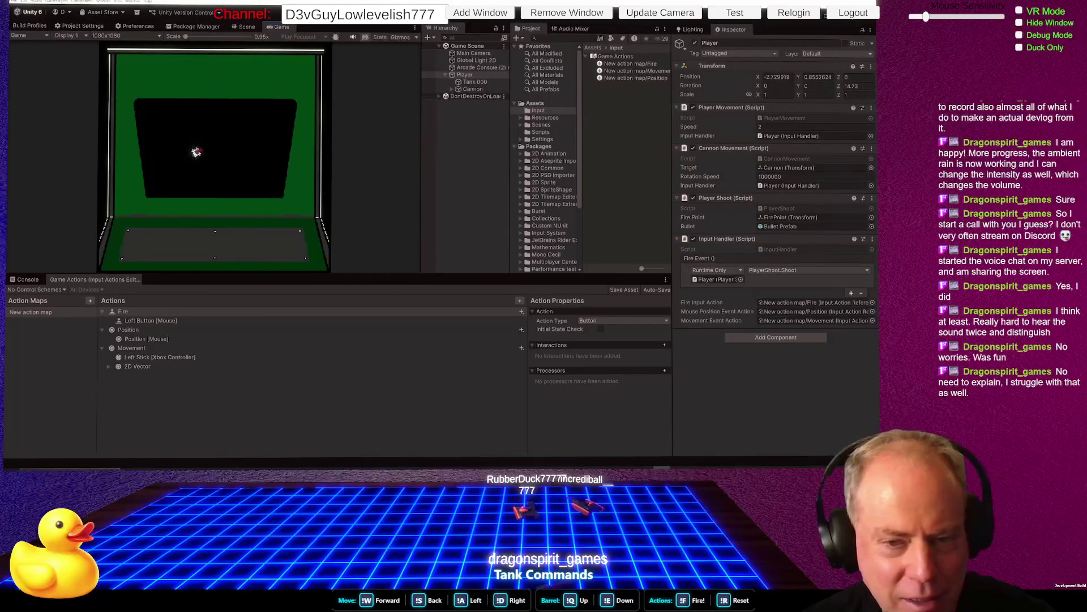
key("s")
key("d")
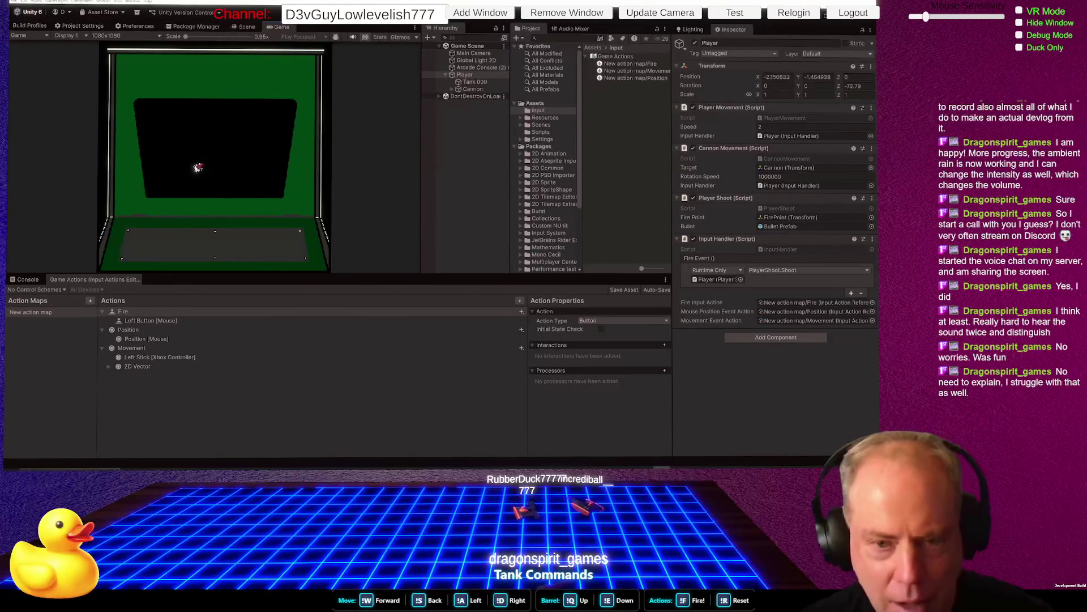
key("s")
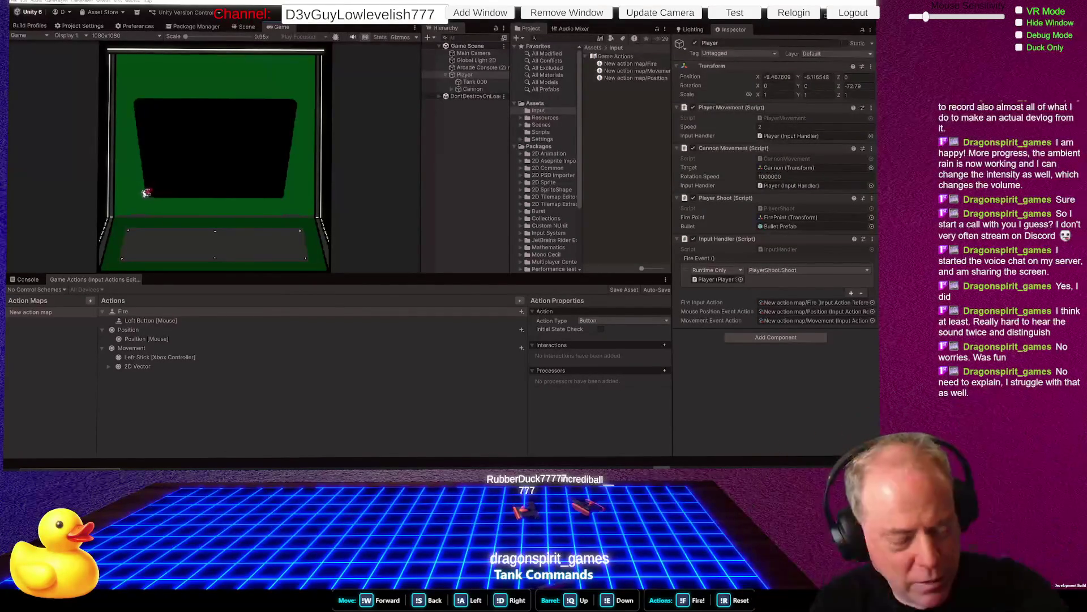
key("s")
key("s")
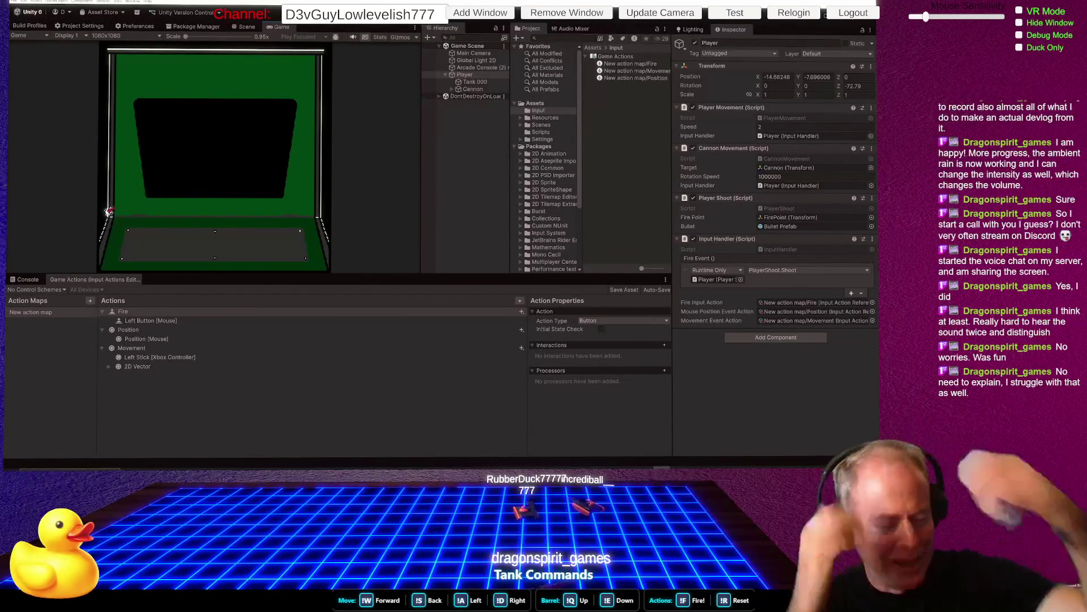
Drive the tank back up-right, then left, up, right, down and along the top before bringing up the controller overlay
key("w")
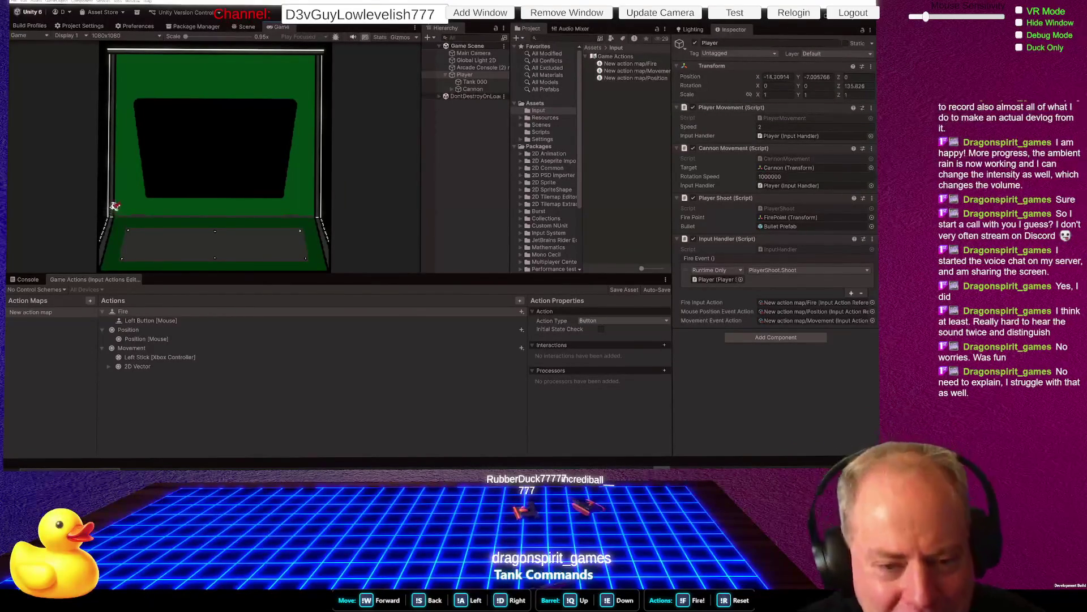
key("w")
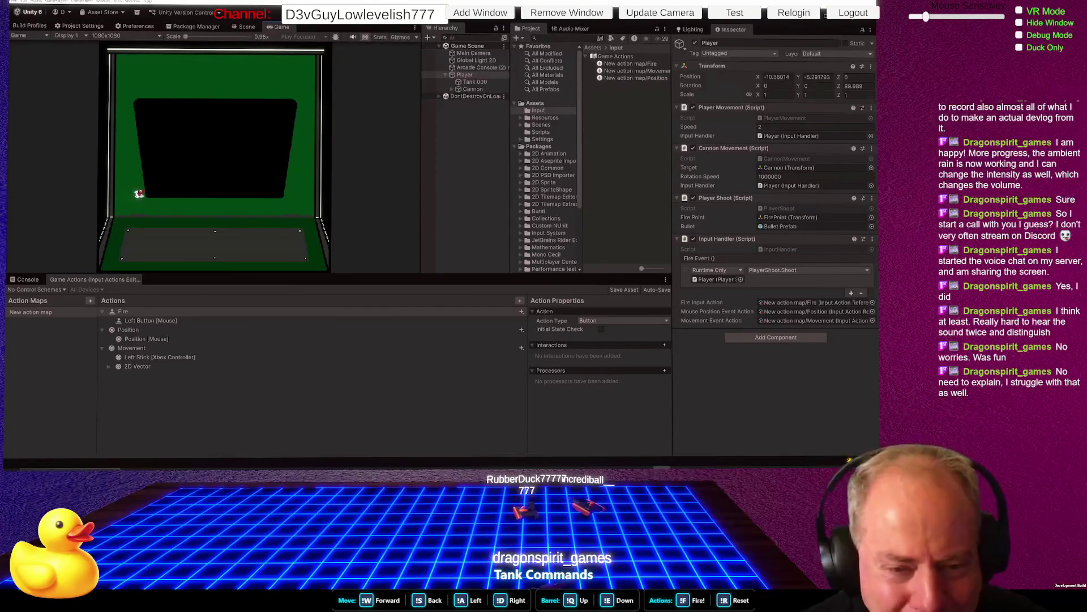
key("a")
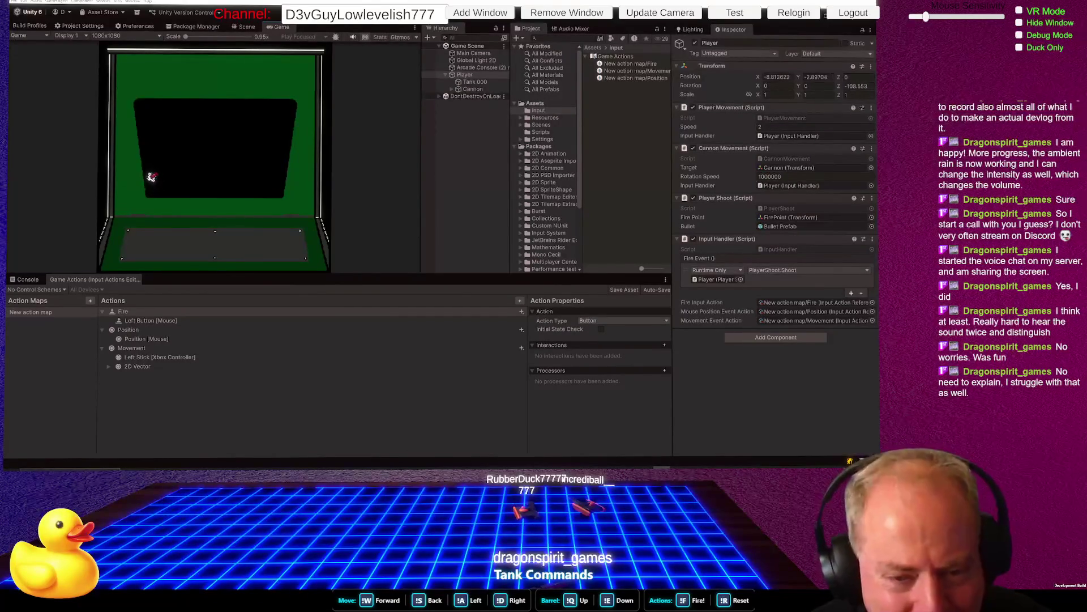
key("w")
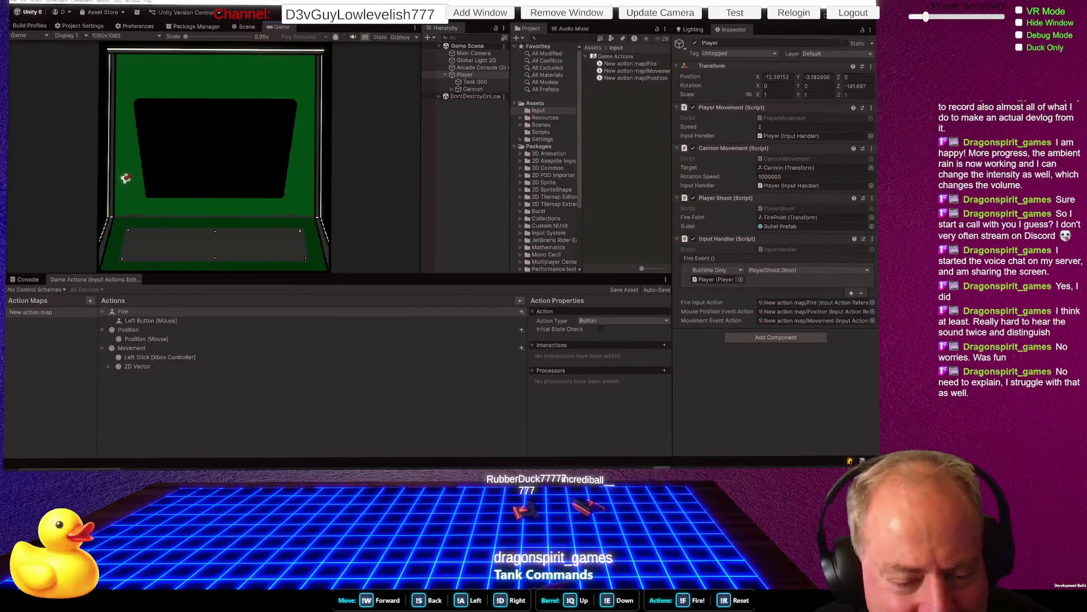
key("d")
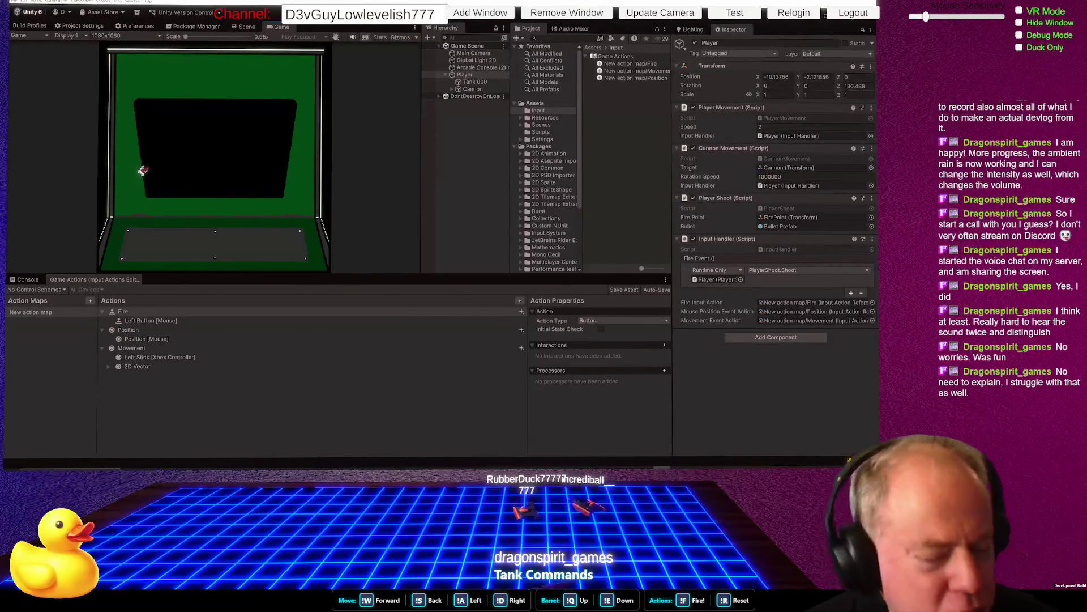
key("s")
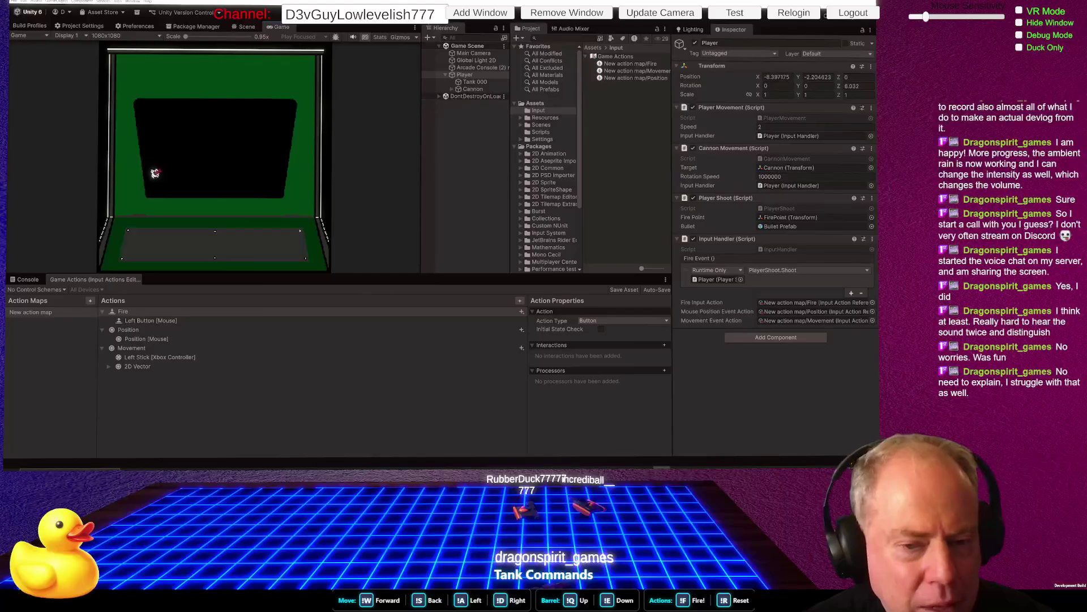
key("w")
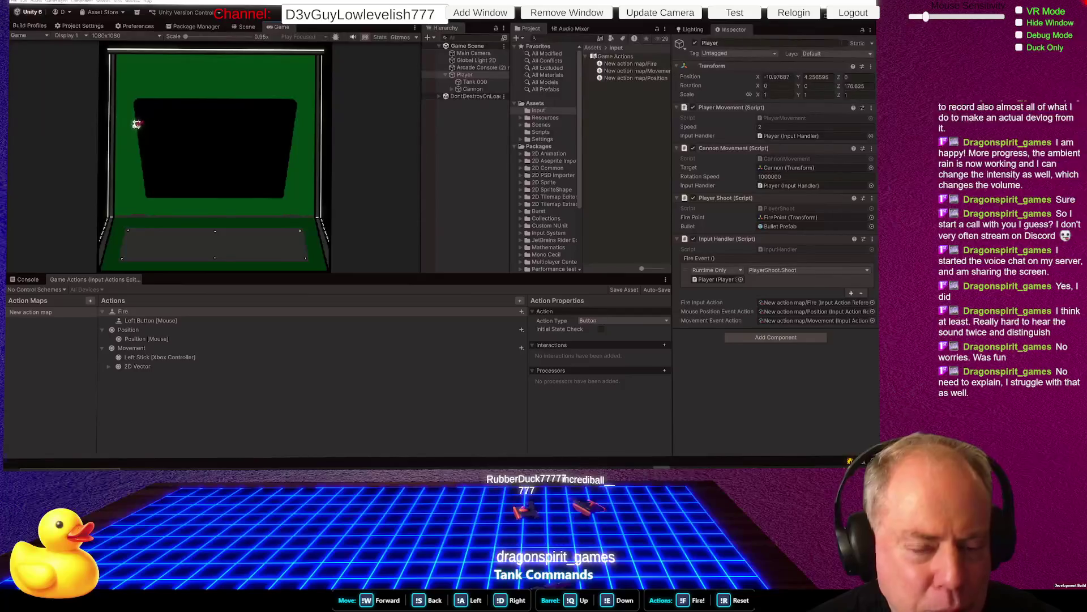
key("d")
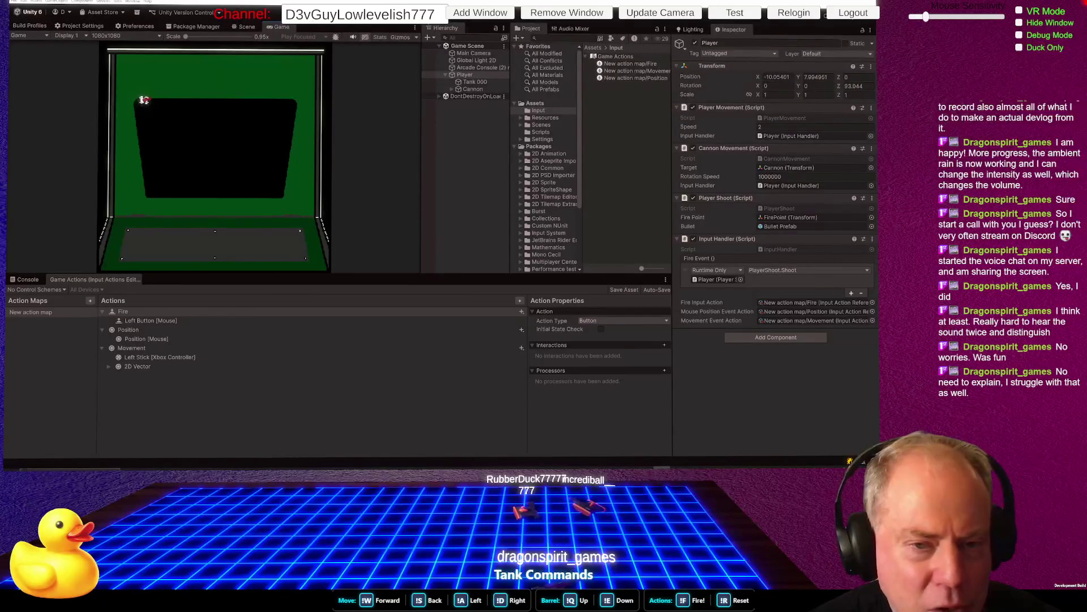
key("d")
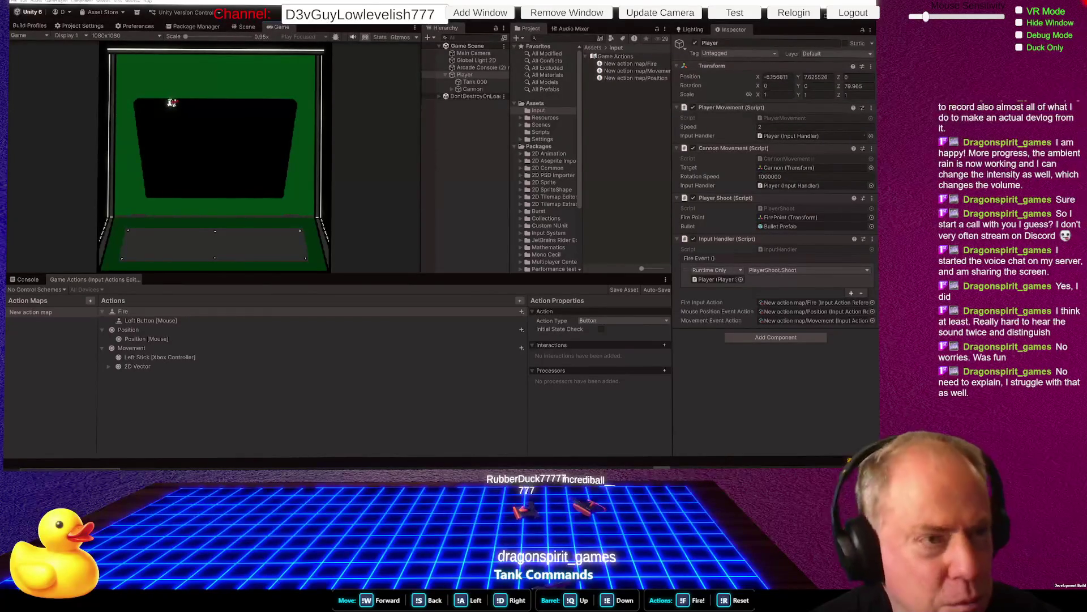
key("Caps_Lock")
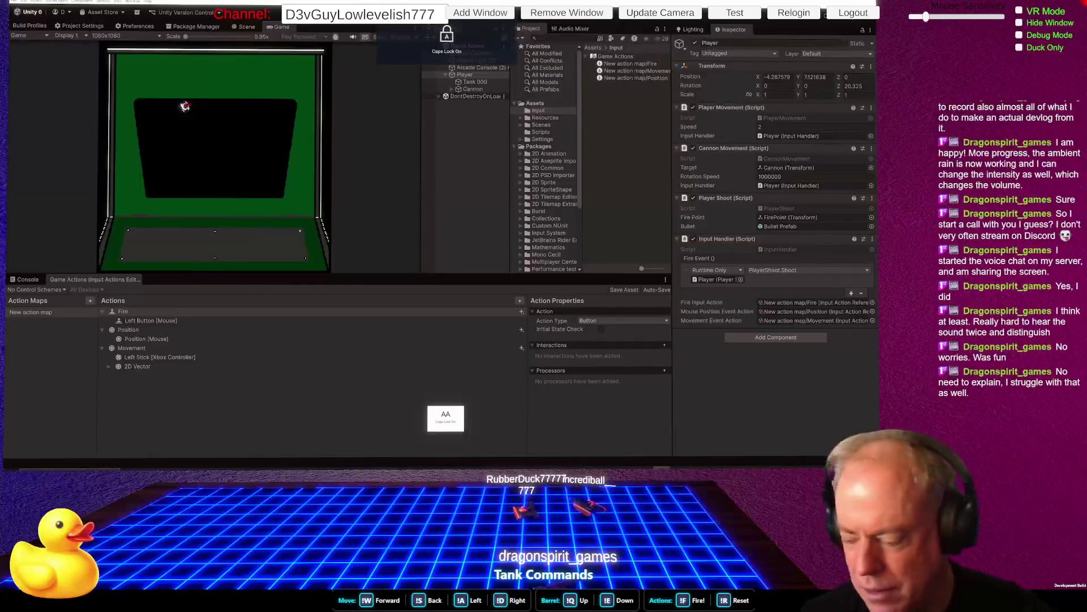
key("super+g")
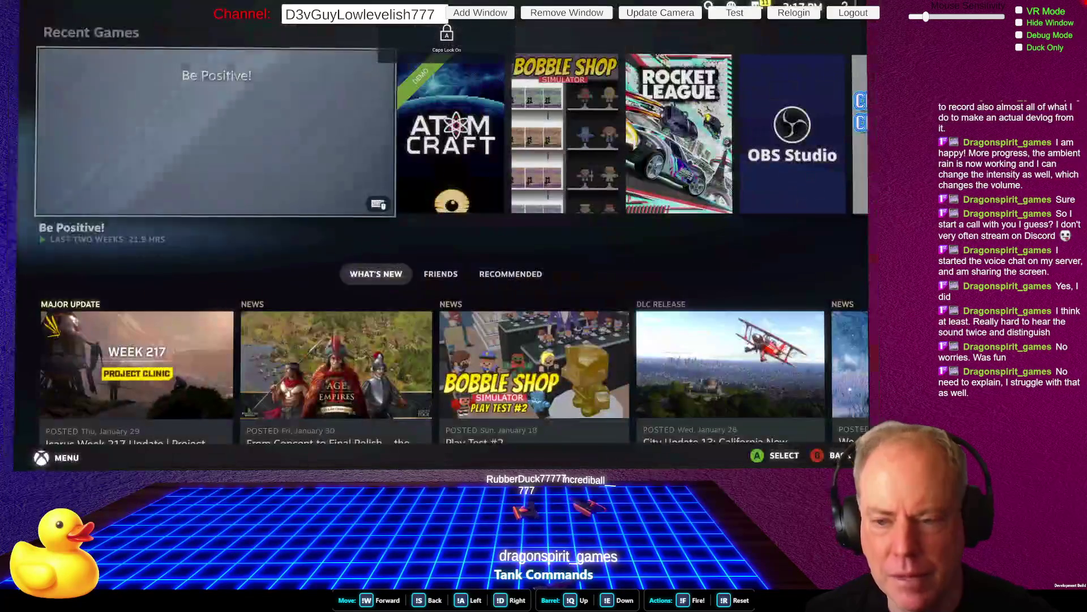
Close the Steam Big Picture home overlay to return to the Unity tank game
key("super+g")
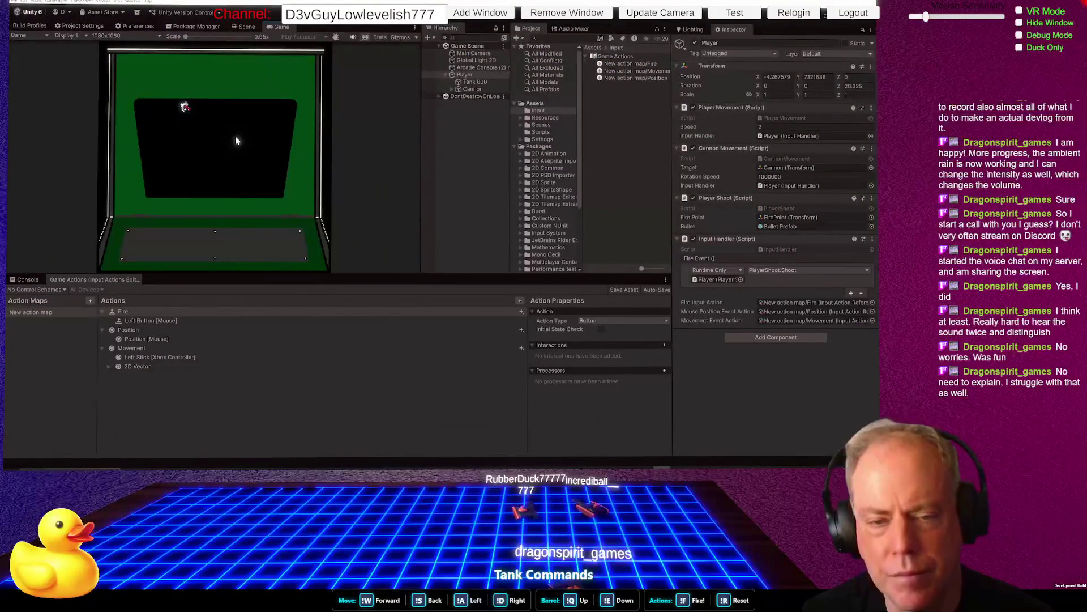
Drive the tank back to near X -0.886, Y 1.31, then make the Game view taller and wider
key("s")
key("a")
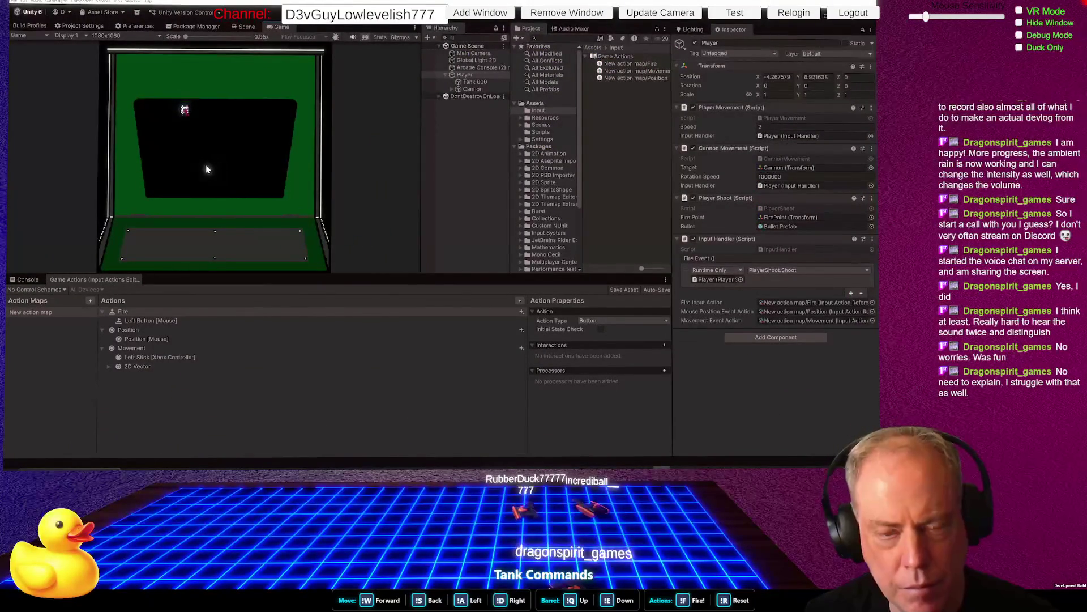
key("d")
key("s")
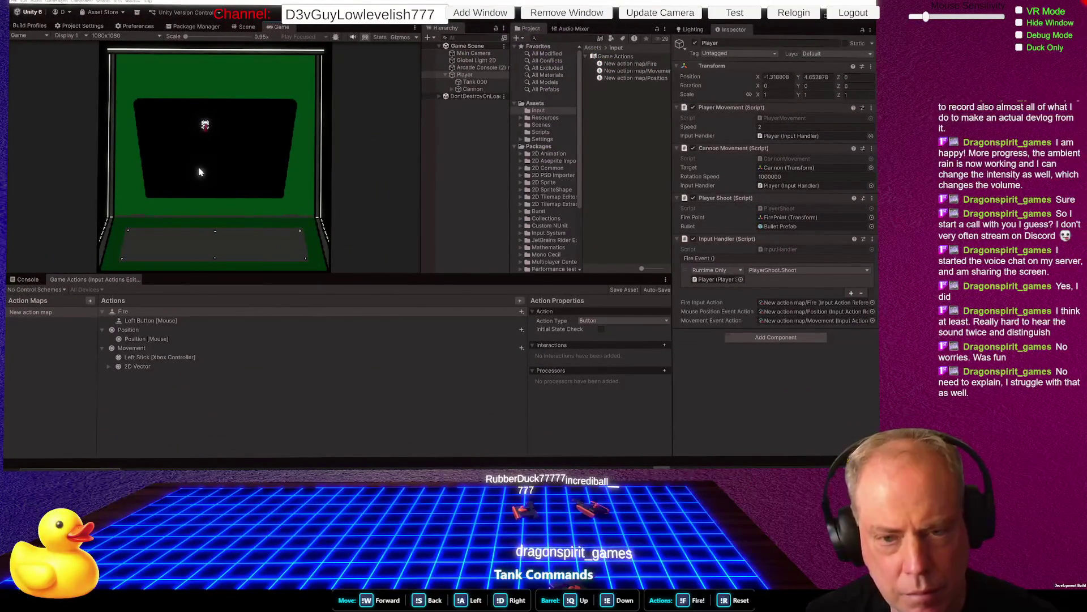
key("s")
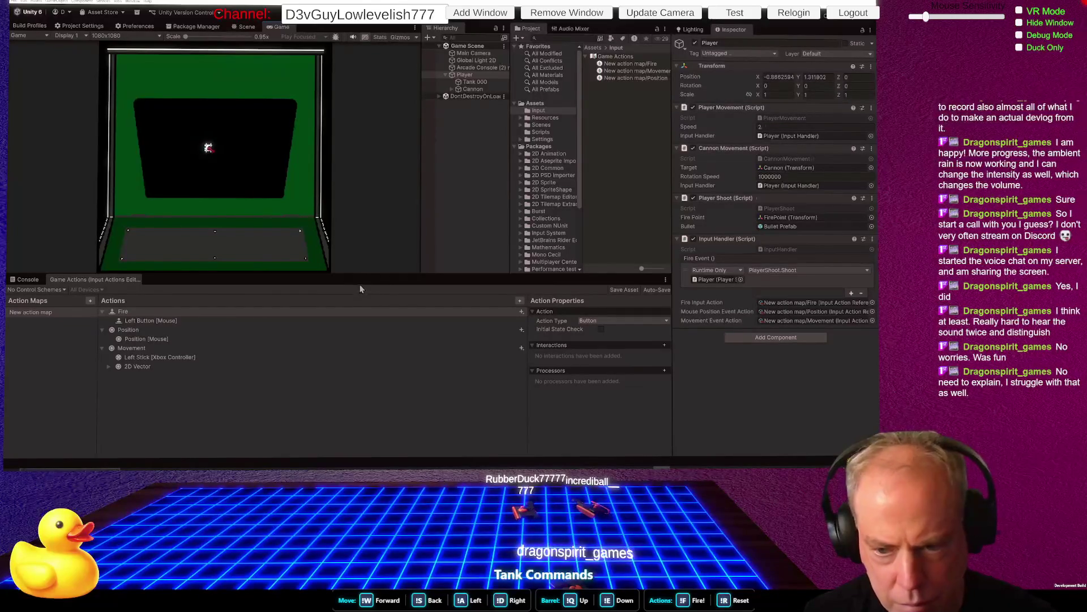
left_click_drag(356, 274, 360, 346)
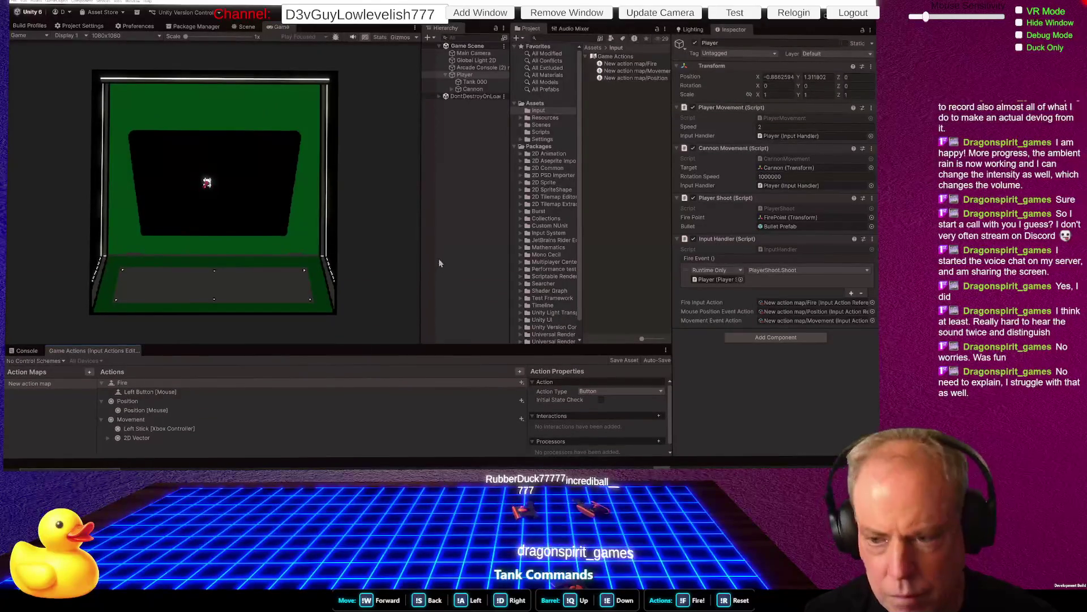
left_click_drag(422, 262, 458, 269)
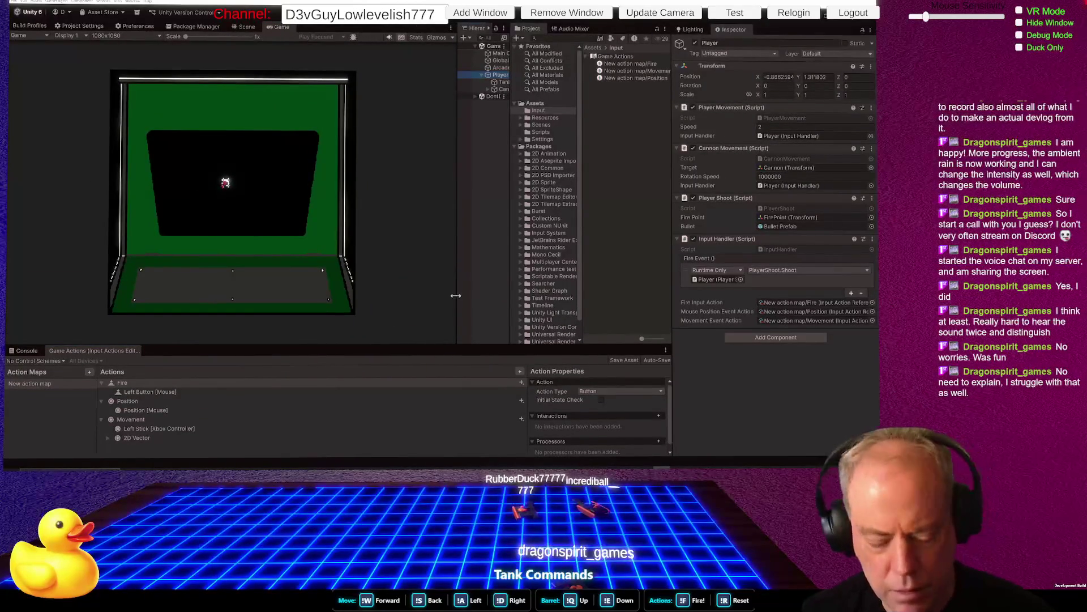
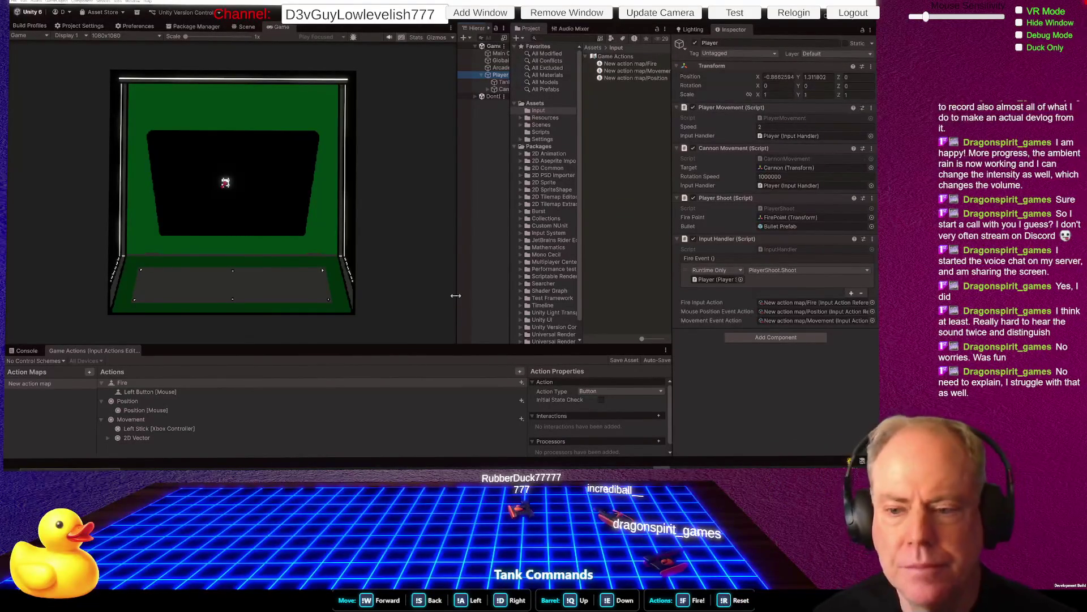
Switch from Unity to Rider to view the PlayerMovement.cs script
key("alt+Tab")
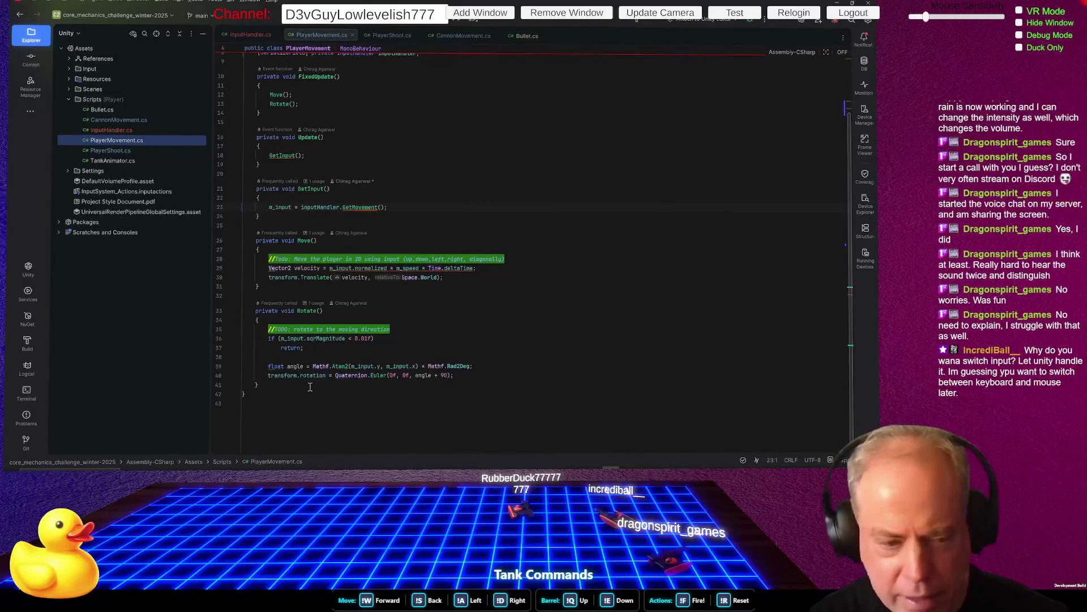
Read the Quaternion.Euler quick documentation on line 40, then return to Unity's Input Actions editor
mouse_move(376, 369)
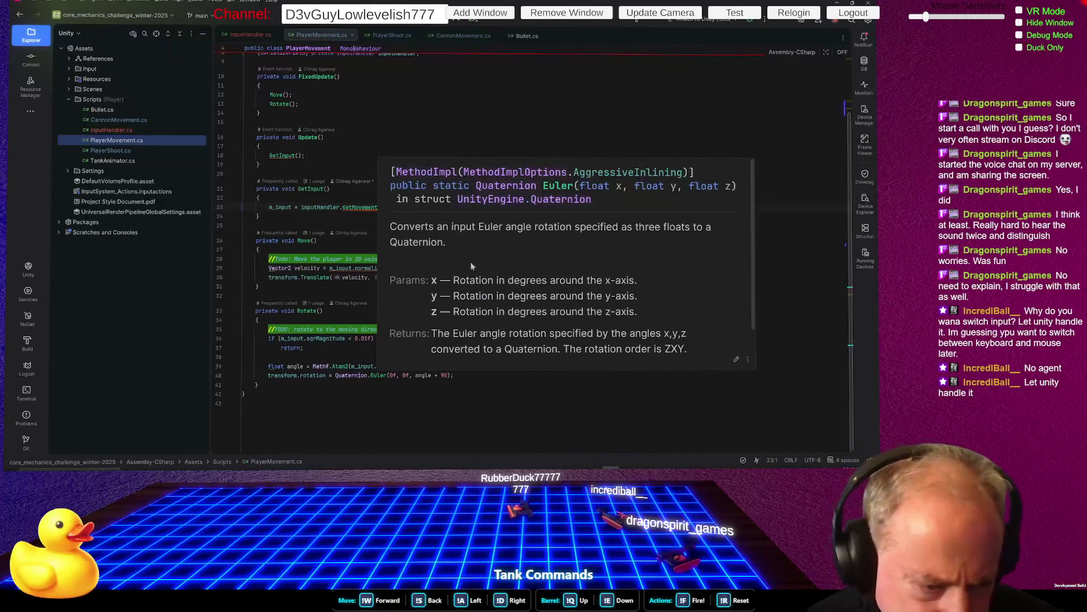
key("Escape")
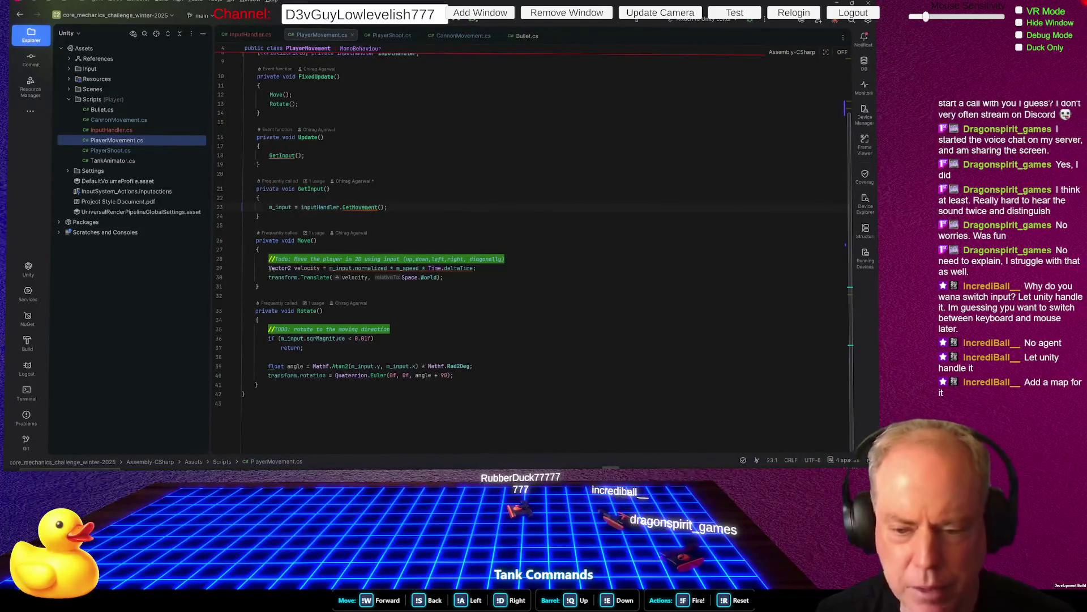
left_click(492, 196)
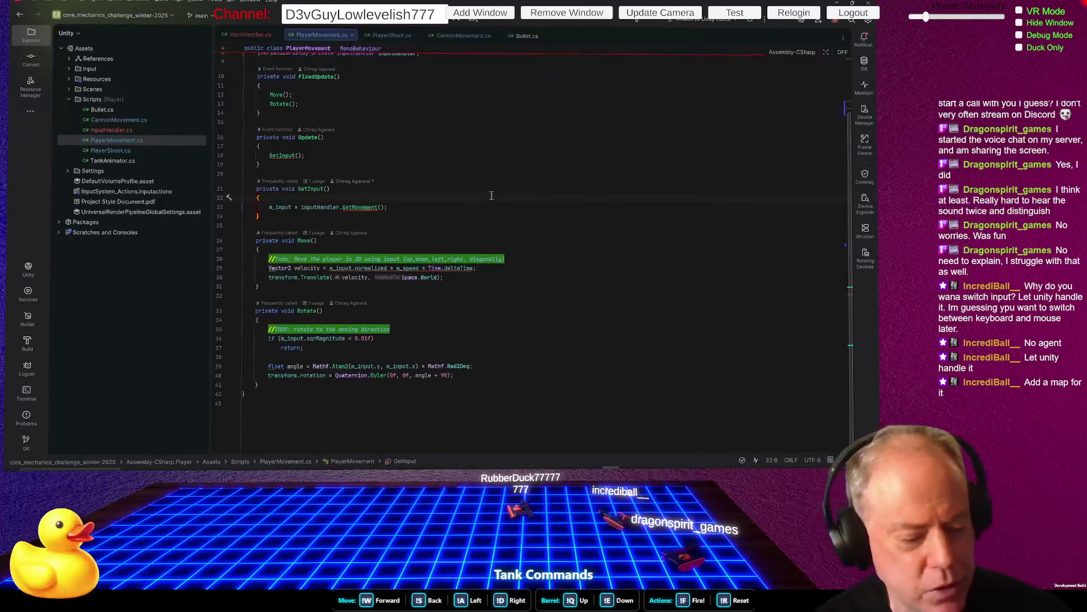
key("alt+Tab")
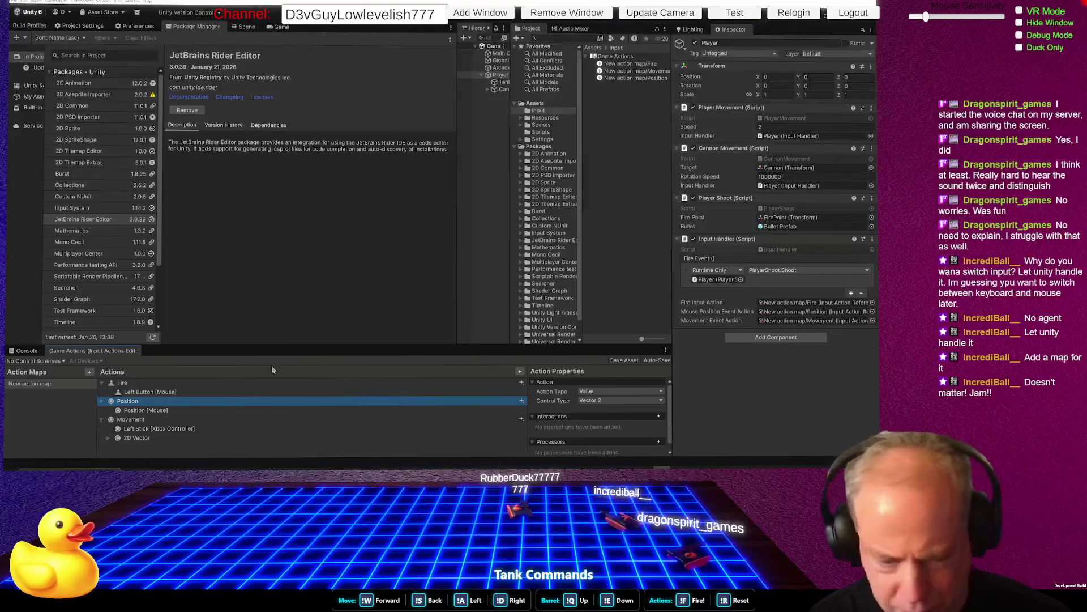
Add an empty binding under the Position action and open its Path control list
left_click(522, 401)
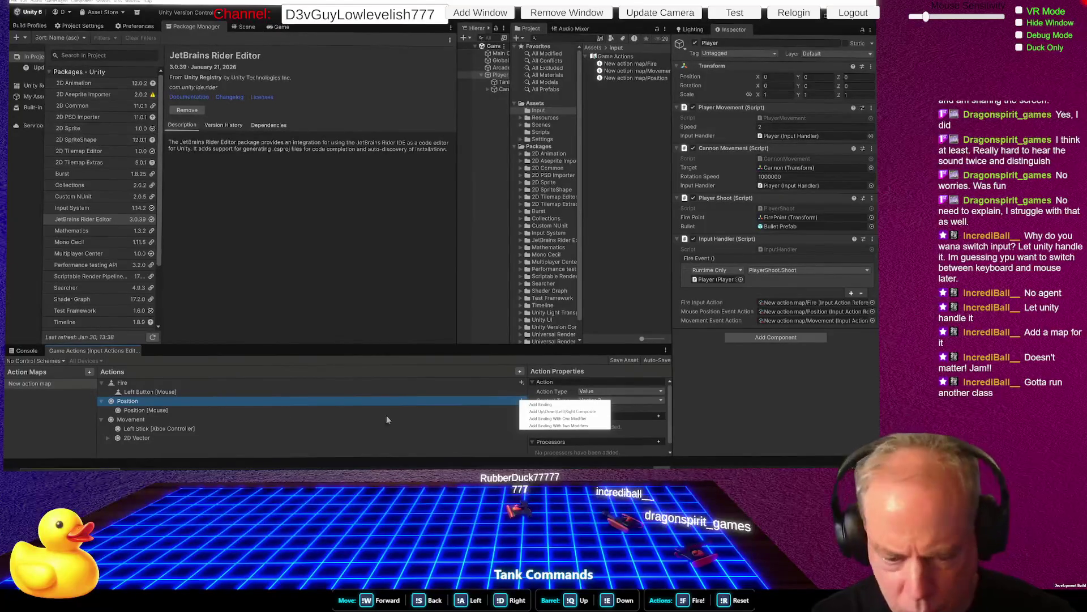
left_click(548, 404)
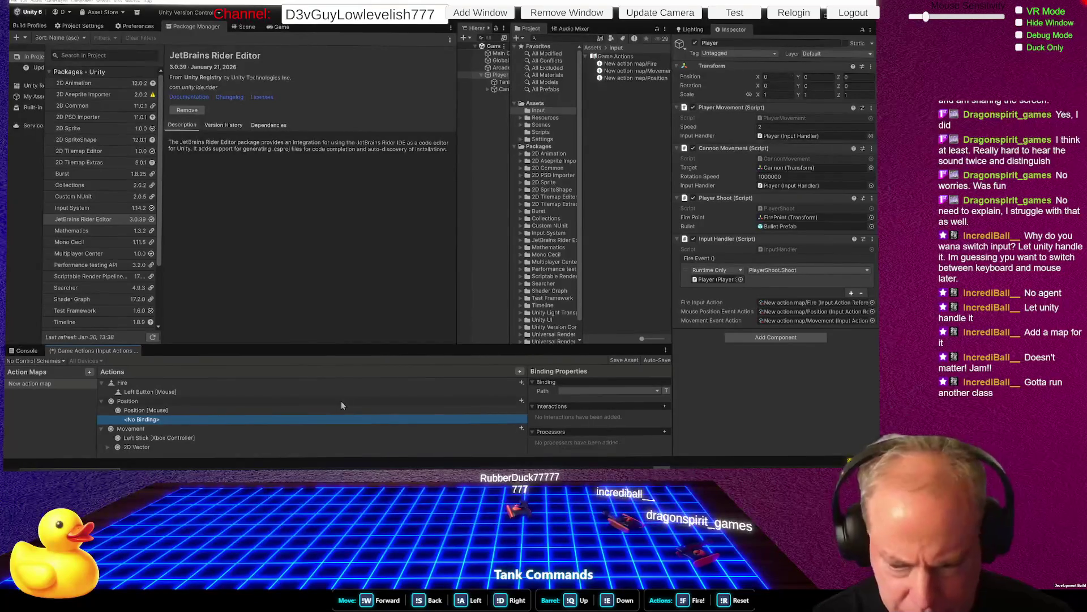
key("ctrl+z")
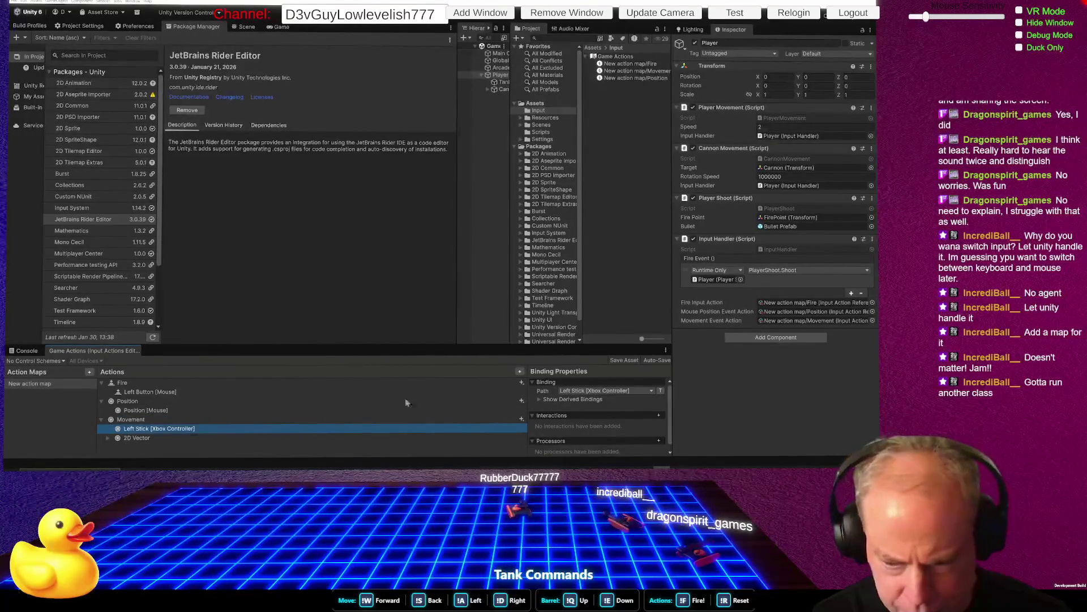
left_click(521, 400)
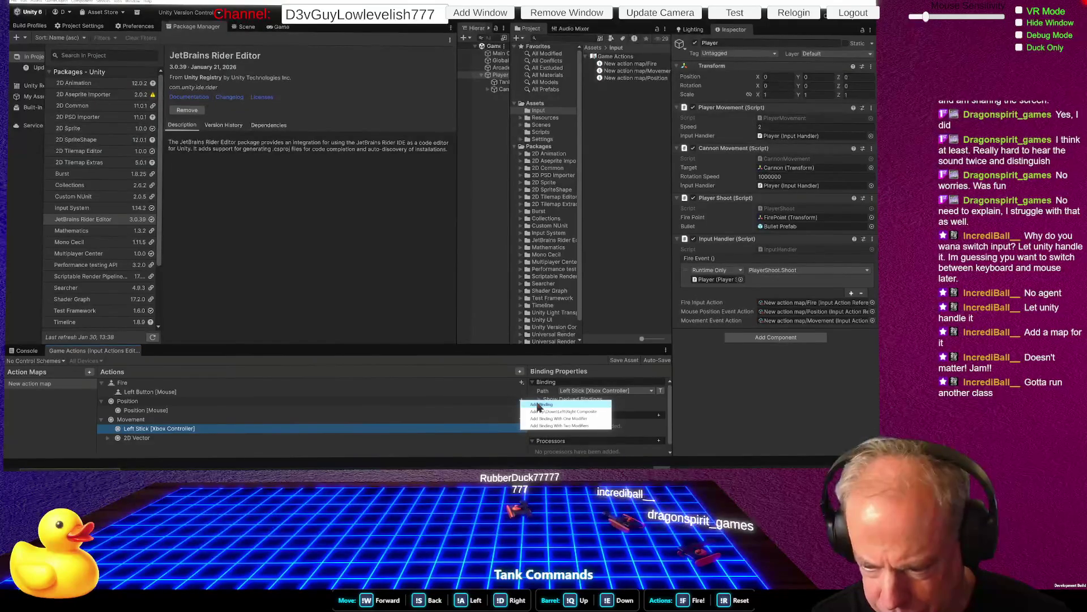
left_click(539, 405)
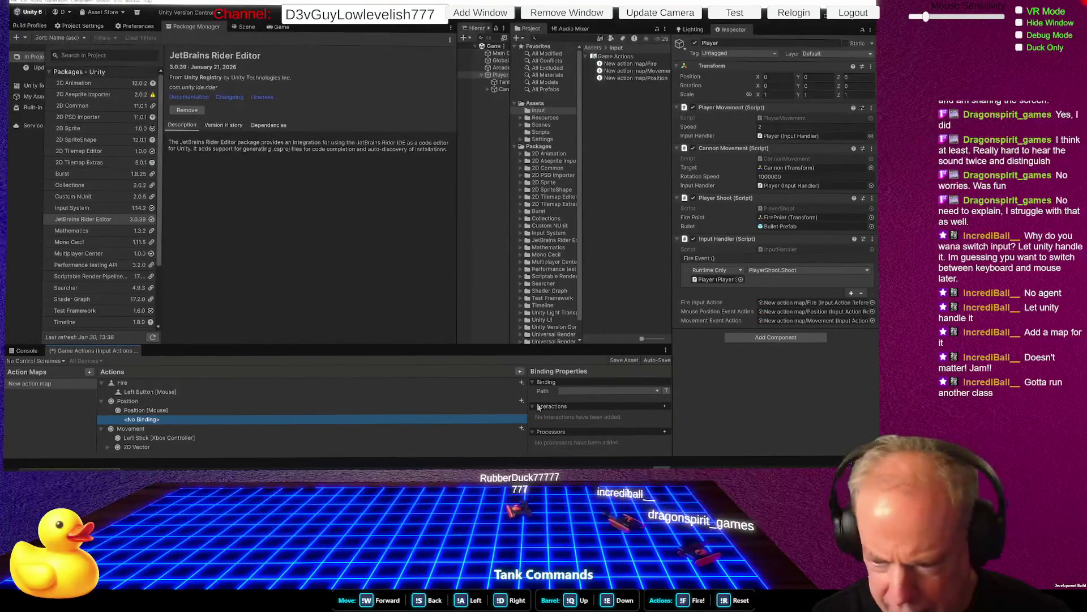
left_click(572, 390)
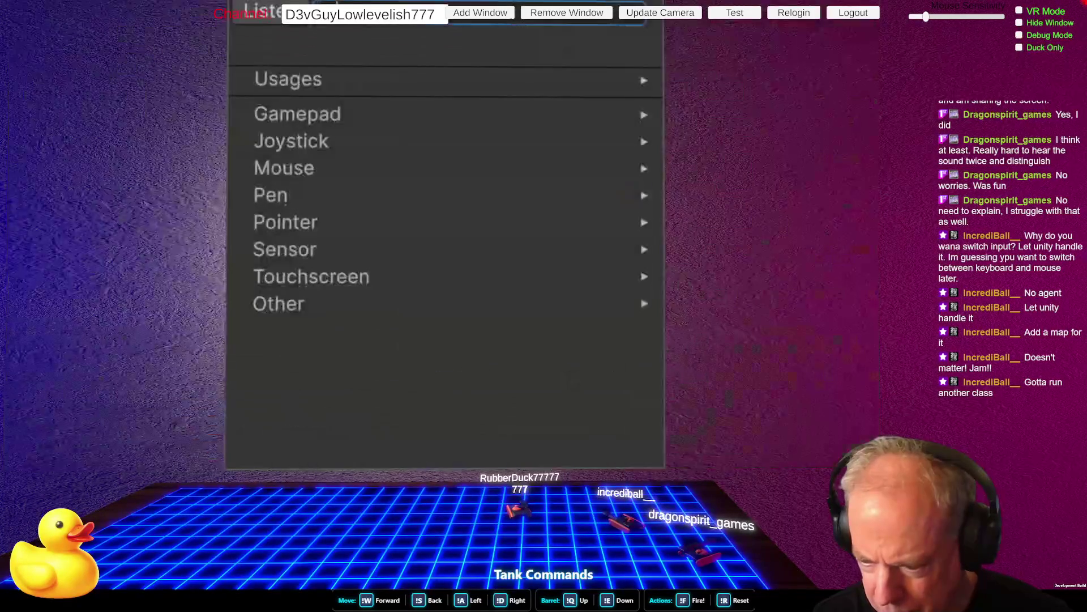
Set the new Position binding's path to Right Stick [Xbox Controller], then switch to Rider
left_click(280, 22)
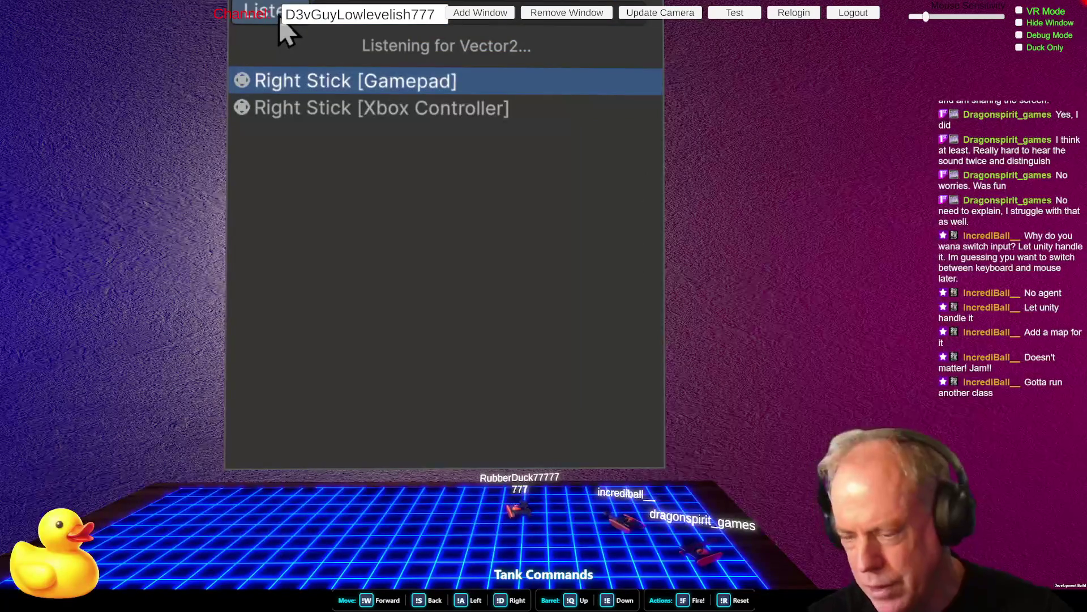
left_click(354, 110)
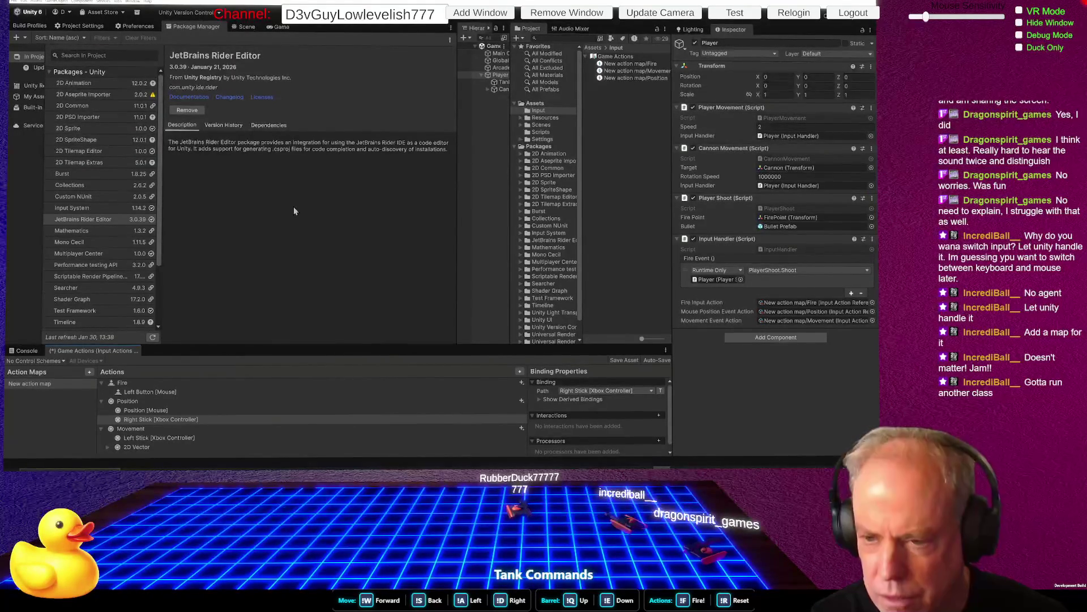
key("super+Tab")
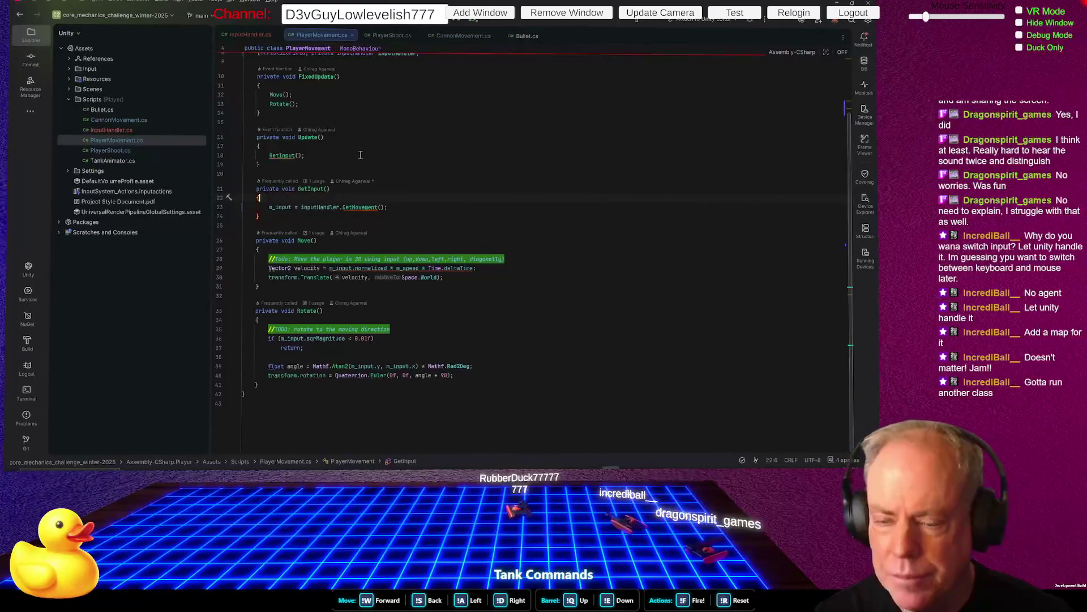
Switch from Rider back to the Unity Editor window
key("alt+Tab")
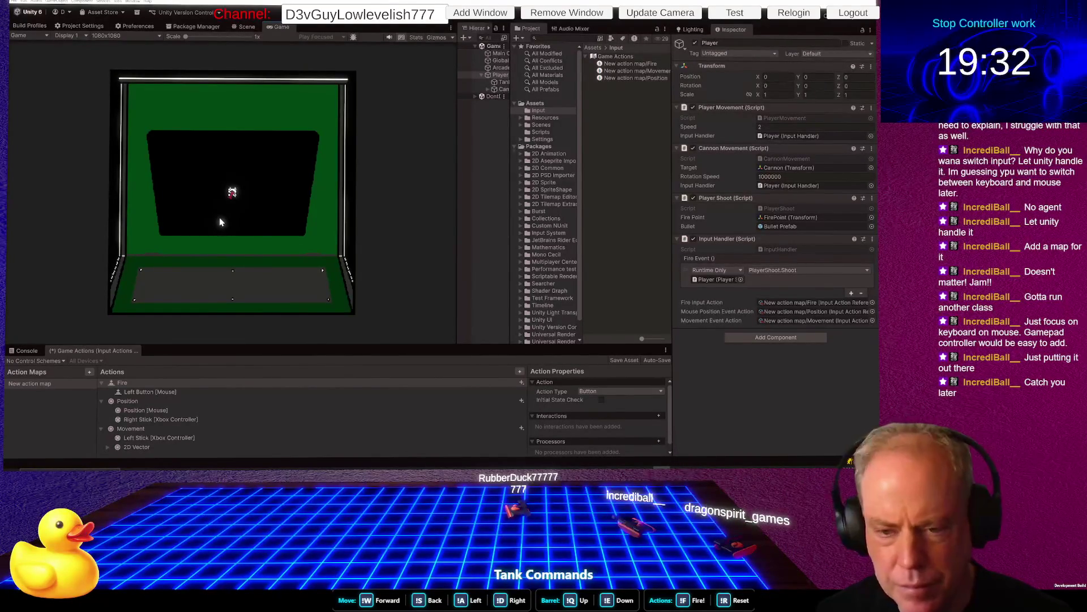
Bring Rider forward and show the InputHandler.cs script
key("alt+Tab")
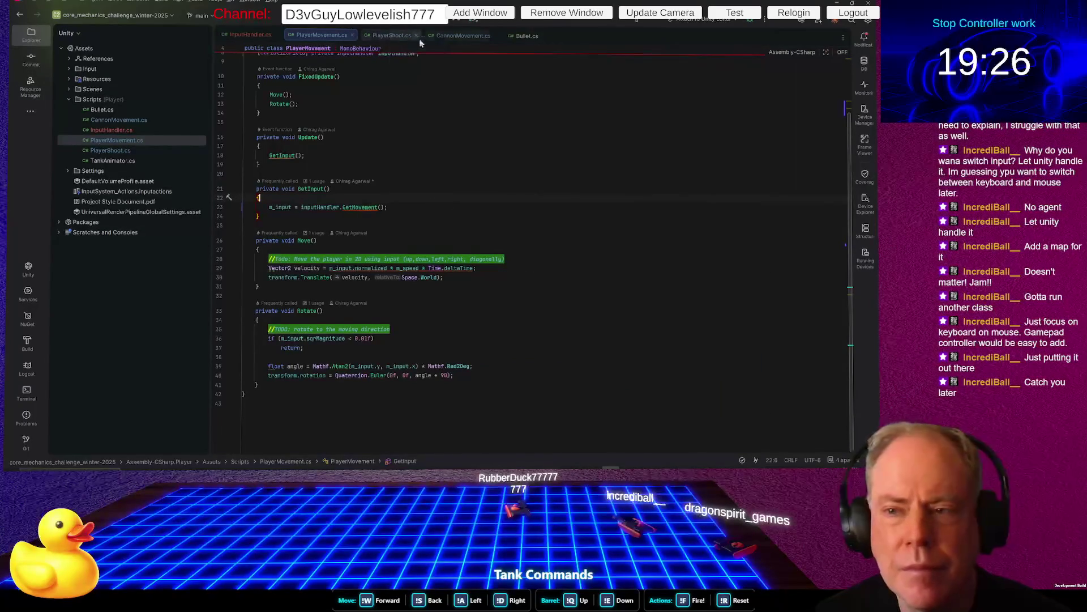
left_click(263, 36)
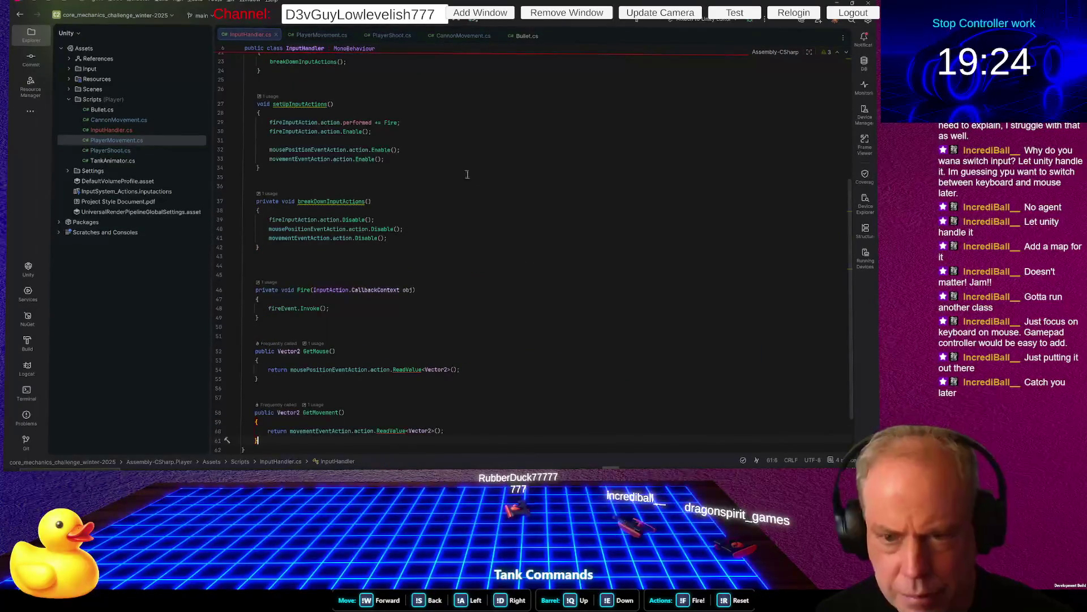
In GetMouse, replace 'return' with 'Vector2 pos =' on line 54
scroll(552, 278, "down", 2)
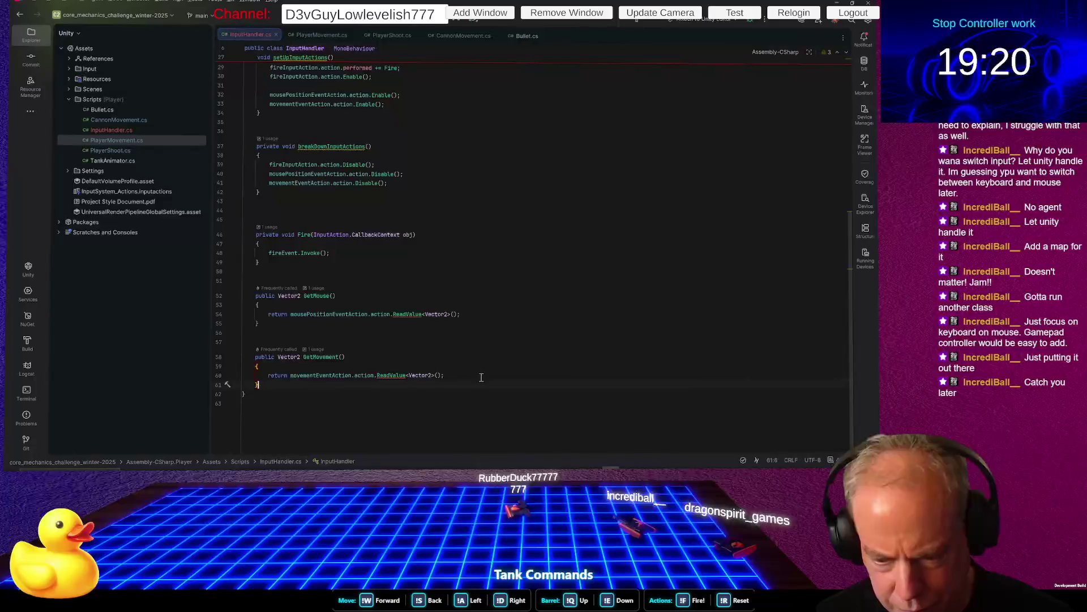
left_click(484, 312)
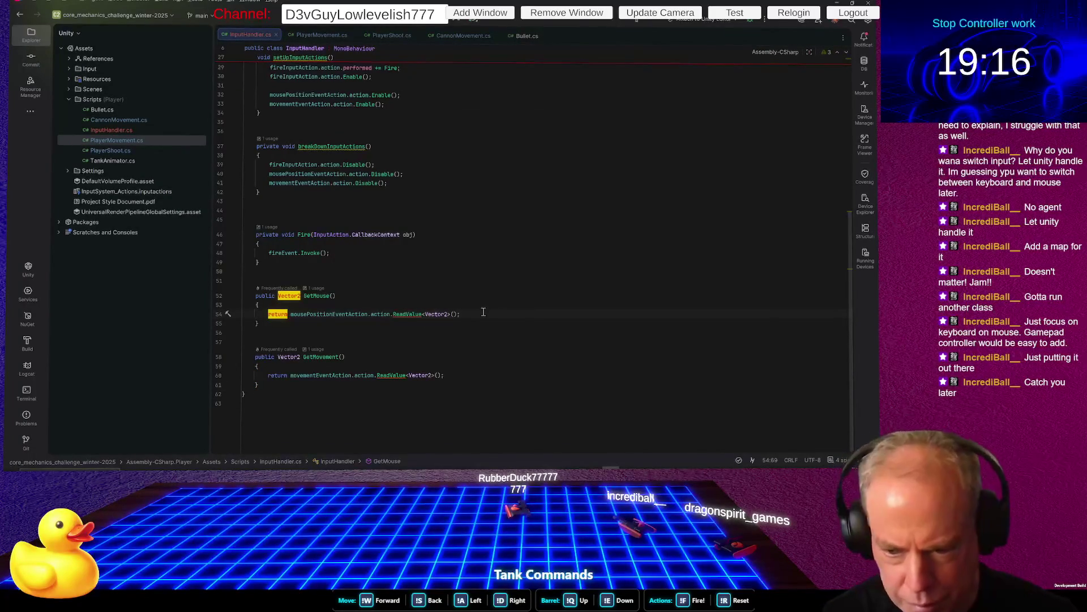
key("Home")
key("ctrl+shift+Right")
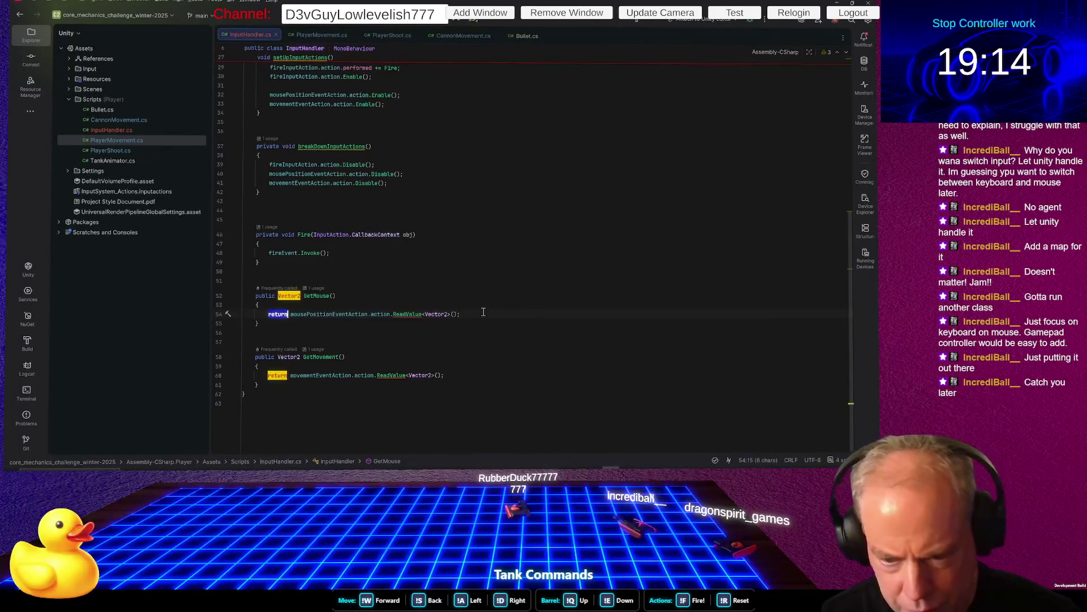
type("Vect")
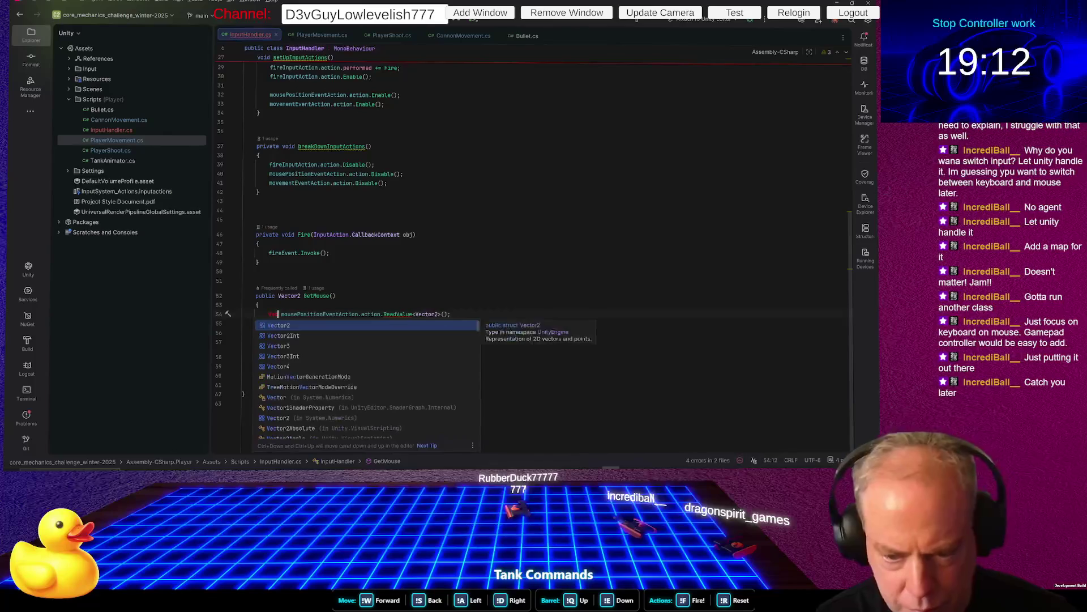
key("Return")
type("pos =")
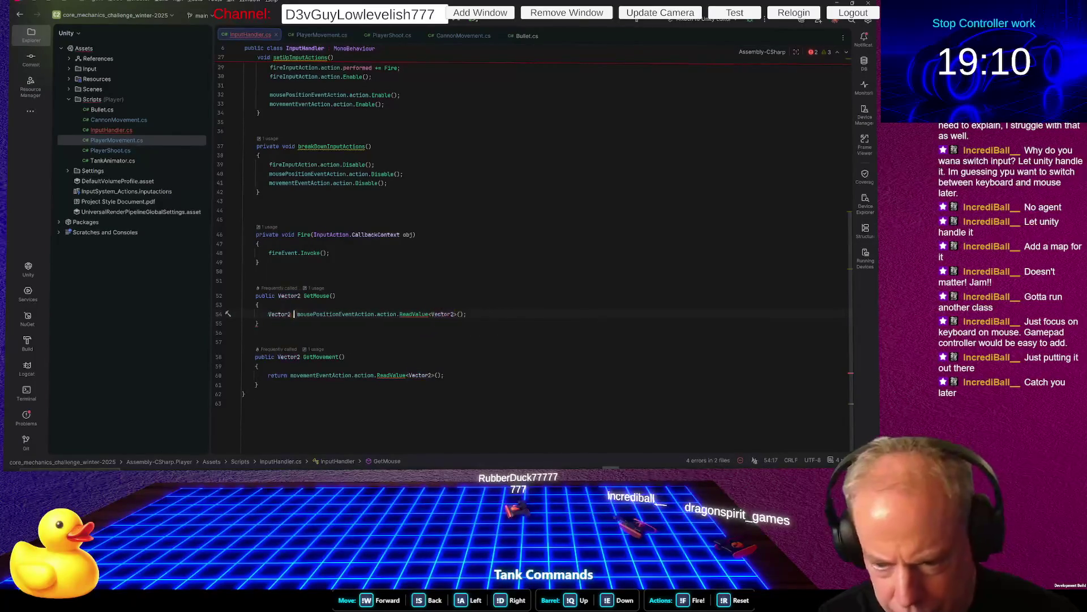
Add 'Debug.Log(pos);' and 'return pos;' lines, then go back to Unity
key("End")
key("Return")
type("return")
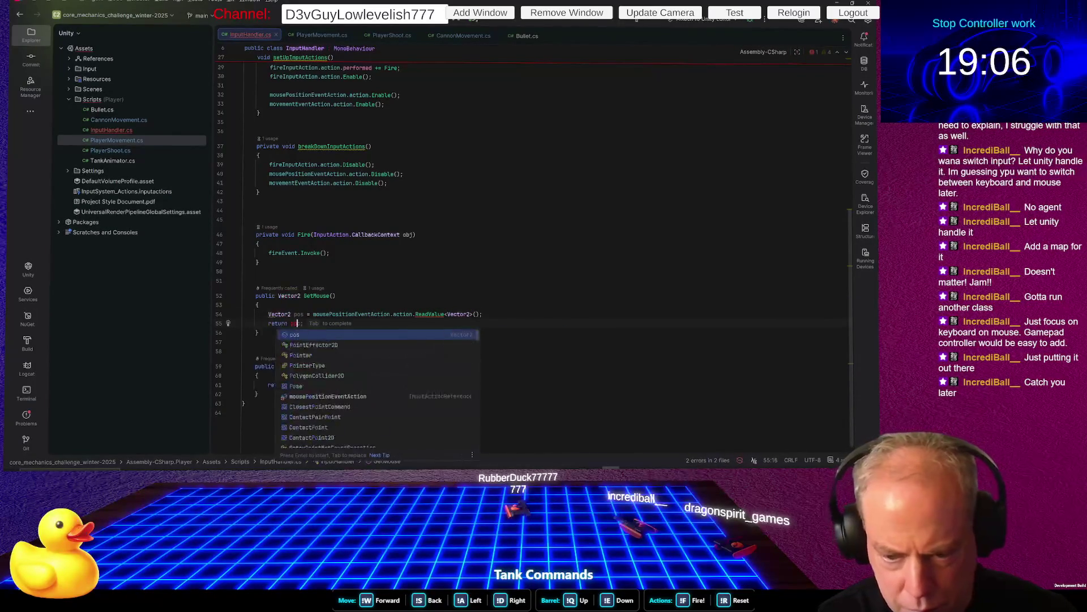
key("Tab")
left_click(482, 314)
key("Return")
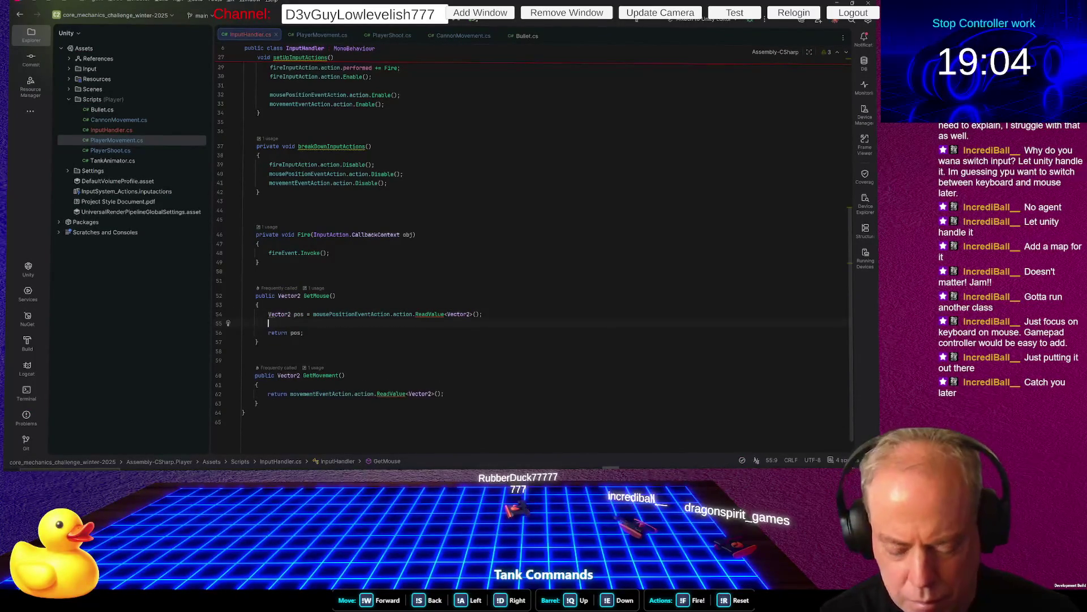
type("Debug.Log(pos);")
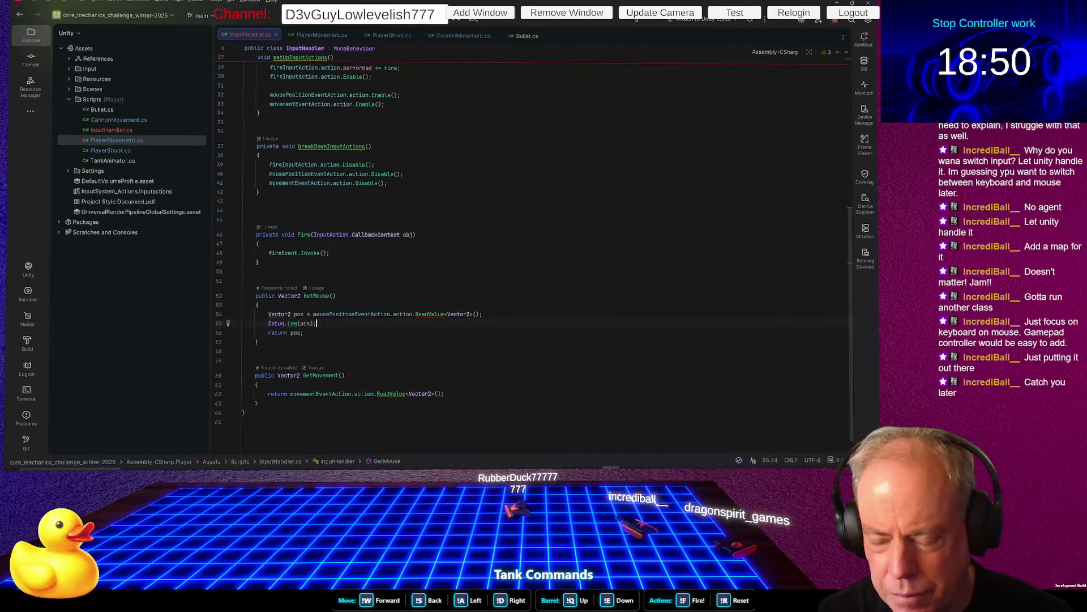
key("alt+Tab")
left_click(350, 392)
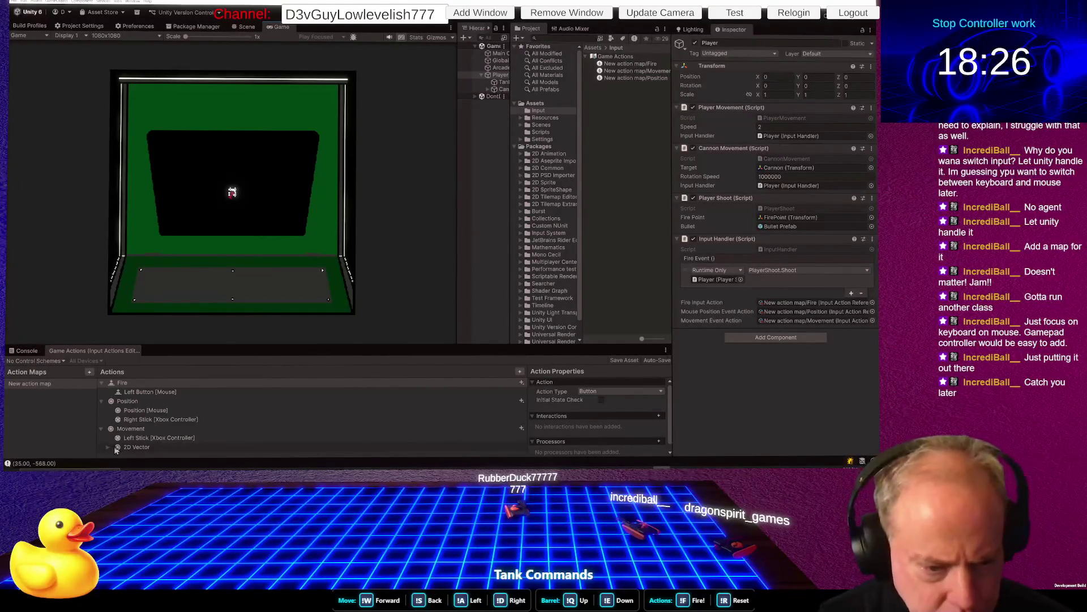
Show the Console, then fire several bullets and drive the tank to test aiming
left_click(29, 351)
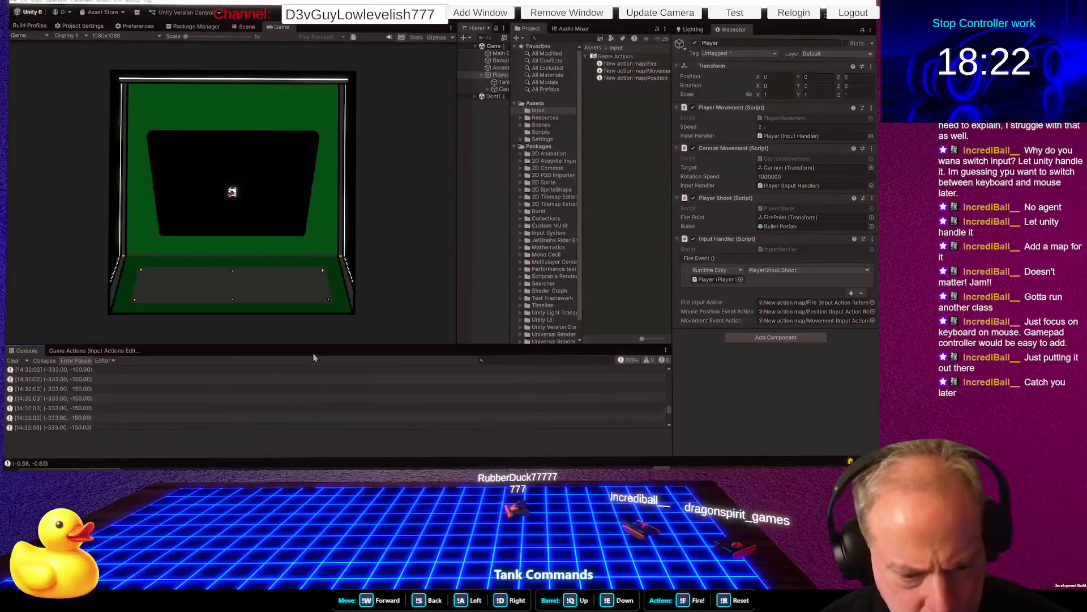
left_click(272, 156)
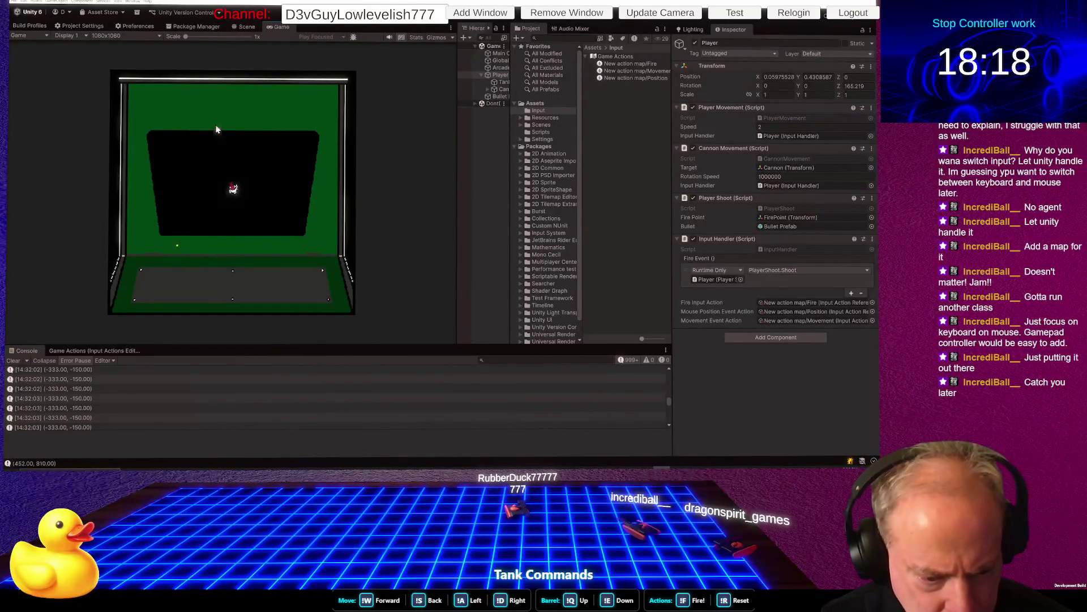
left_click(248, 131)
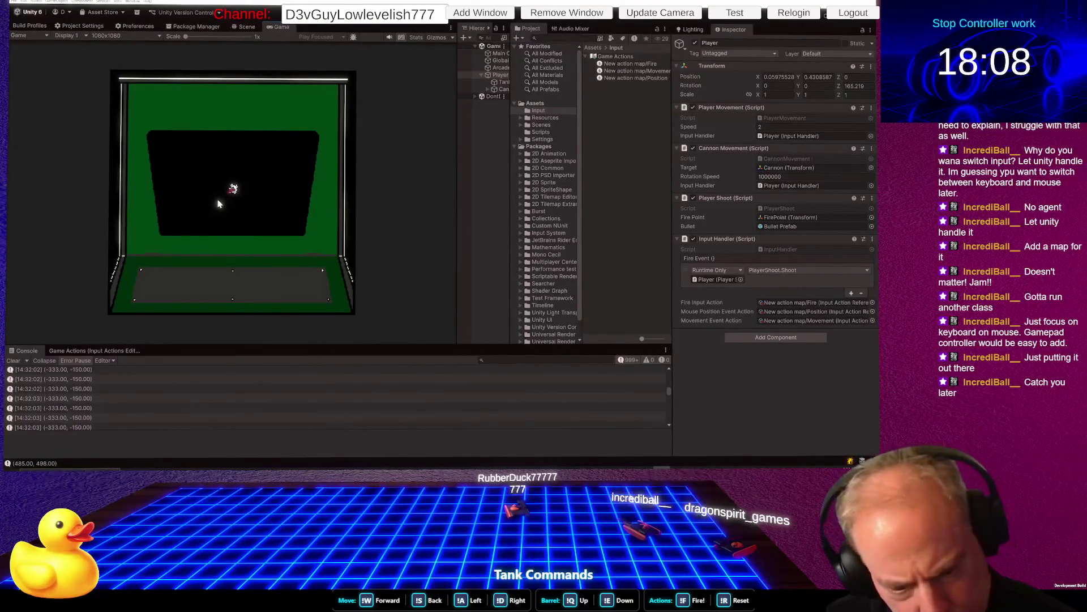
left_click(198, 168)
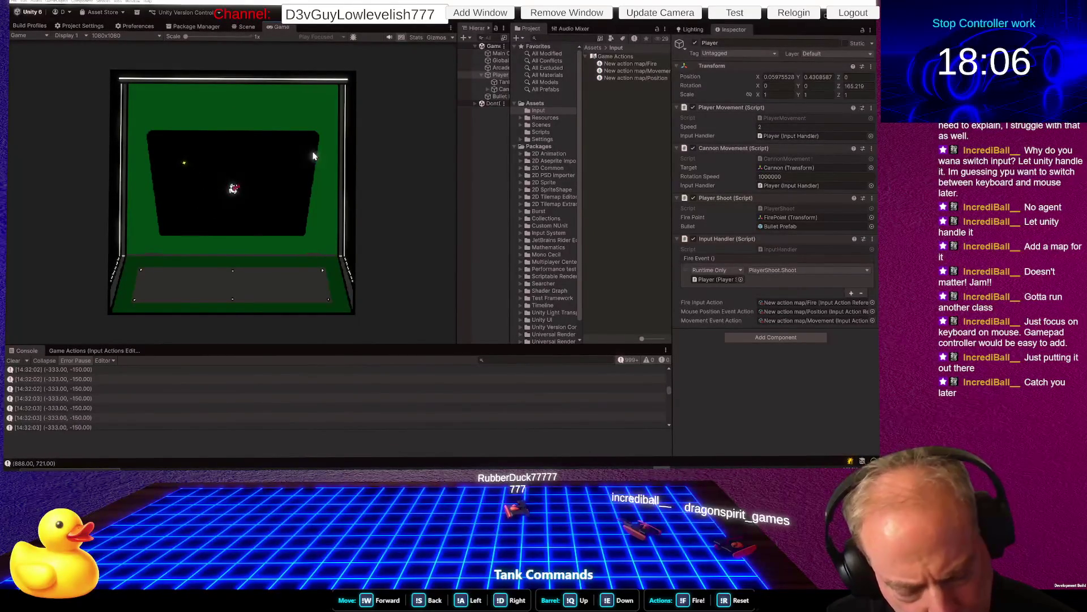
key("d")
key("w")
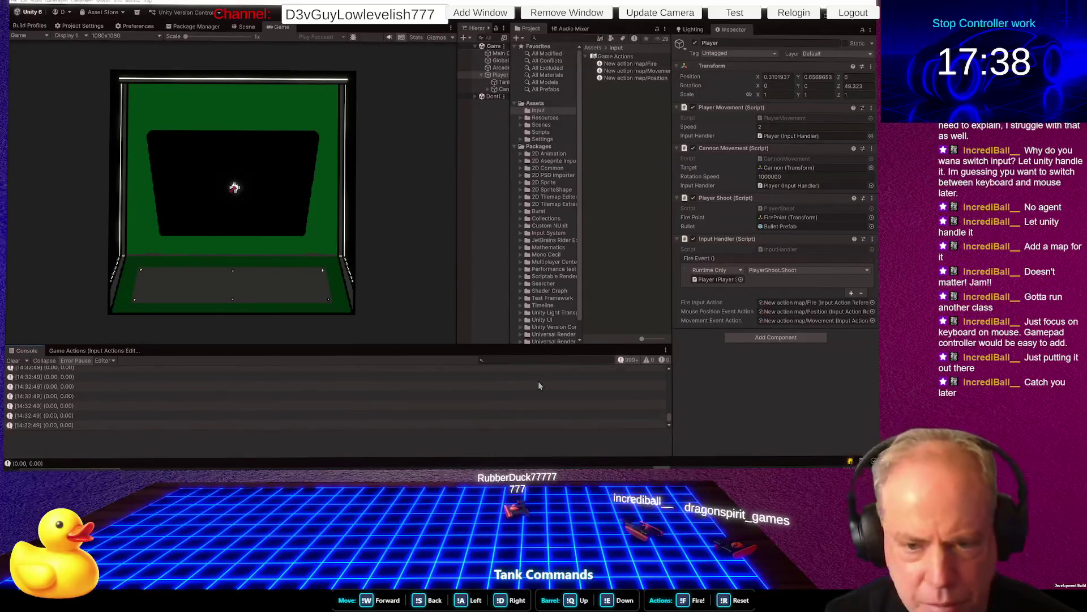
Fire toward the mouse and confirm the Console logs pixel positions like (1195.00, 358.00)
left_click(216, 205)
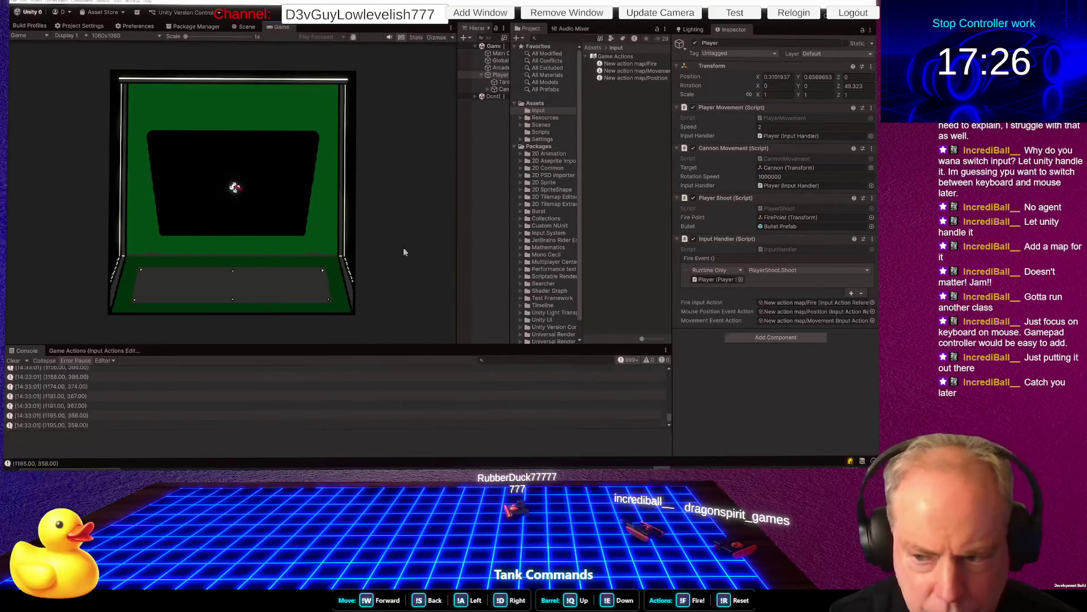
left_click(491, 284)
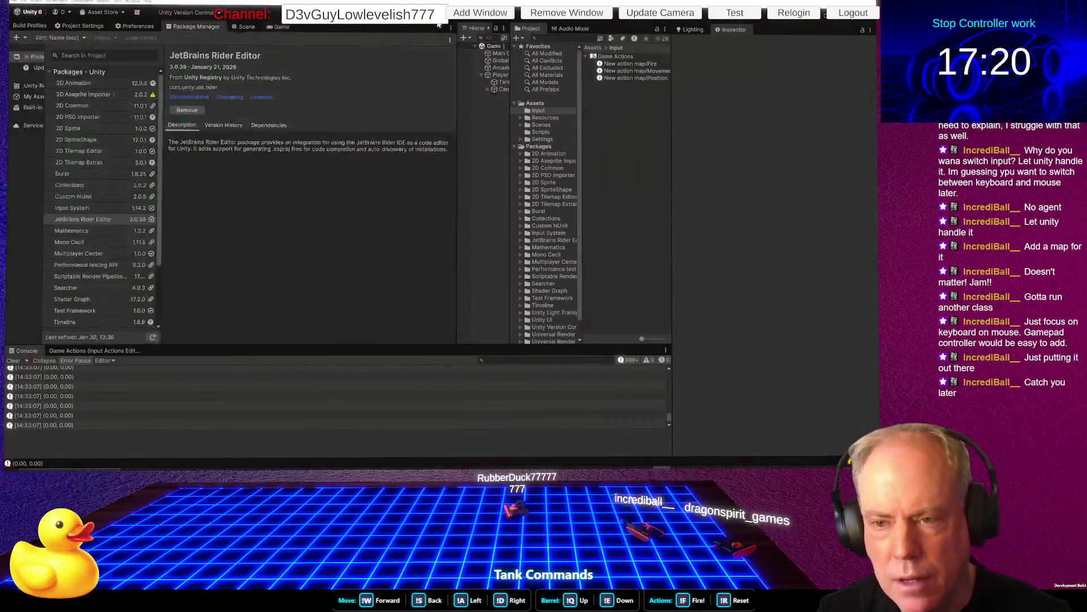
View the Package Manager and the Game Actions editor, then switch to InputHandler.cs in Rider
left_click(193, 26)
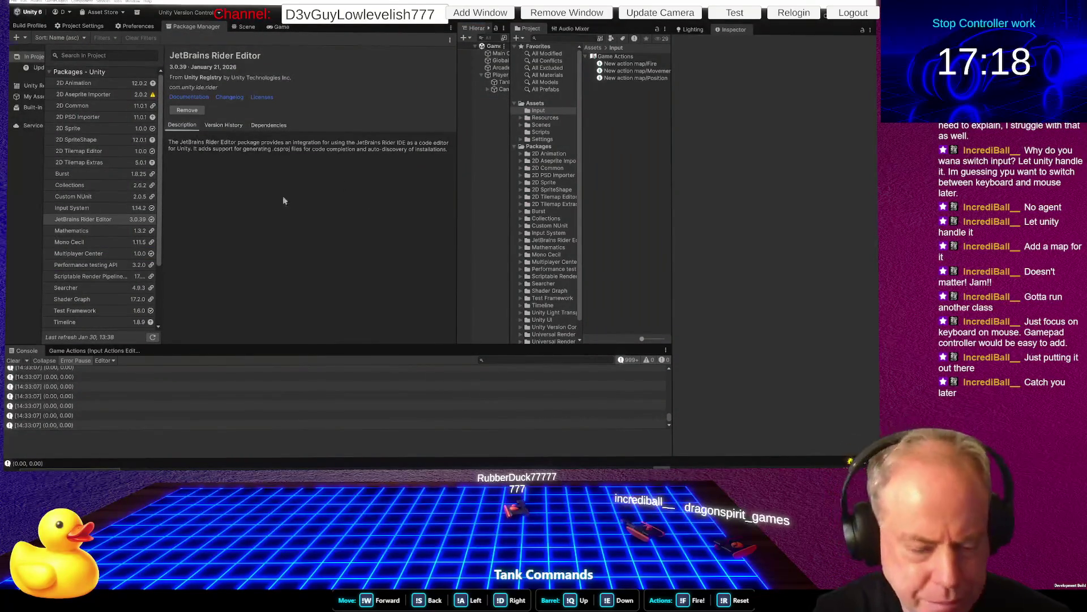
left_click(96, 351)
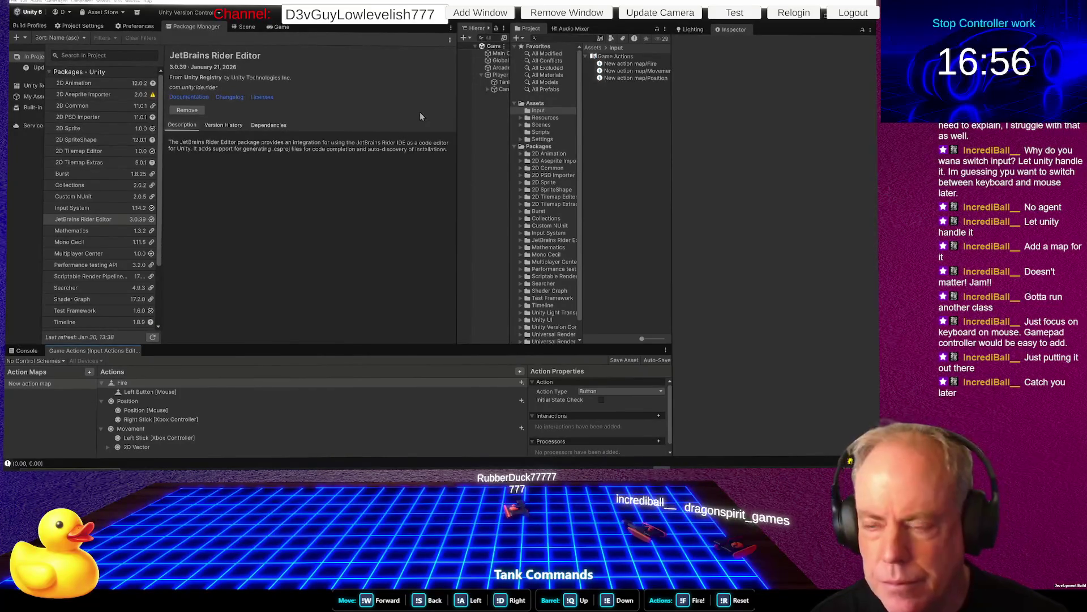
key("alt+Tab")
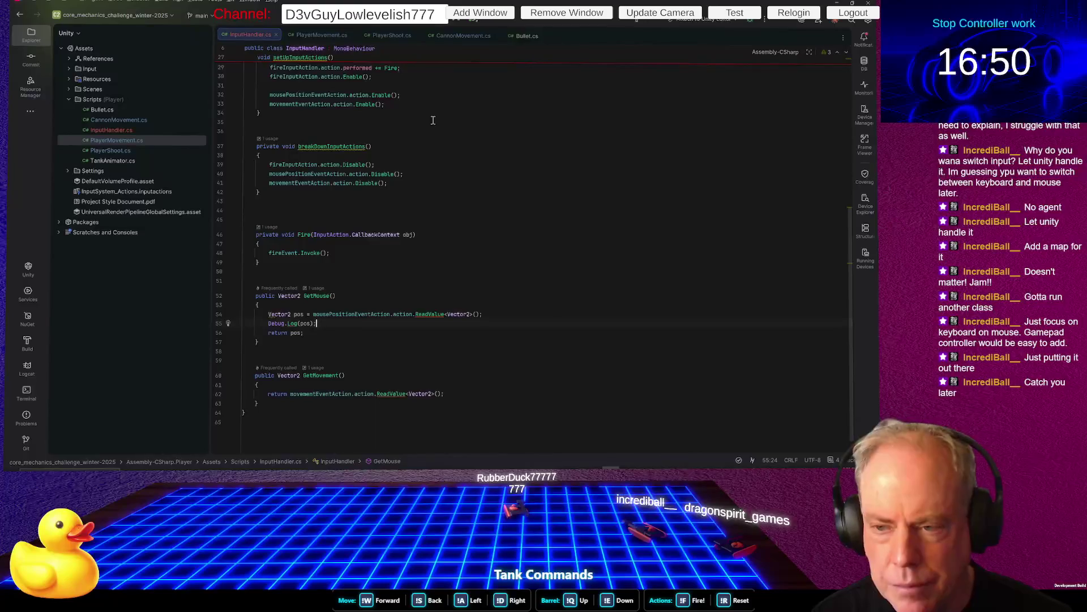
Back in Unity, drag the splitter upward to enlarge the Game Actions input editor panel
key("alt+Tab")
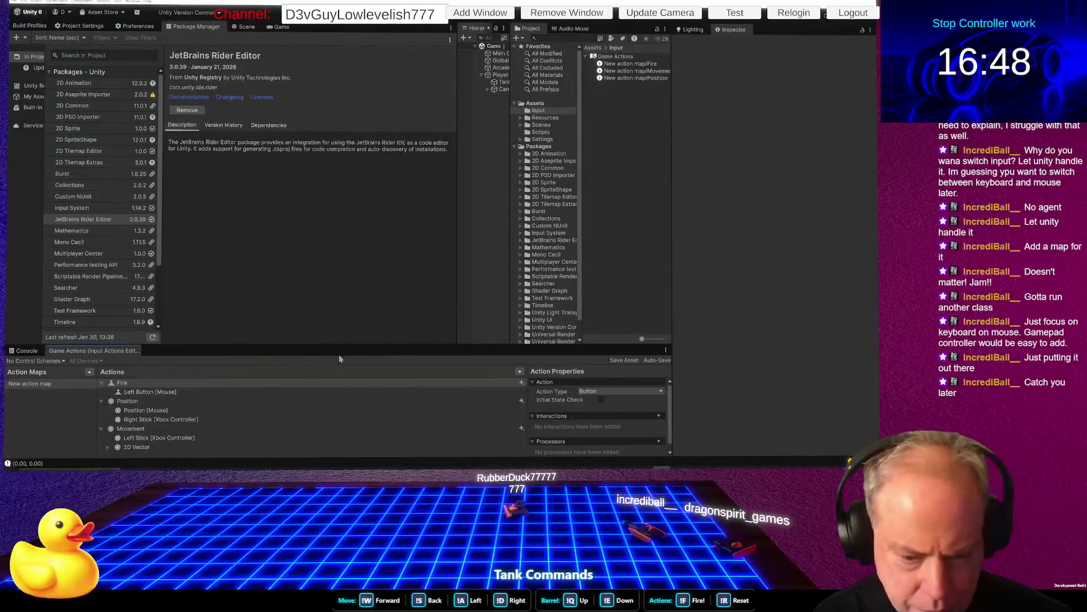
left_click_drag(339, 345, 338, 258)
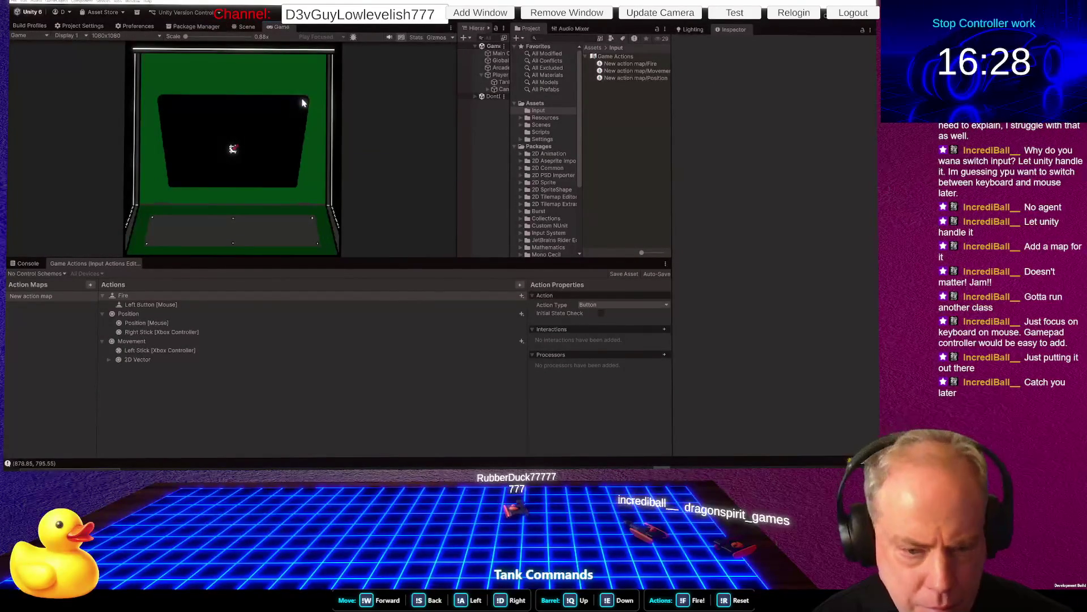
Fire in the Game view while the Console logs mouse positions, then reopen Game Actions
left_click(29, 264)
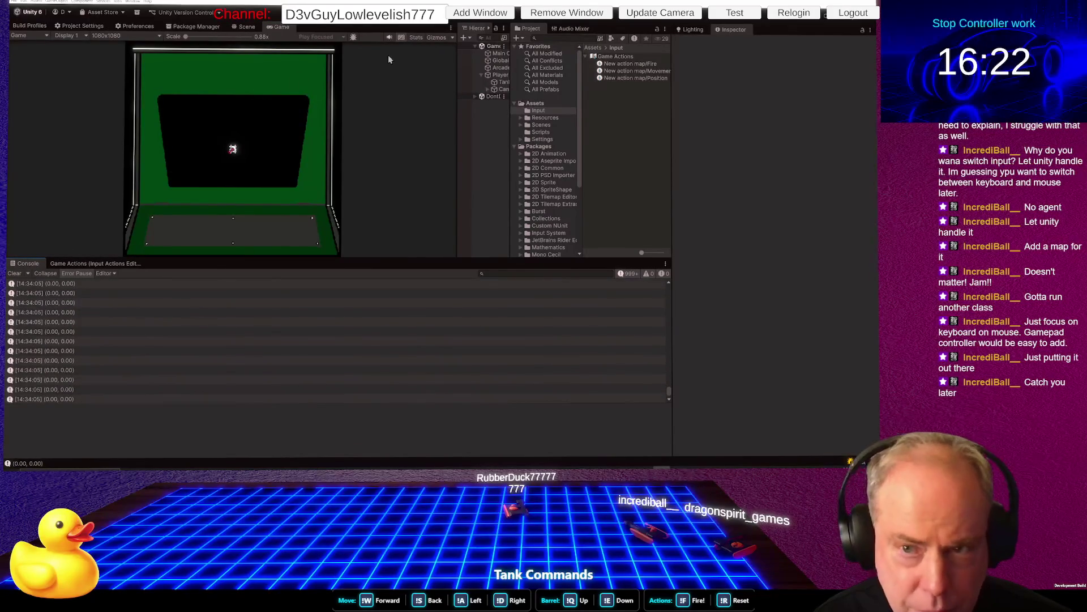
left_click(300, 86)
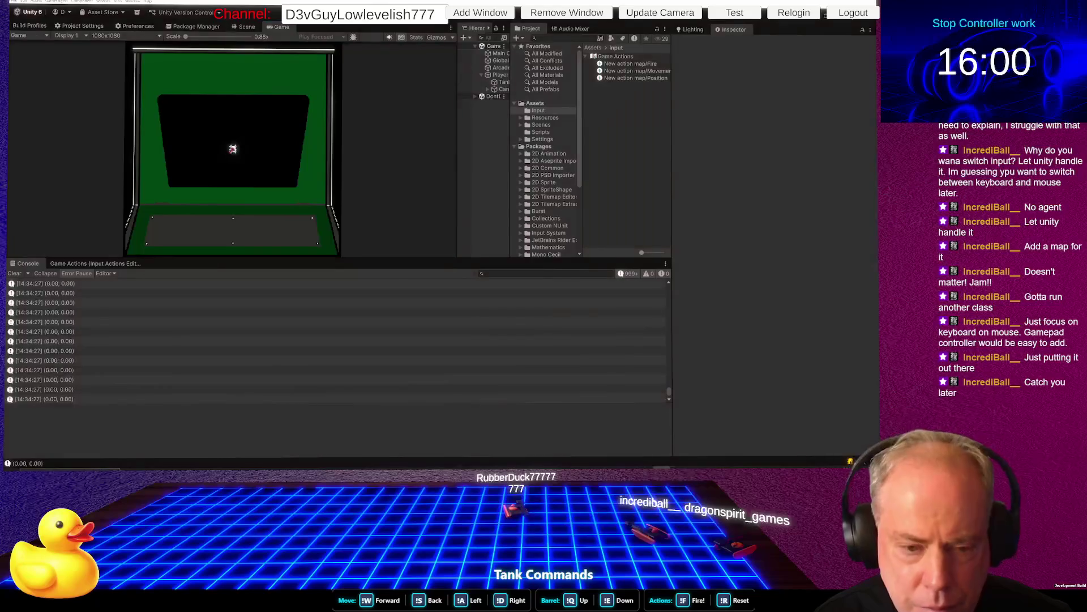
left_click(193, 26)
left_click(127, 262)
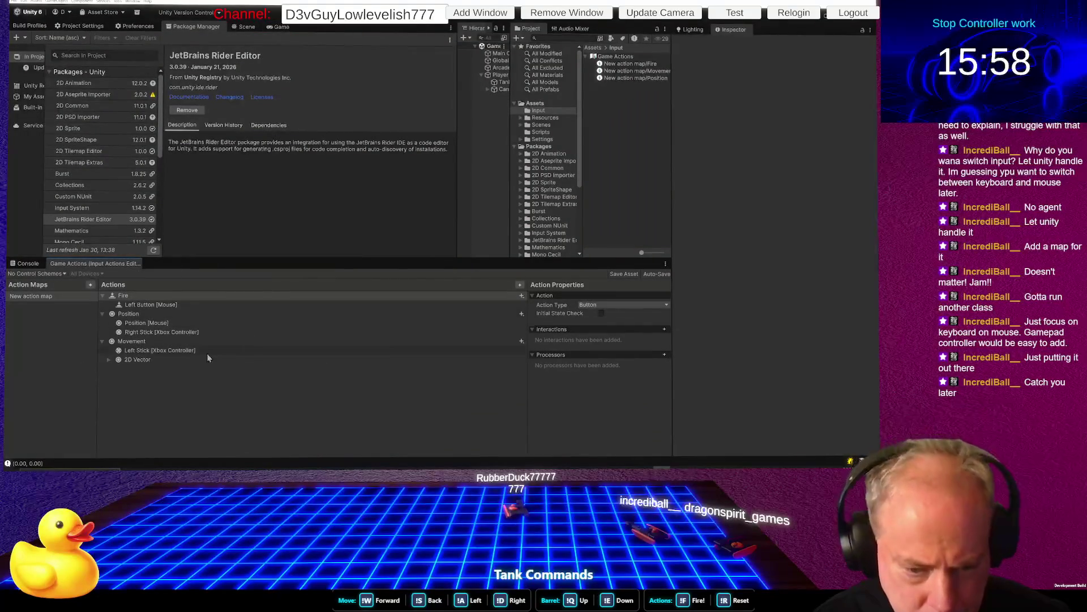
Add a Normalize Vector 2 processor to the Position [Mouse] binding
left_click(181, 323)
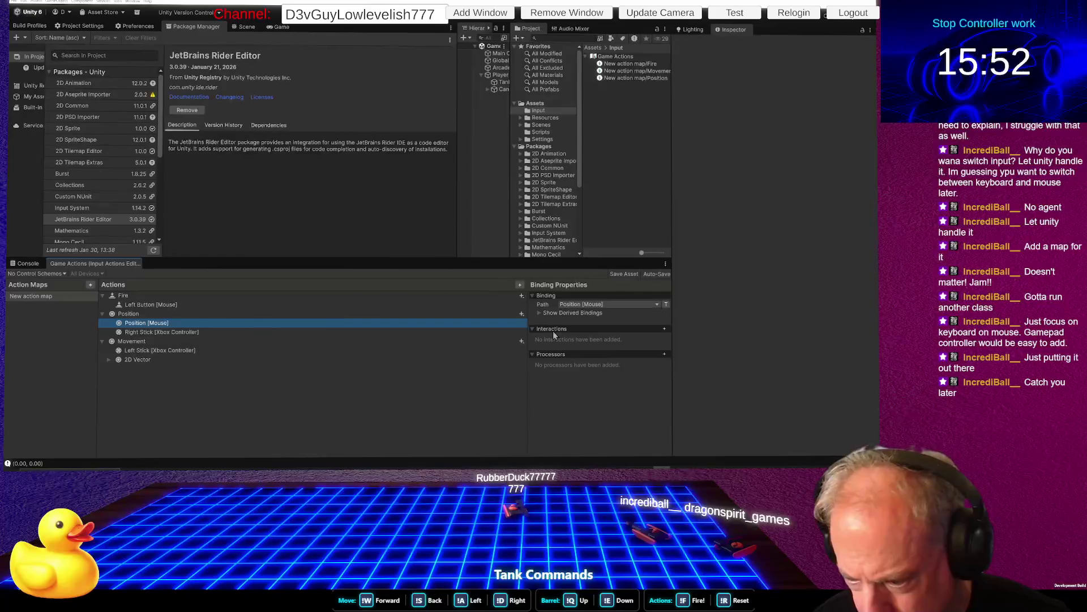
left_click(546, 355)
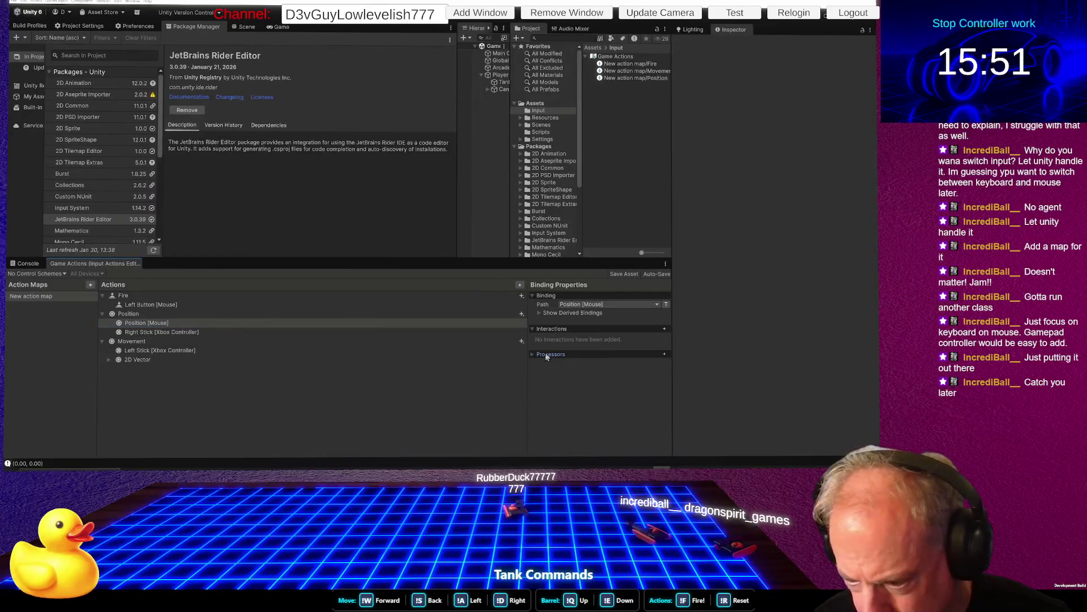
left_click(664, 354)
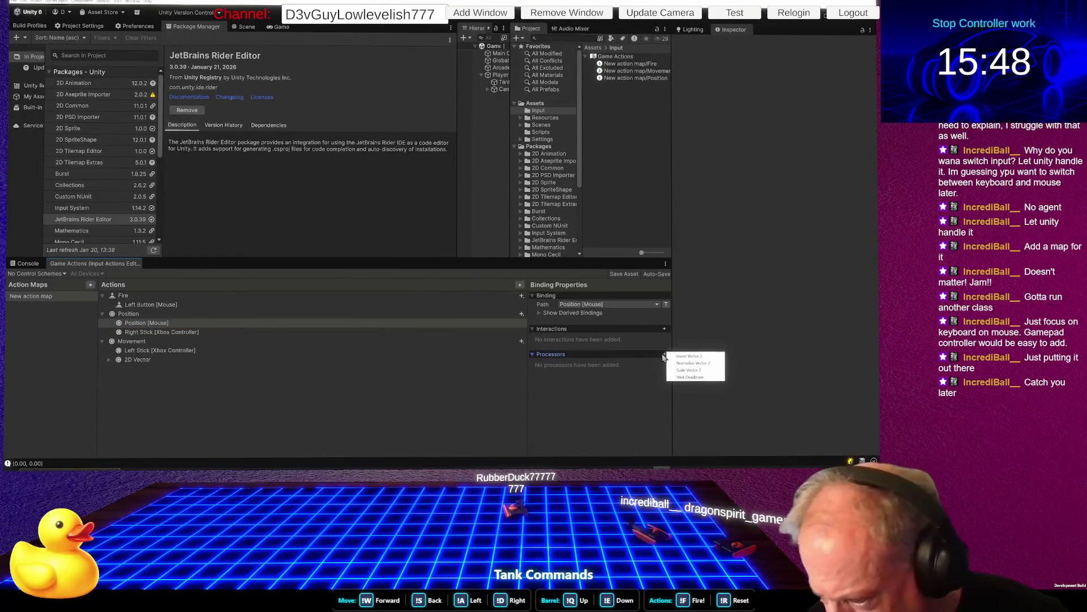
left_click(696, 369)
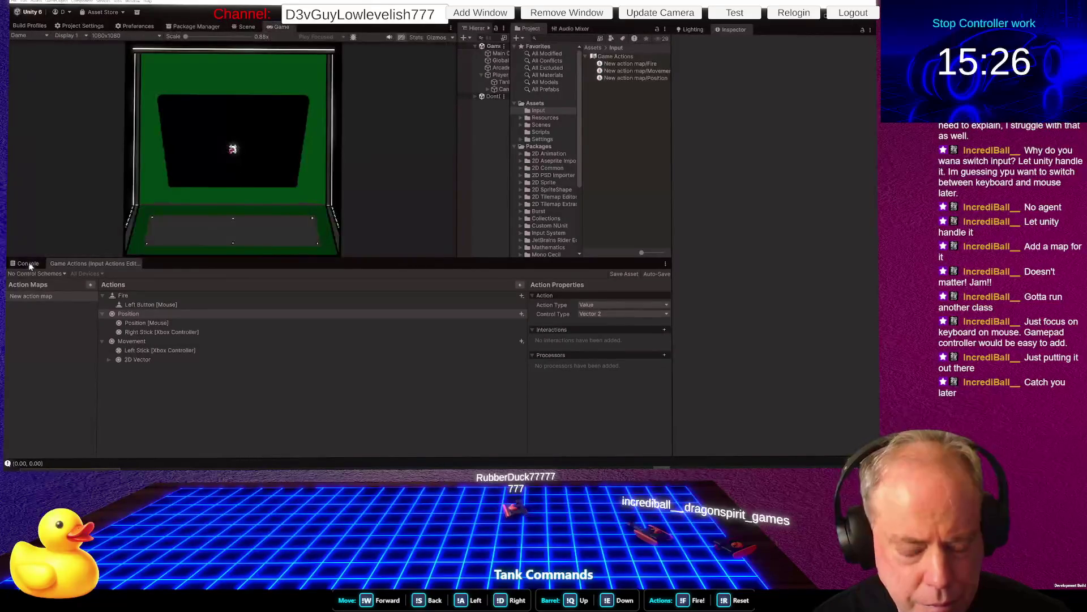
Fire in play mode and check the Console logs normalized values like (0.78, 0.62)
left_click(28, 264)
left_click(198, 145)
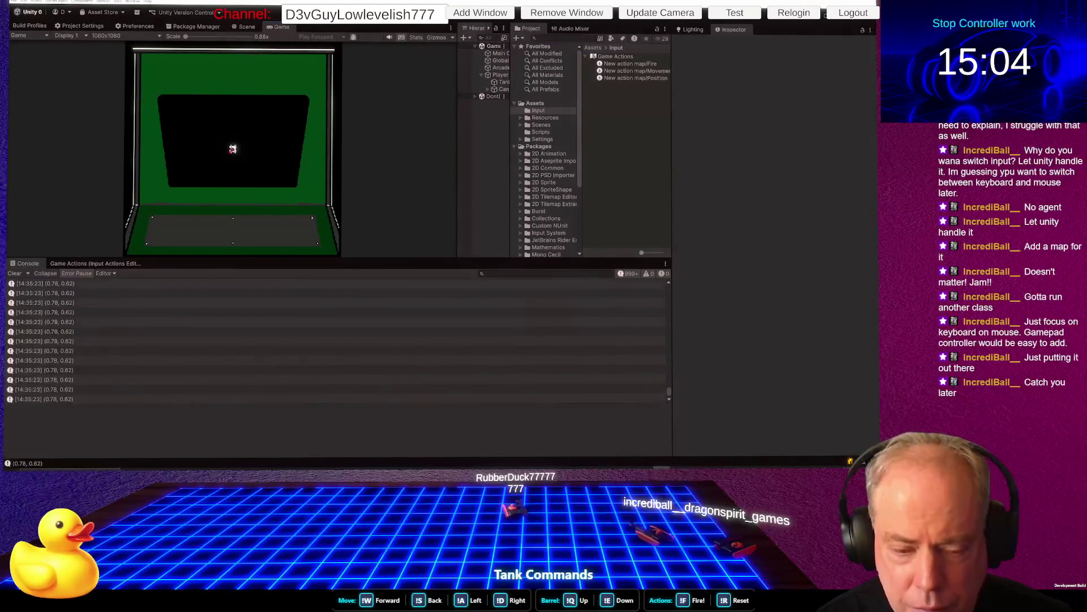
left_click(193, 26)
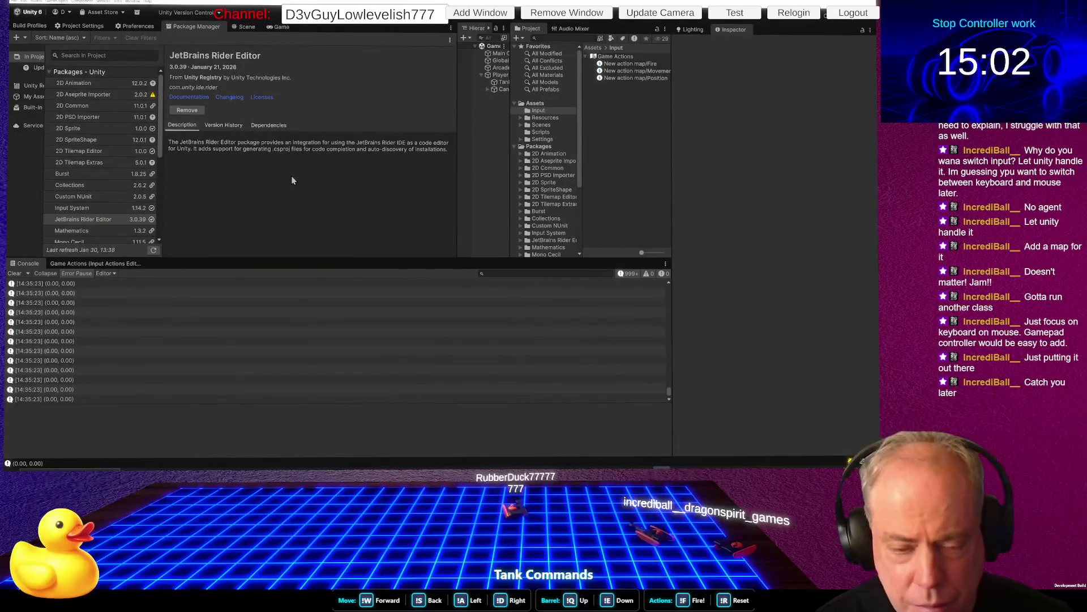
Reopen Game Actions and collapse the mouse binding's Processors and Interactions sections
key("alt+Tab")
key("alt+Tab")
left_click(96, 263)
left_click(663, 355)
left_click(665, 356)
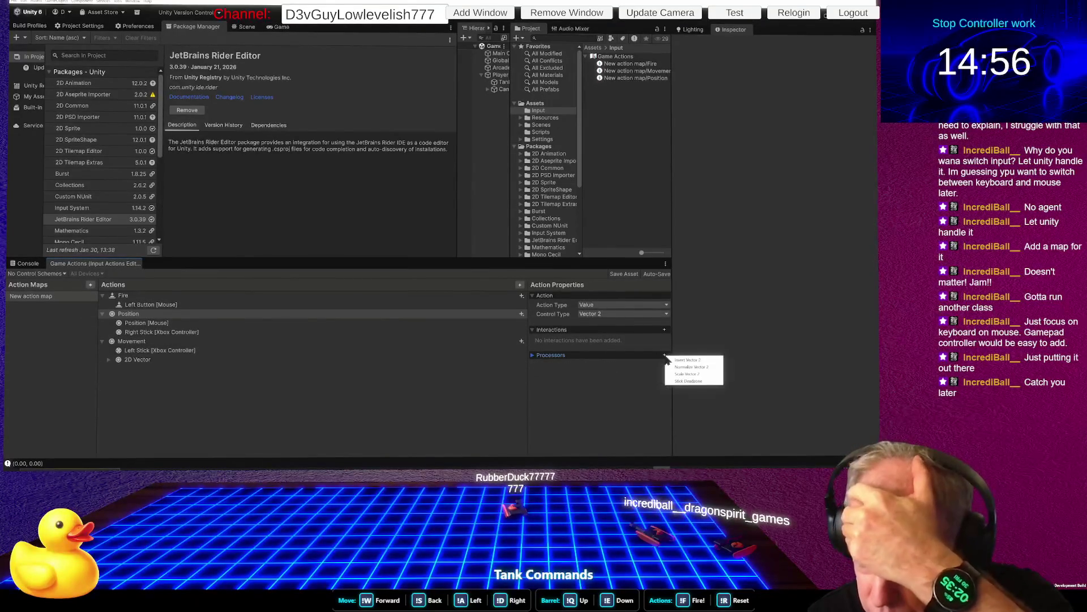
left_click(634, 356)
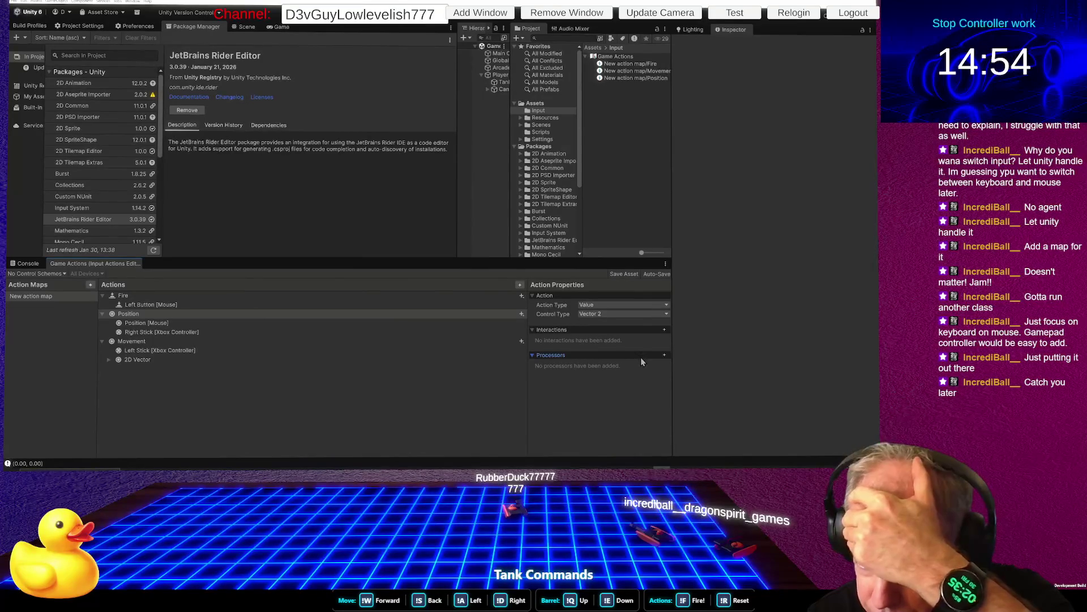
left_click(621, 329)
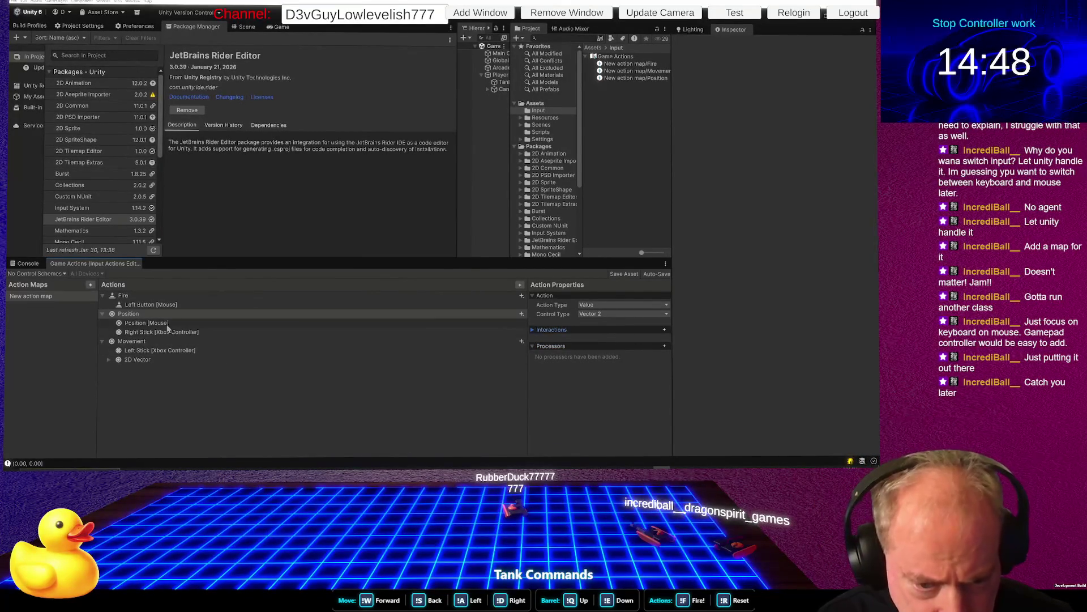
Browse Position [Mouse]'s processor and interaction lists without adding any, then fire in-game
left_click(483, 323)
left_click(665, 346)
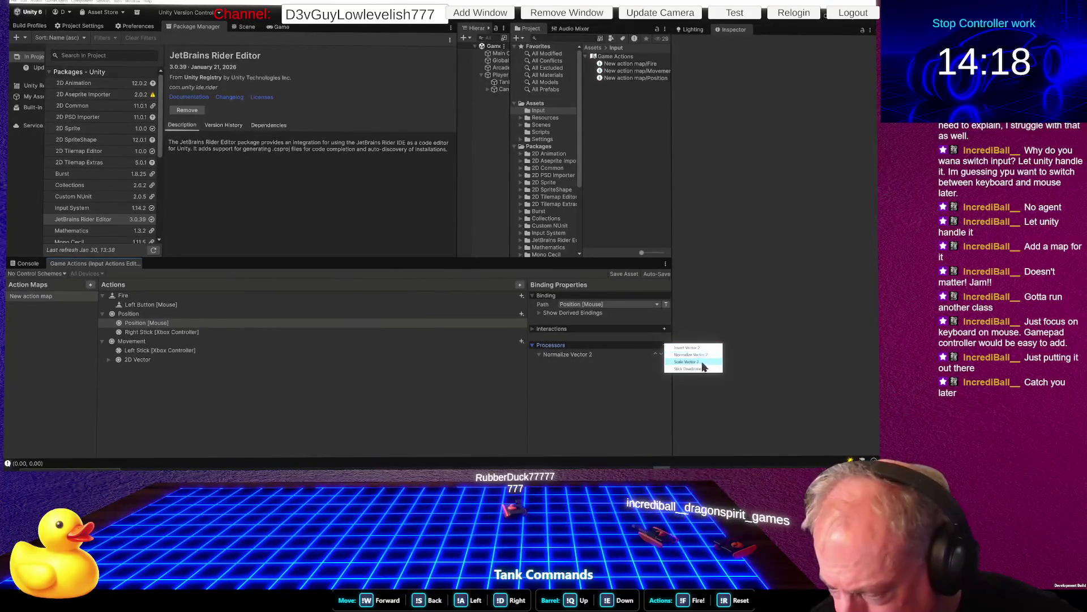
left_click(602, 329)
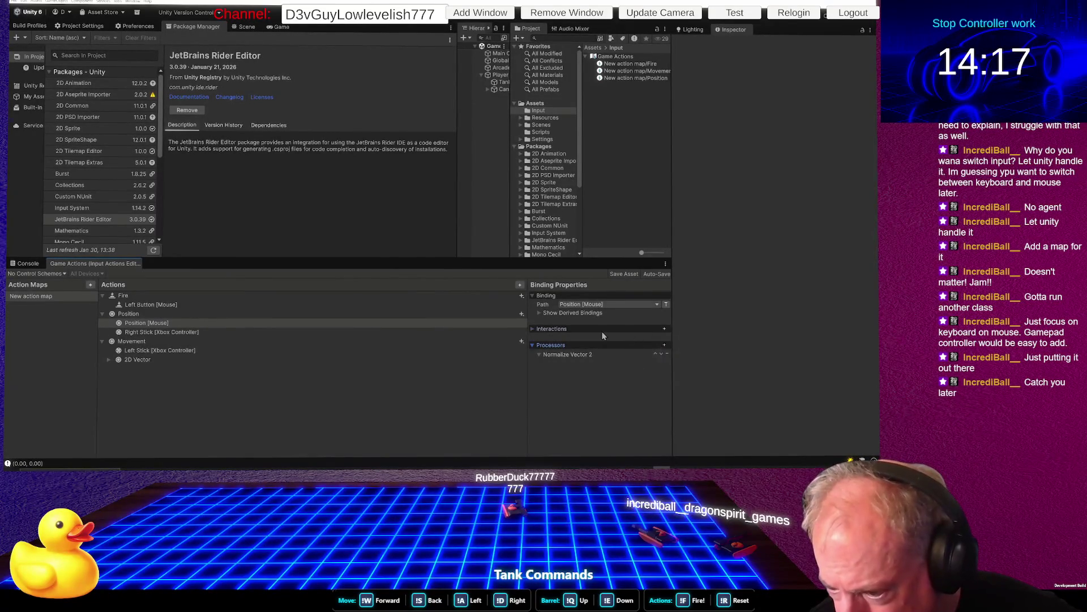
left_click(664, 328)
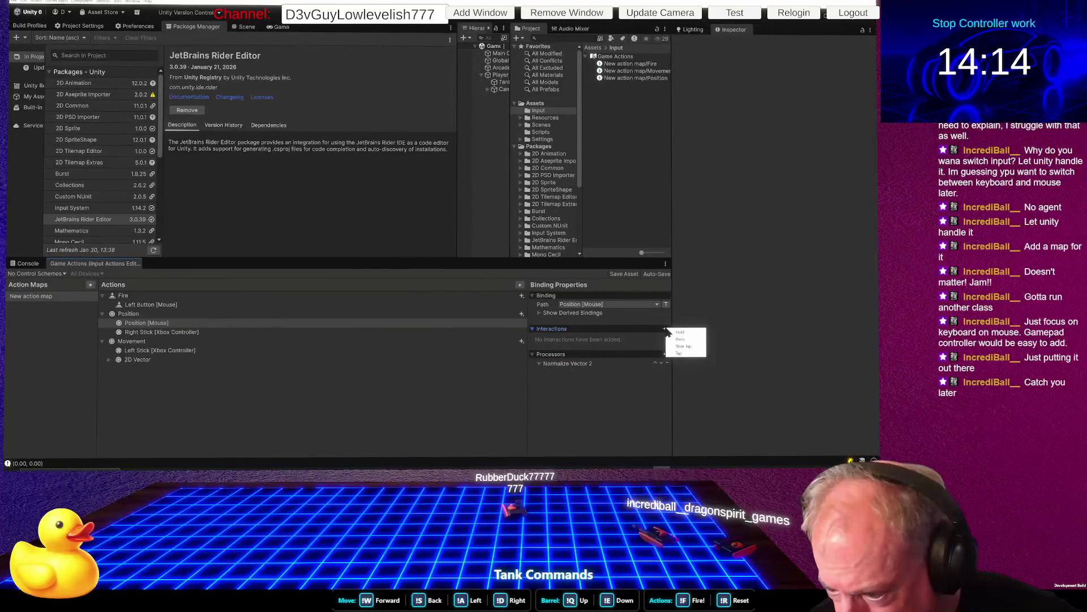
left_click(620, 368)
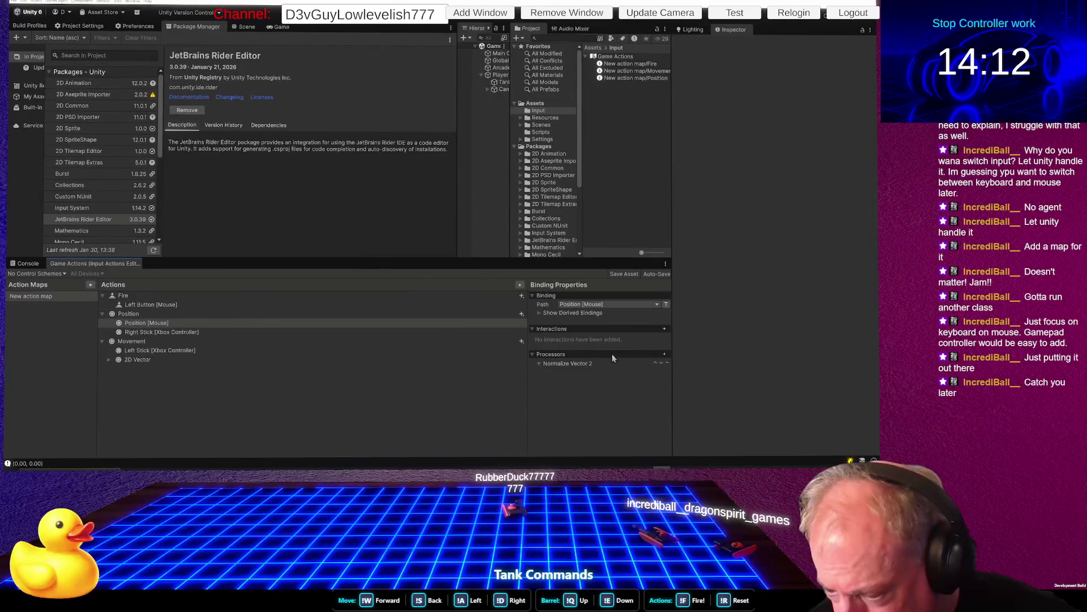
left_click(665, 356)
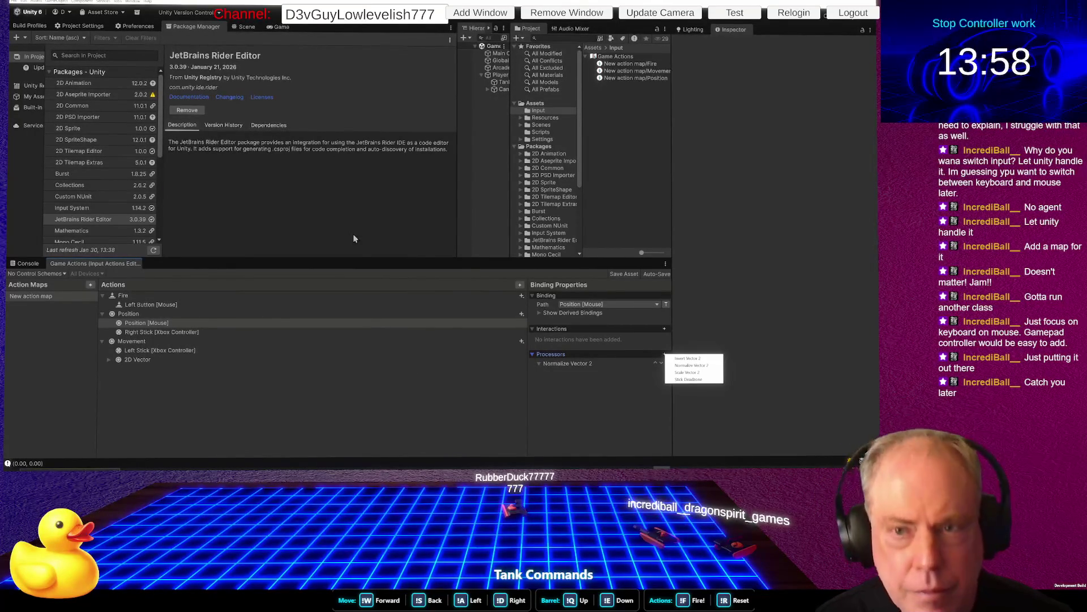
left_click(438, 65)
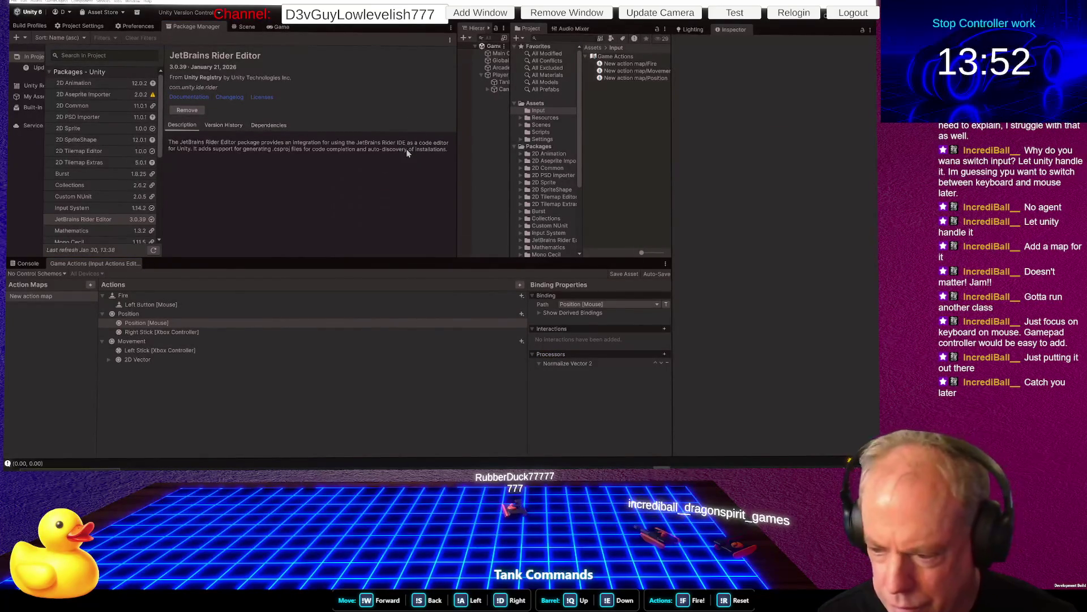
left_click(210, 126)
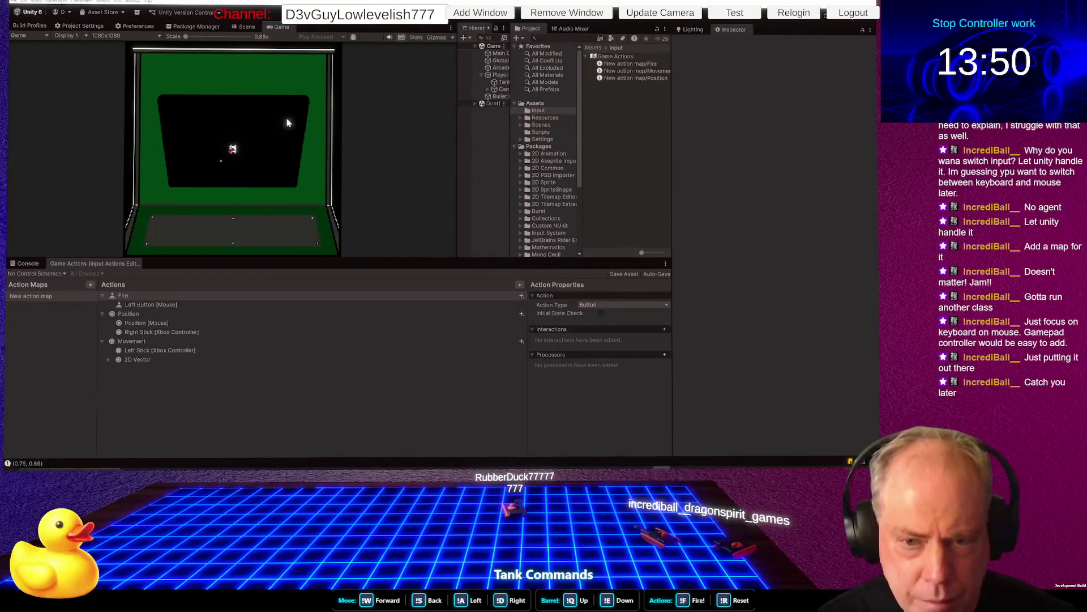
Fire in play mode, confirm Console values like (0.73, 0.68), stop play and return to Rider
left_click(179, 181)
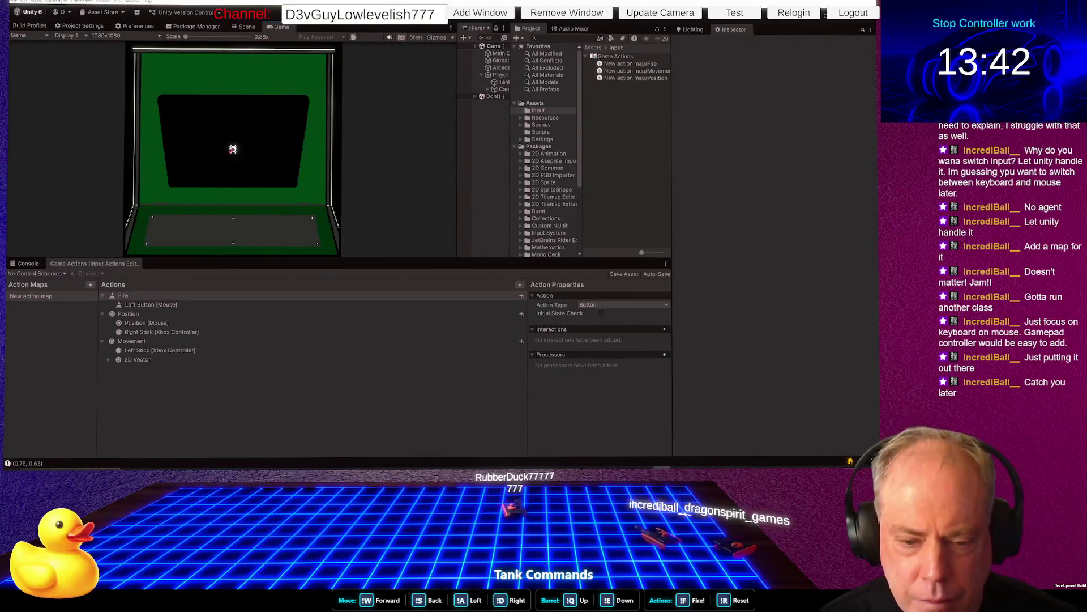
left_click(30, 264)
left_click(270, 130)
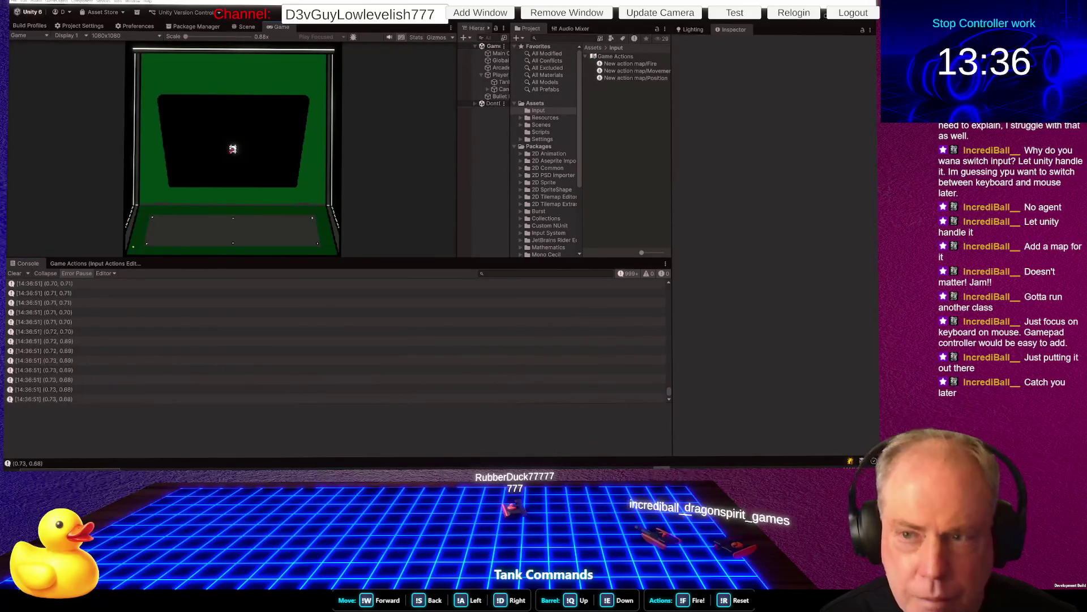
key("ctrl+p")
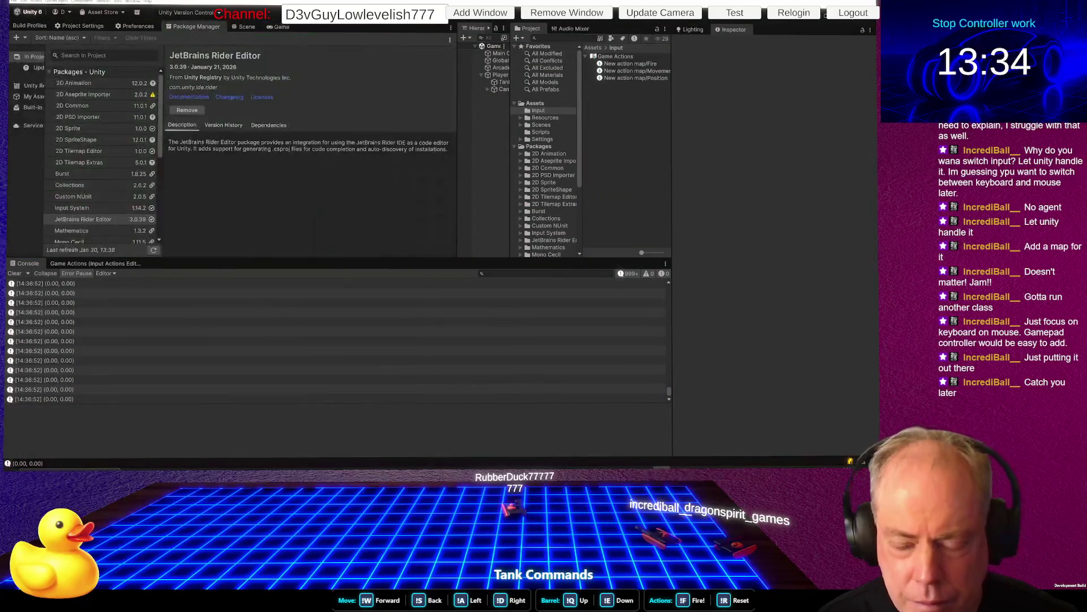
key("alt+Tab")
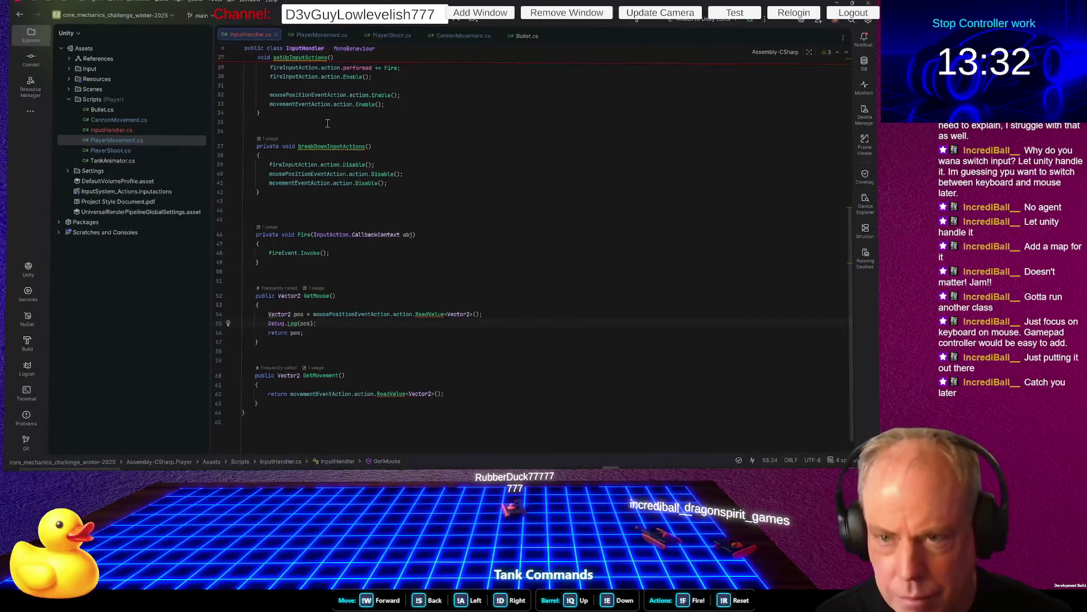
Look through PlayerMovement.cs and CannonMovement.cs, reading the ScreenToWorldPoint docs, then go to Unity
left_click(337, 35)
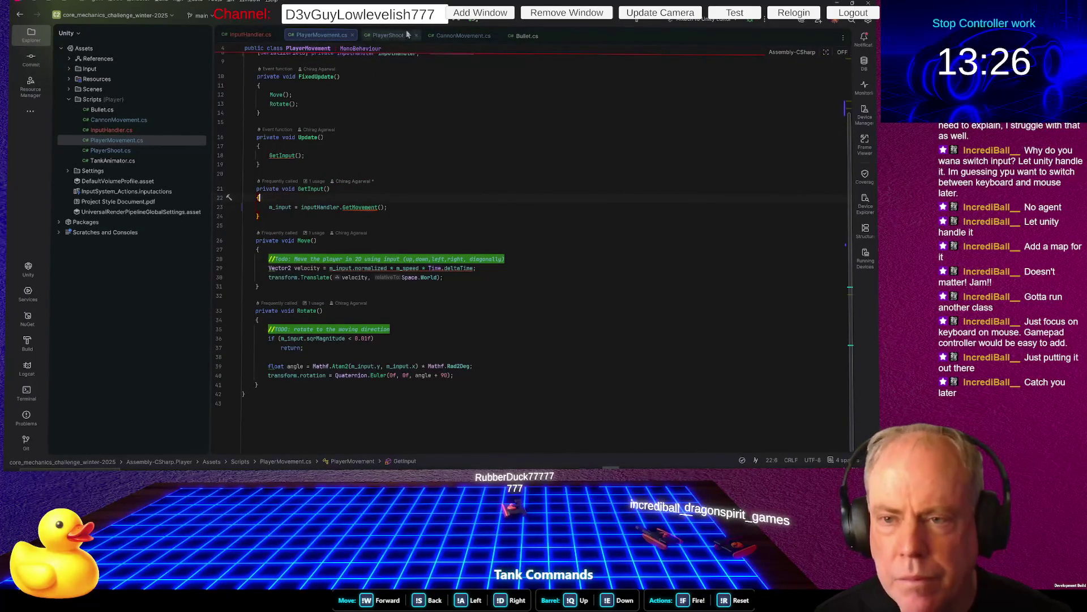
left_click(345, 94)
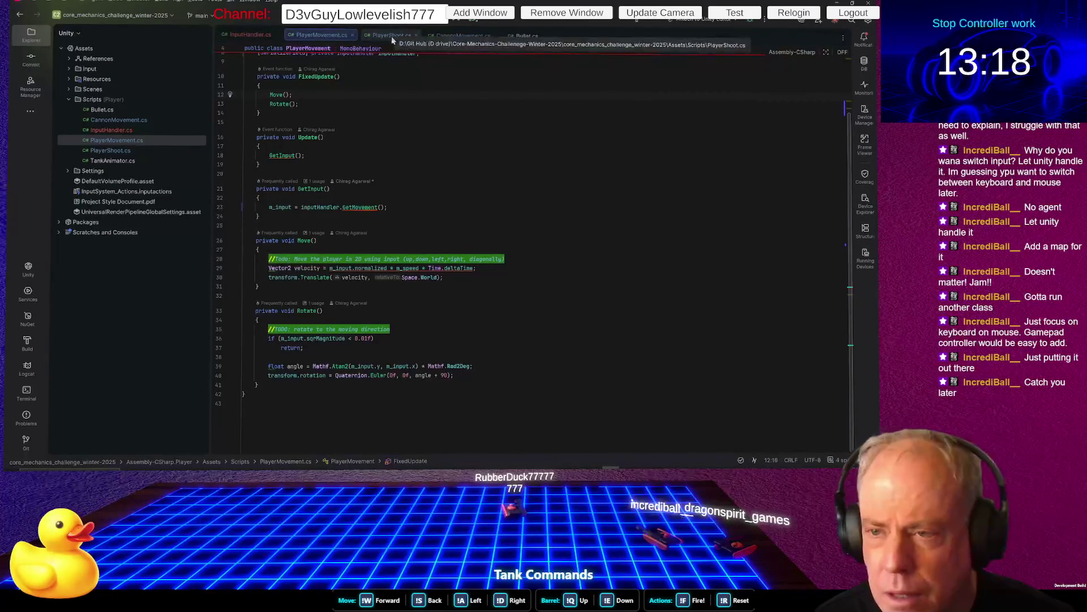
left_click(463, 35)
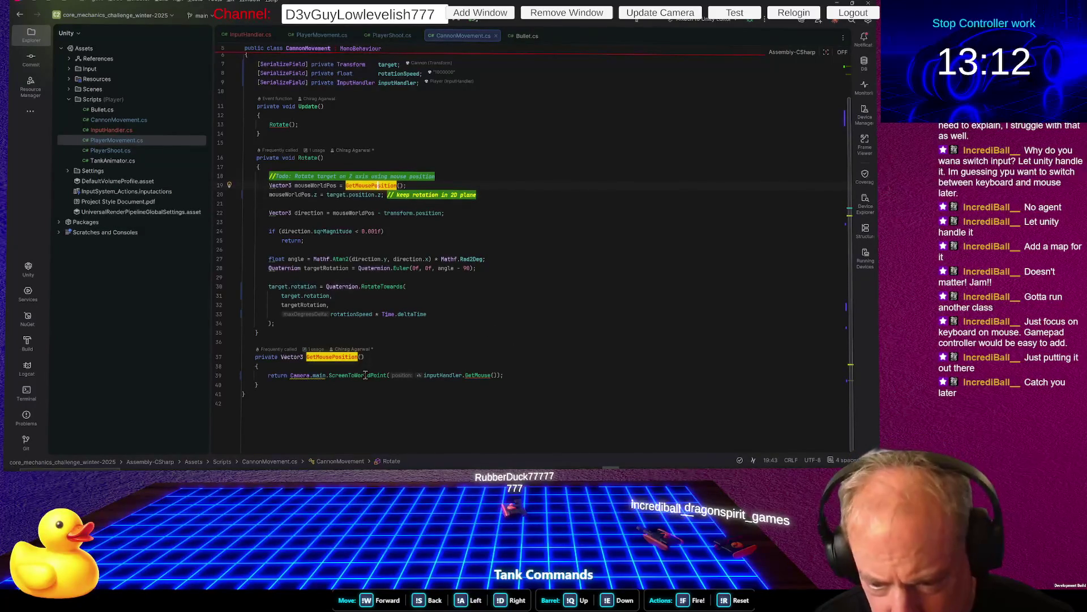
mouse_move(366, 375)
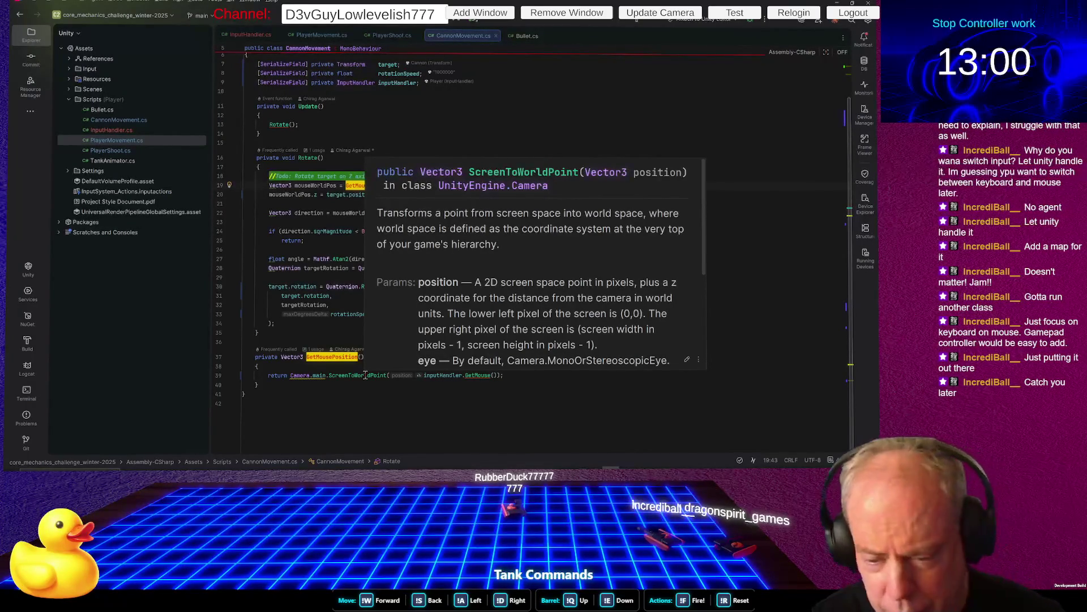
key("alt+Tab")
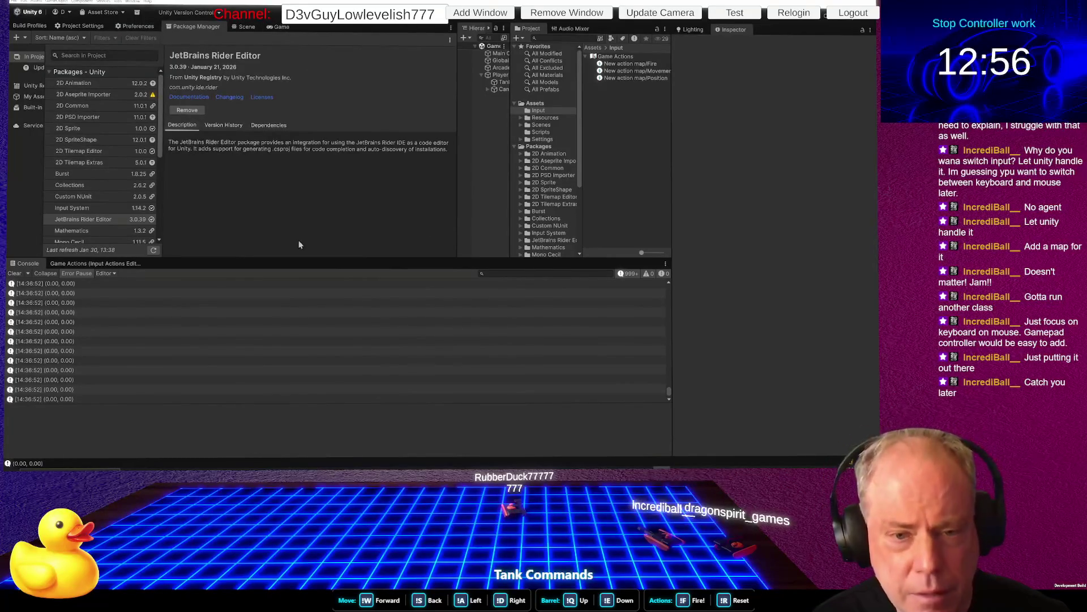
Look over the Fire, Position and Movement actions, then return to CannonMovement.cs in Rider
left_click(124, 264)
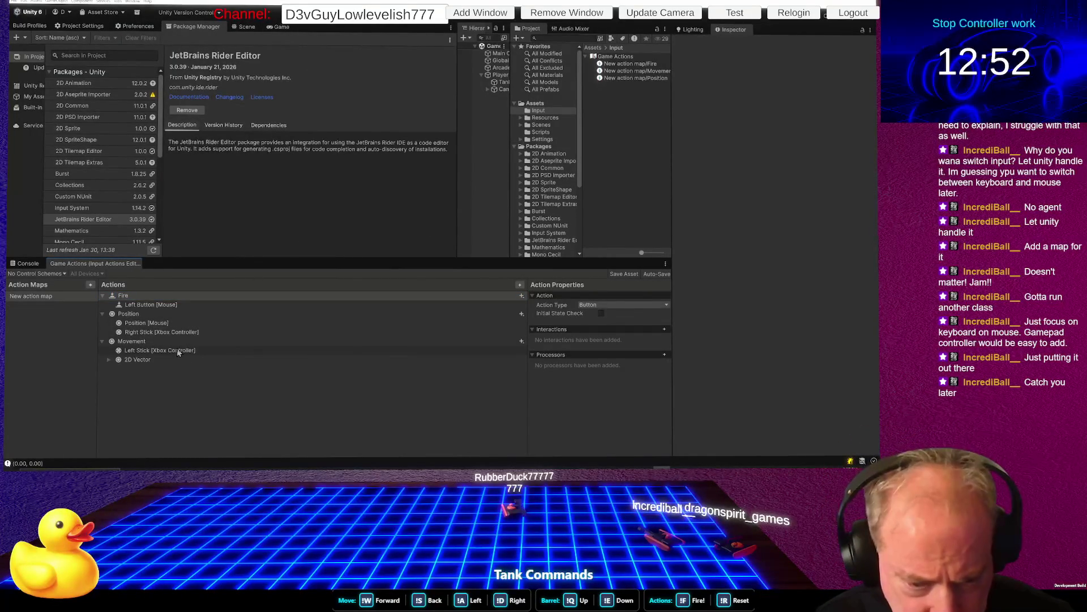
key("alt+Tab")
mouse_move(394, 272)
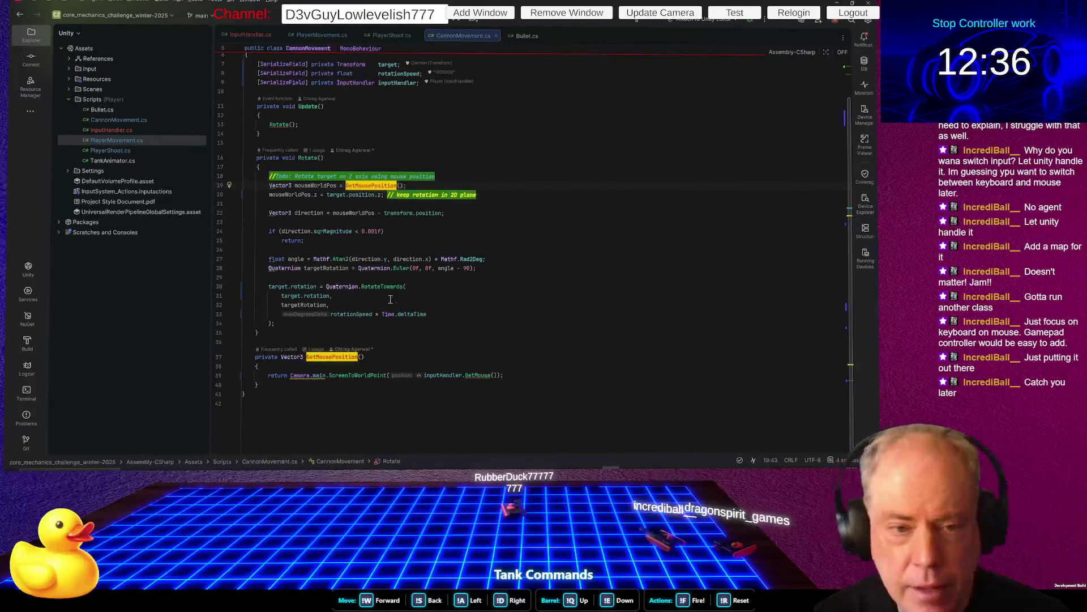
Switch to Unity and inspect the Position action's Value / Vector 2 settings
key("alt+Tab")
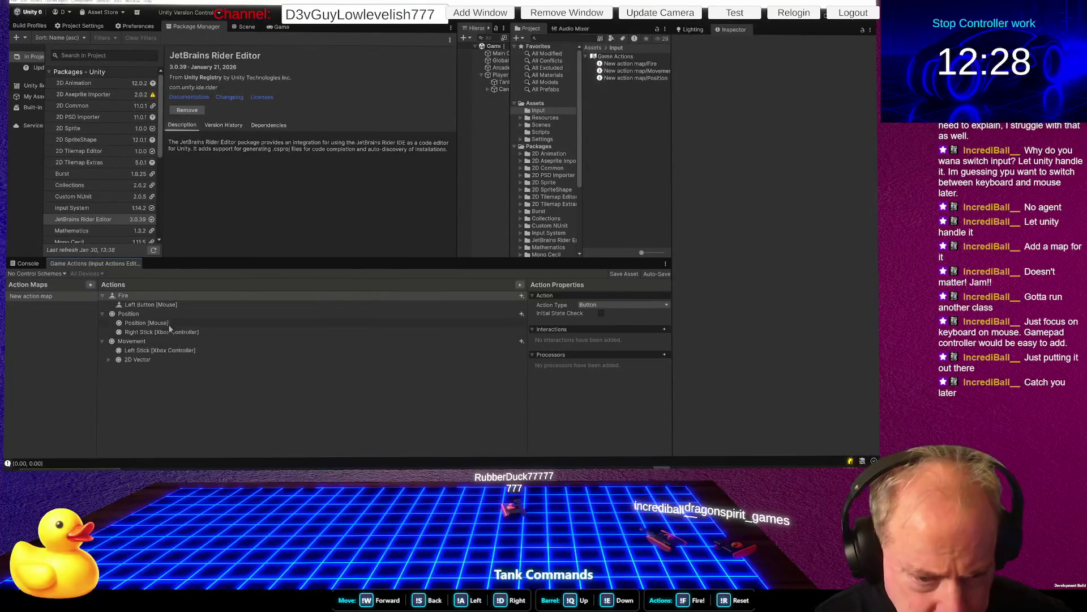
left_click(142, 314)
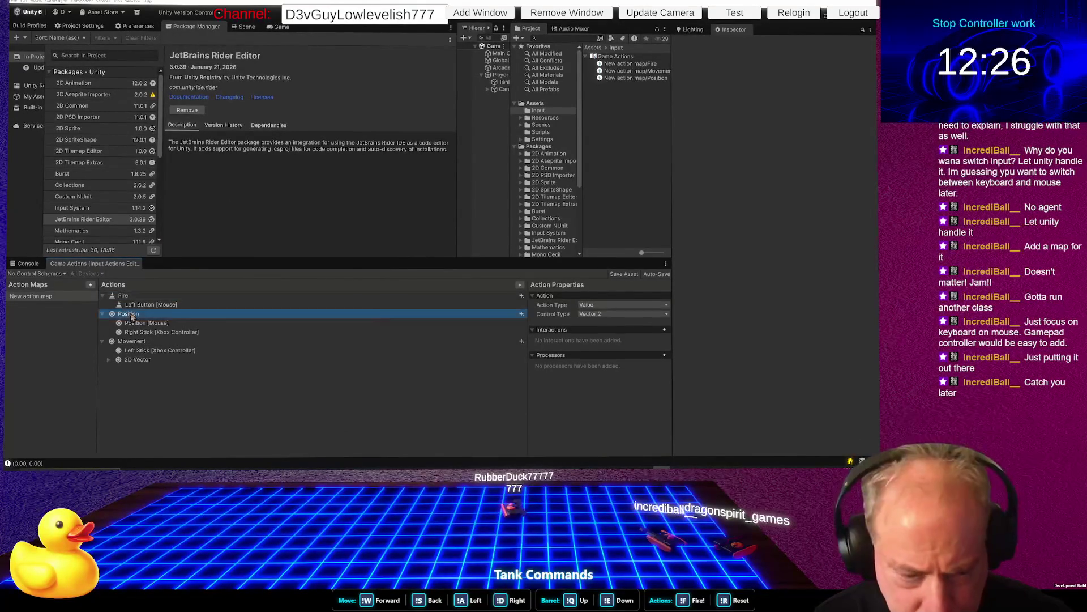
Add a new action named JoyPosition to the Game Actions map
left_click(520, 285)
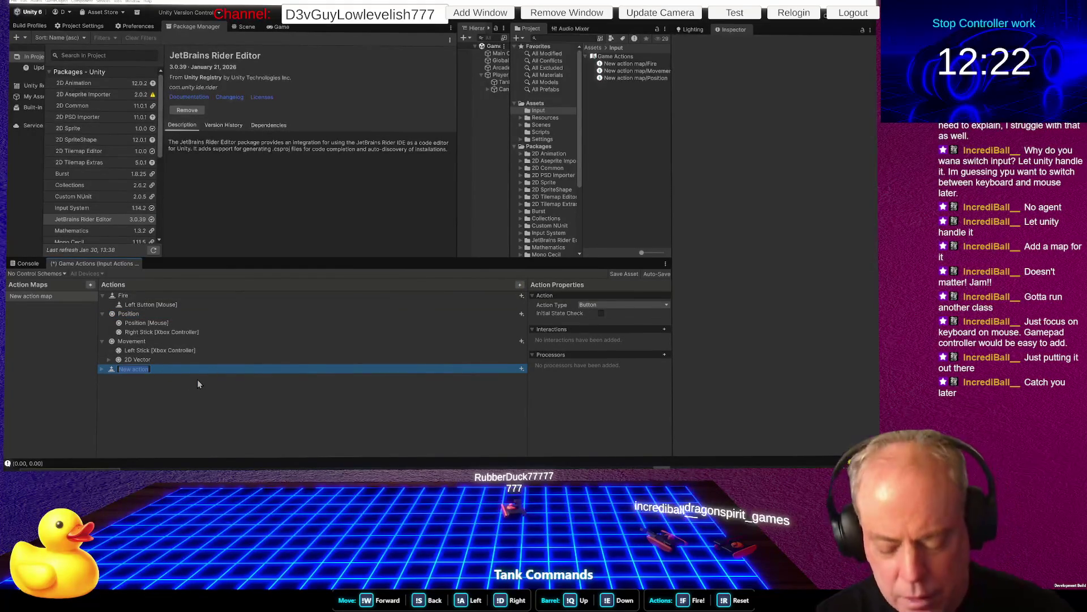
type("J")
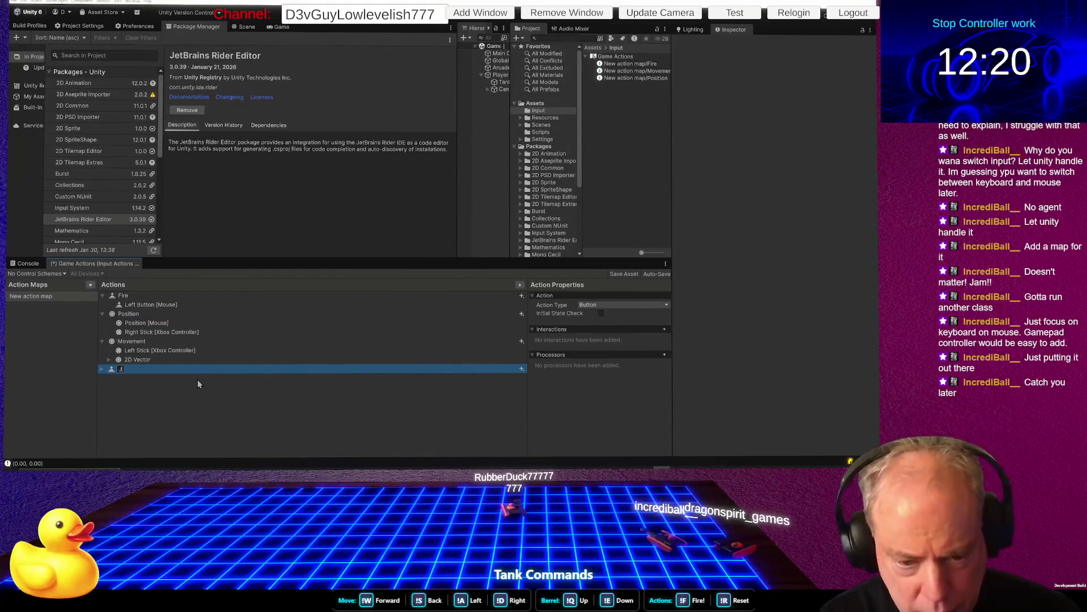
type("oyPosi")
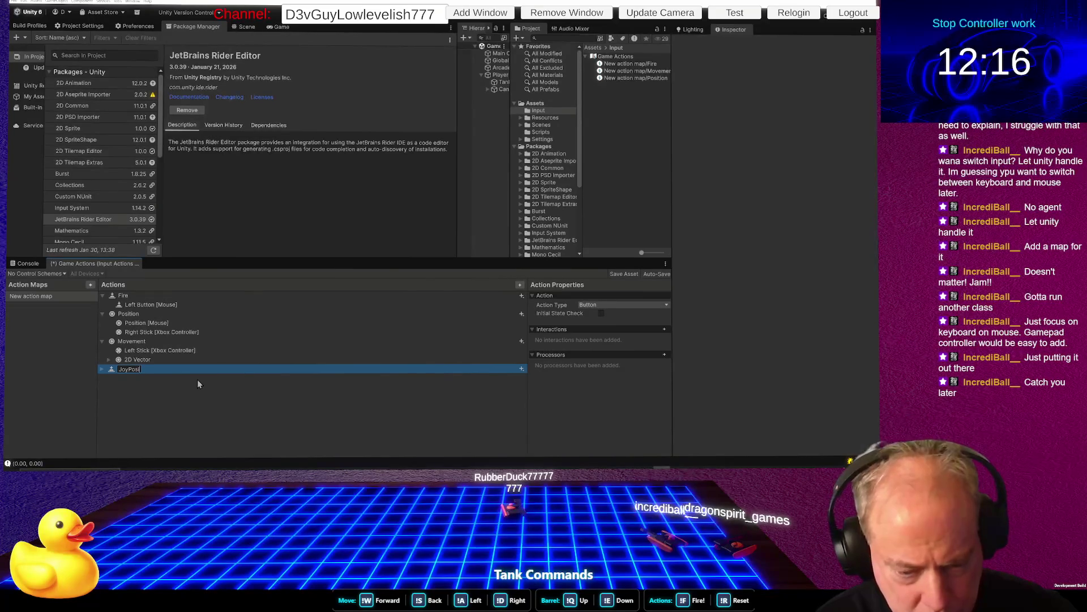
type("tion")
key("Return")
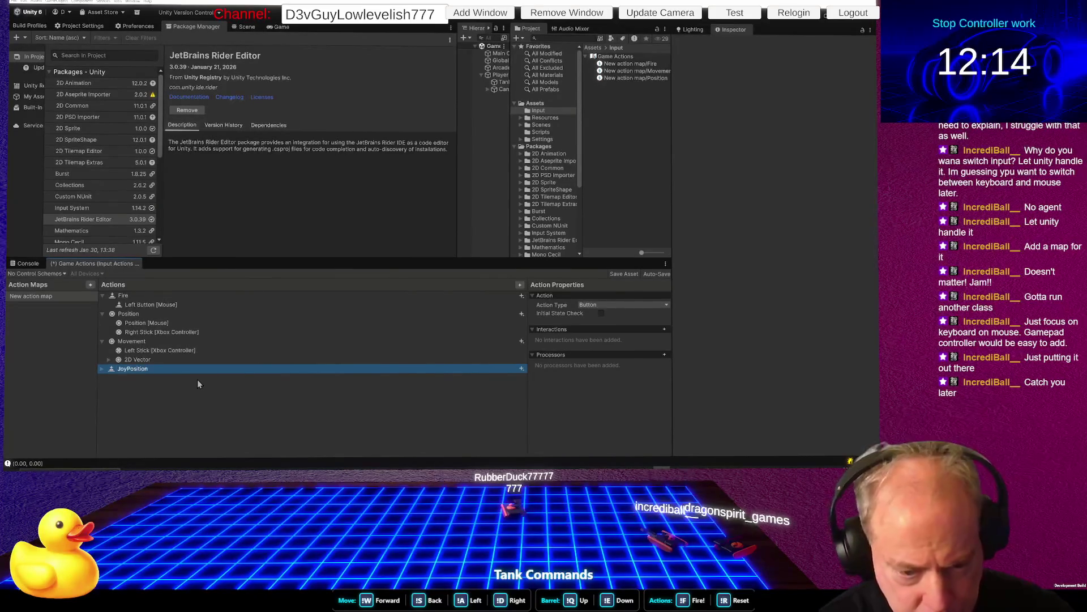
Delete the Right Stick binding from the Position action
right_click(169, 332)
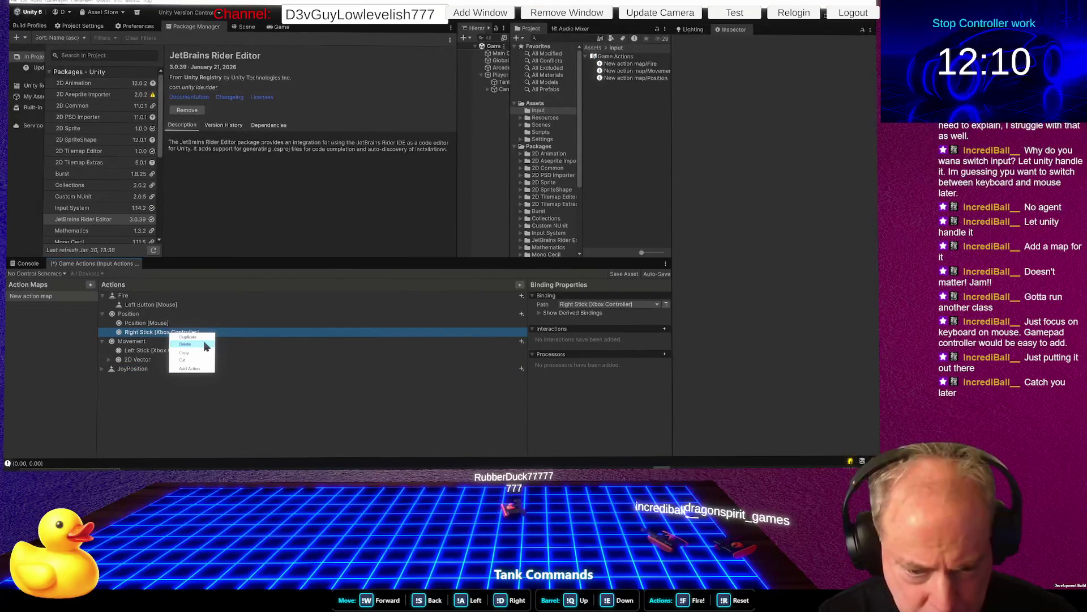
left_click(186, 344)
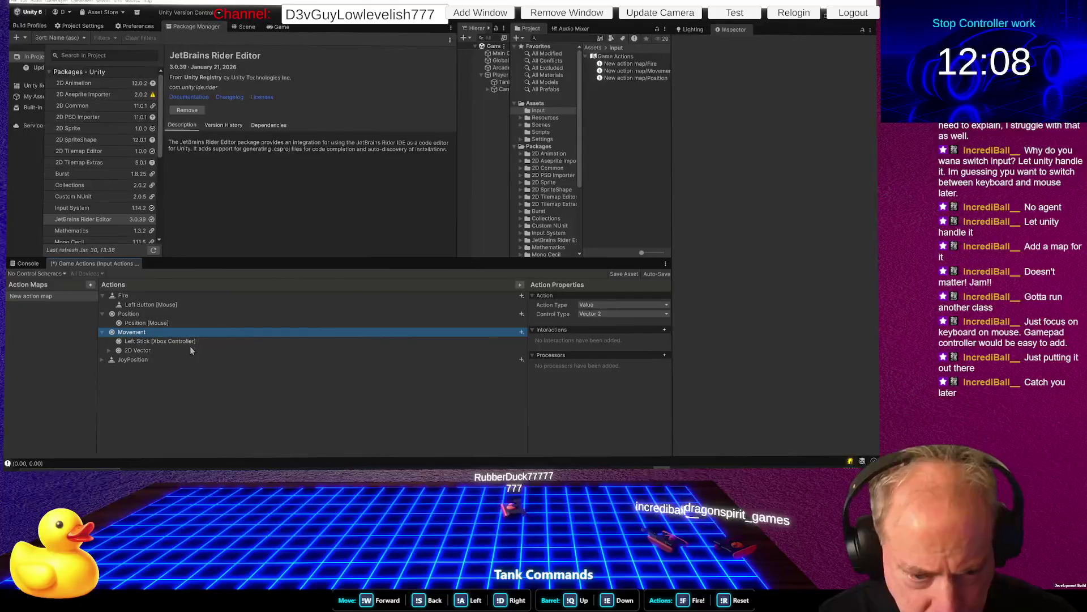
left_click(109, 350)
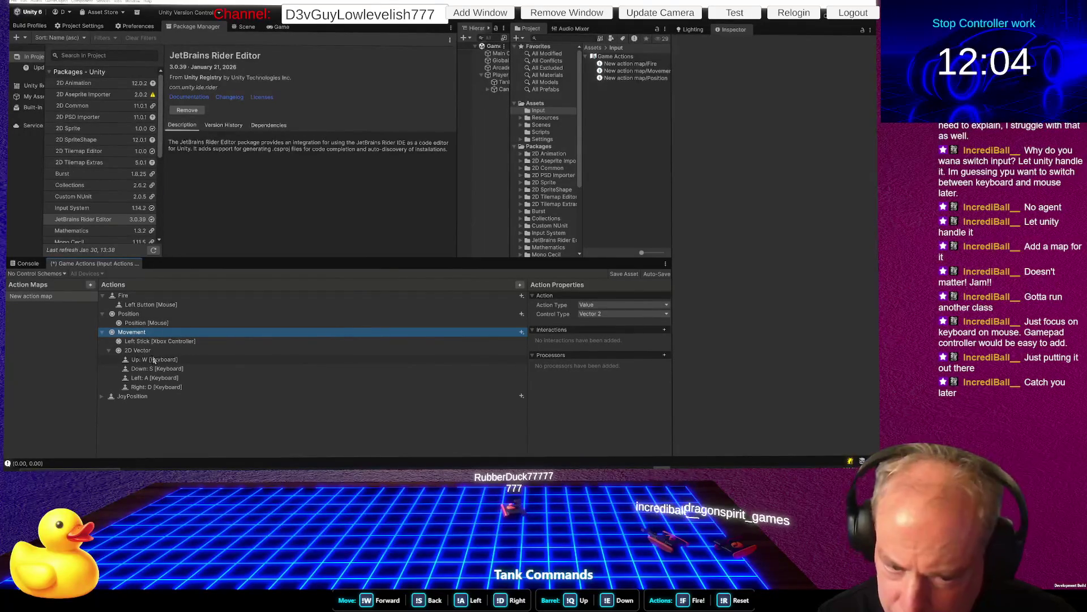
Make JoyPosition a Value action with control type Vector 2
left_click(141, 398)
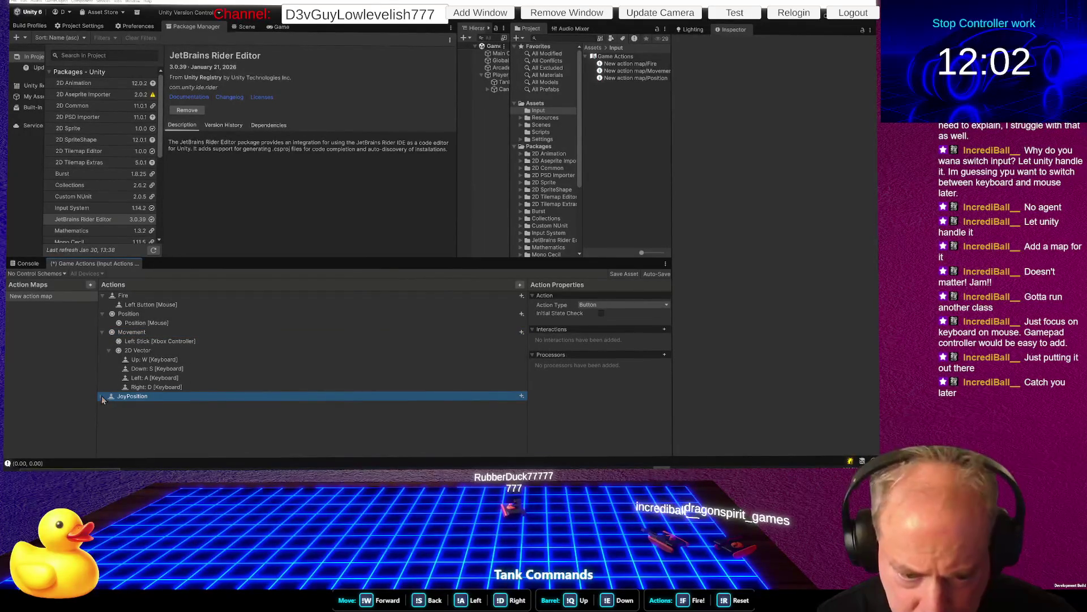
left_click(102, 397)
left_click(151, 406)
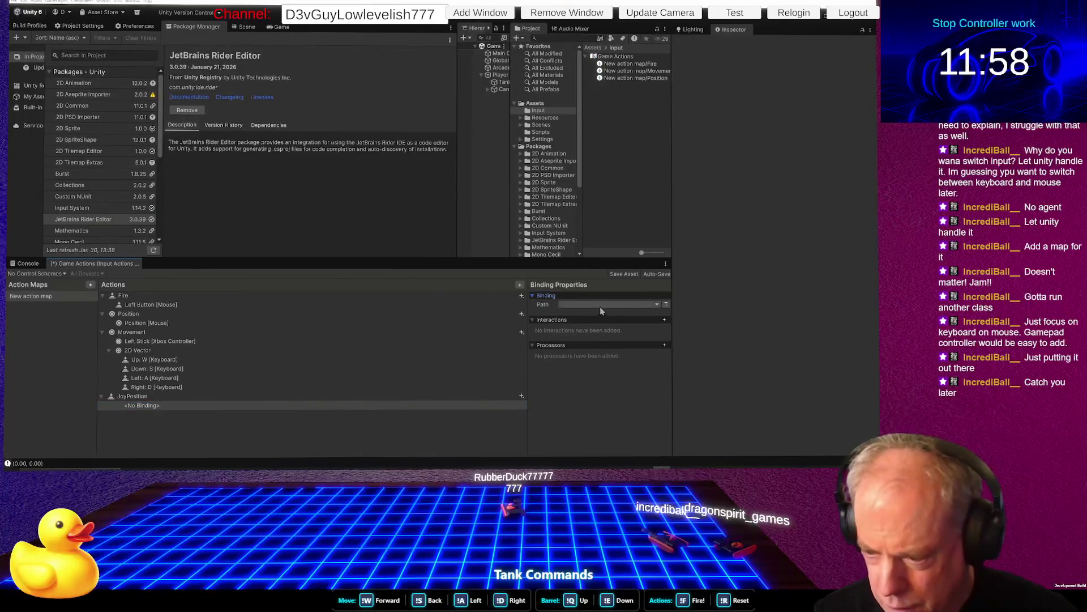
left_click(600, 306)
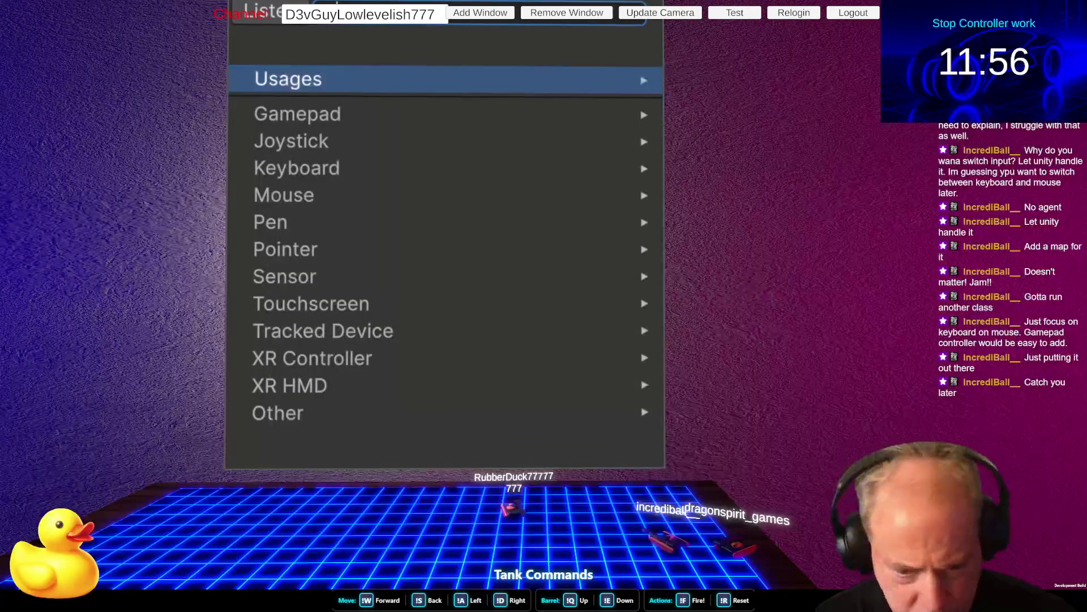
key("Escape")
left_click(589, 305)
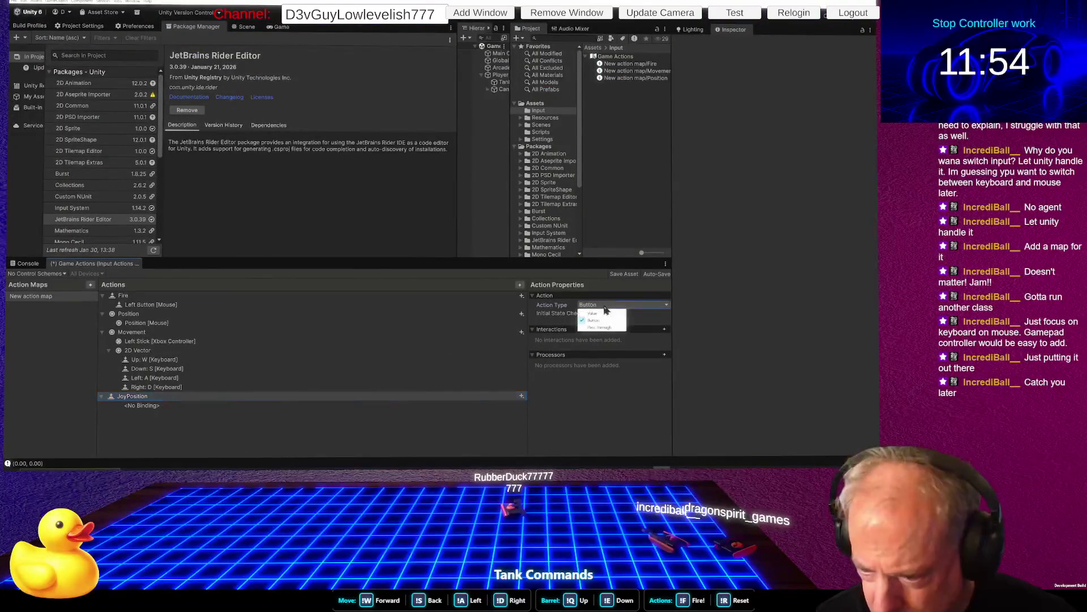
left_click(598, 315)
left_click(617, 314)
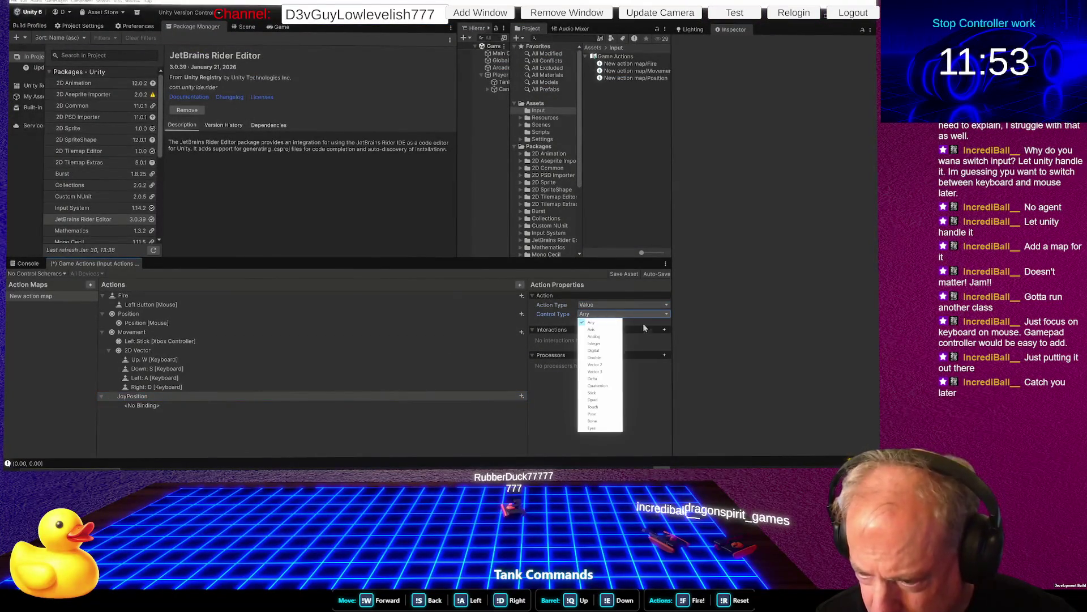
left_click(603, 370)
Bind JoyPosition's path to Right Stick [Xbox Controller] using Listen
left_click(159, 406)
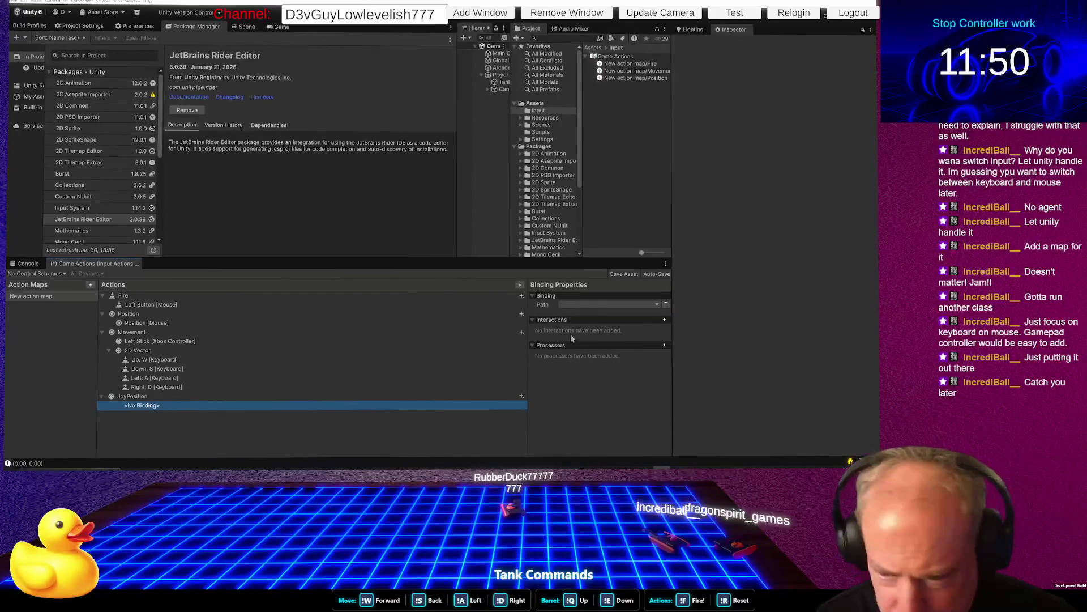
left_click(600, 305)
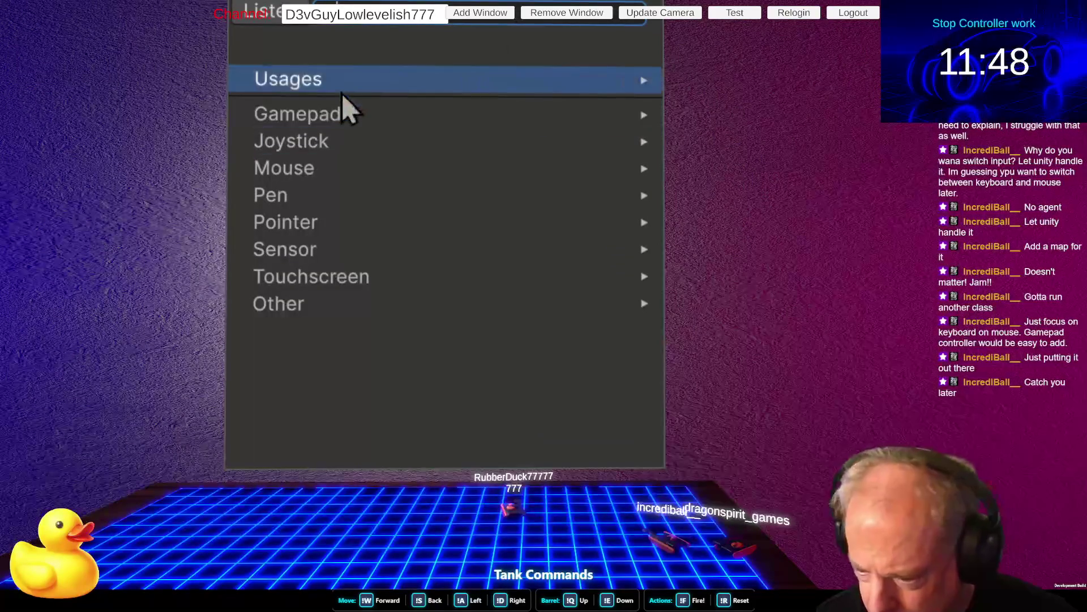
left_click(286, 17)
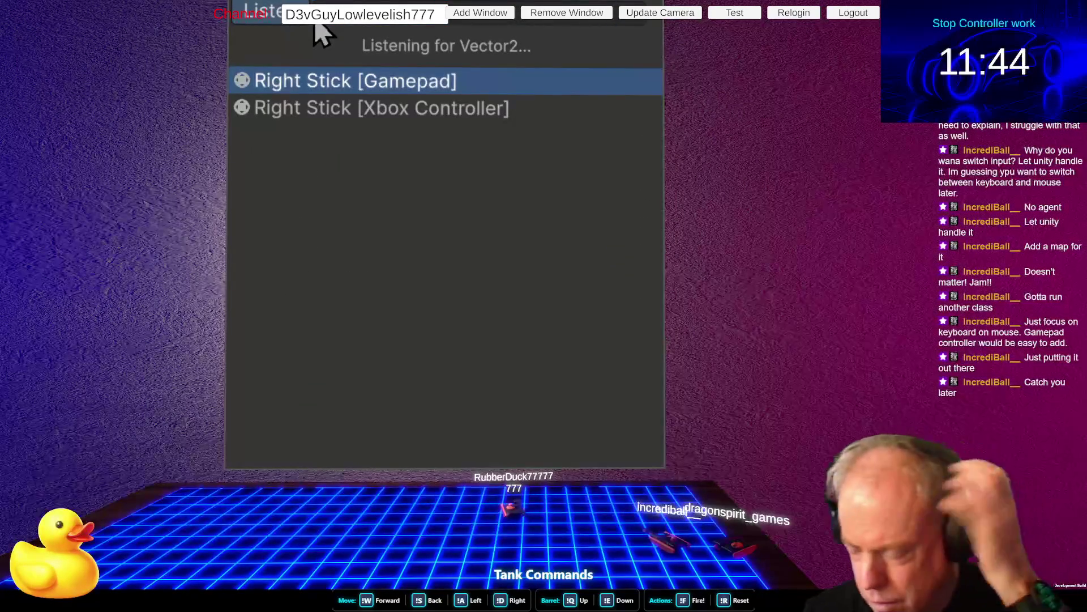
left_click(596, 338)
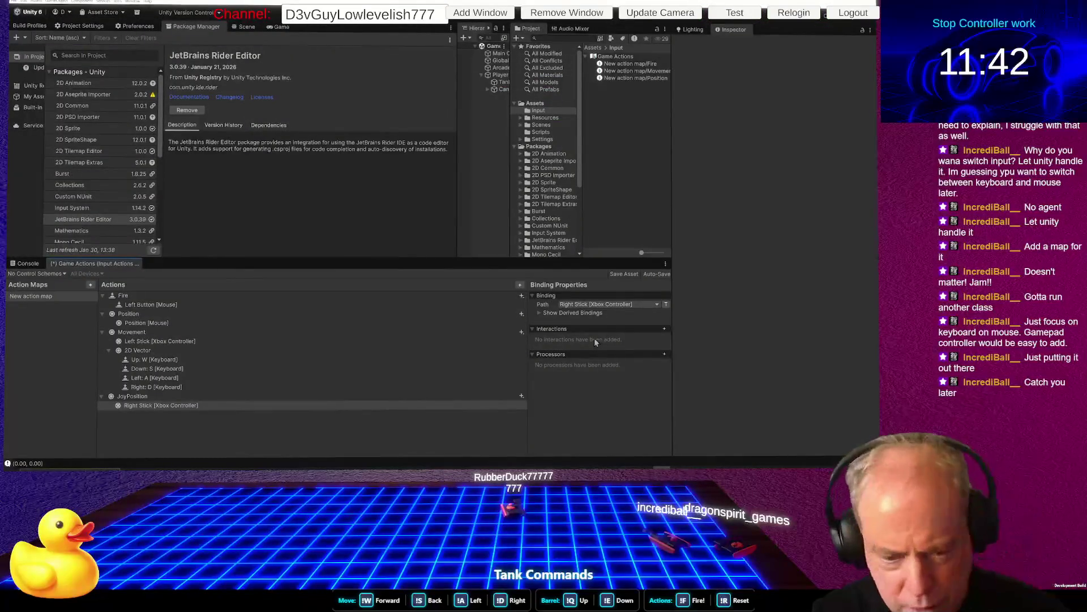
Return to Rider and go to the InputActionReference field declarations in InputHandler.cs
key("alt+Tab")
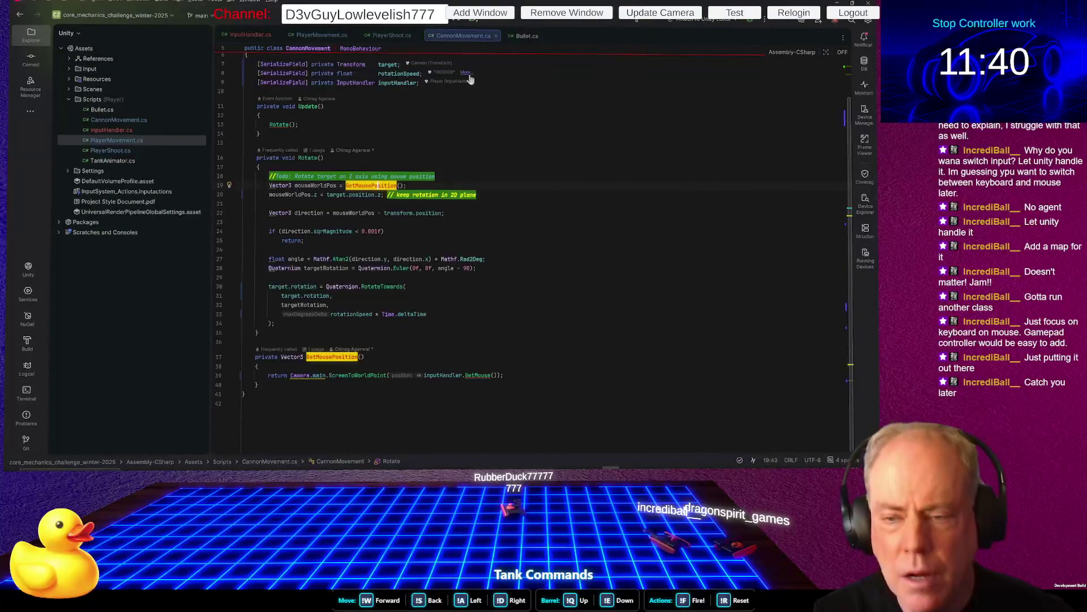
scroll(539, 99, "up", 2)
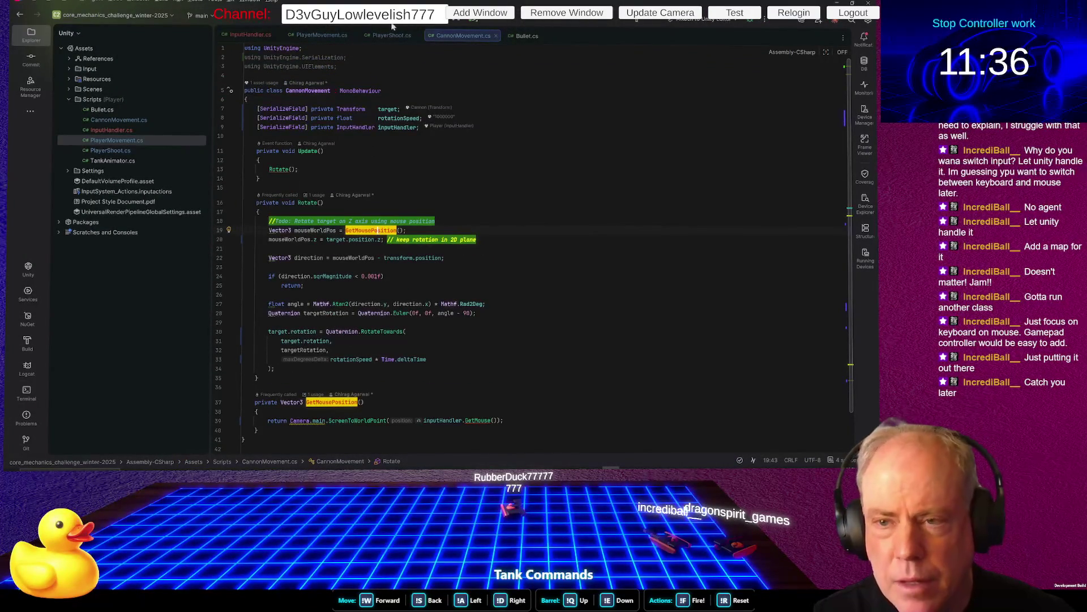
left_click(249, 35)
scroll(498, 158, "down", 3)
scroll(521, 172, "up", 3)
left_click(564, 151)
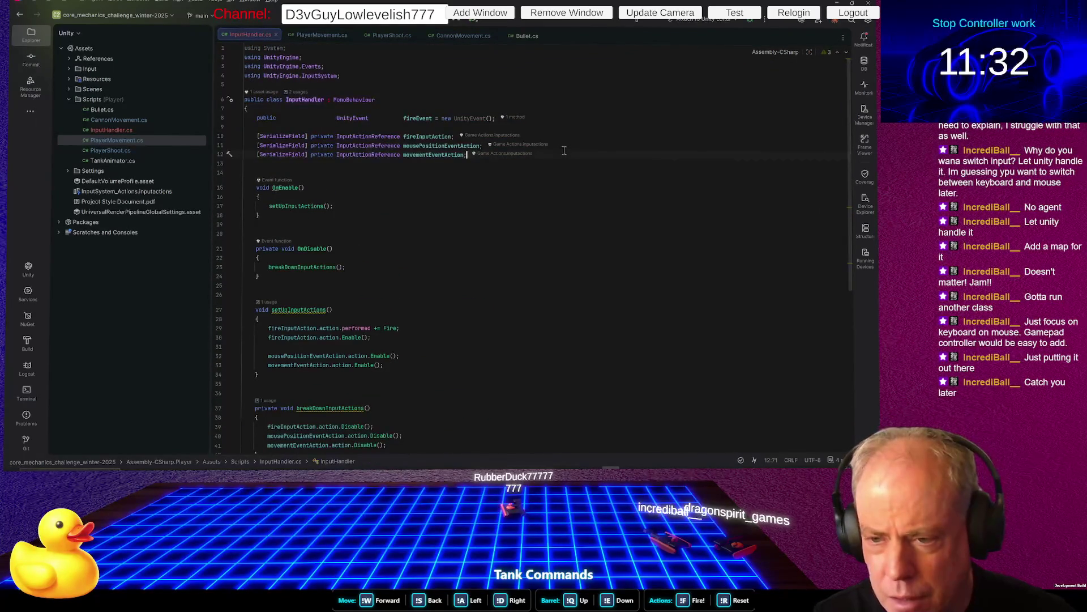
Duplicate the mousePositionEventAction field and rename the copy to joystickPositionEventAction
key("Home")
key("Home")
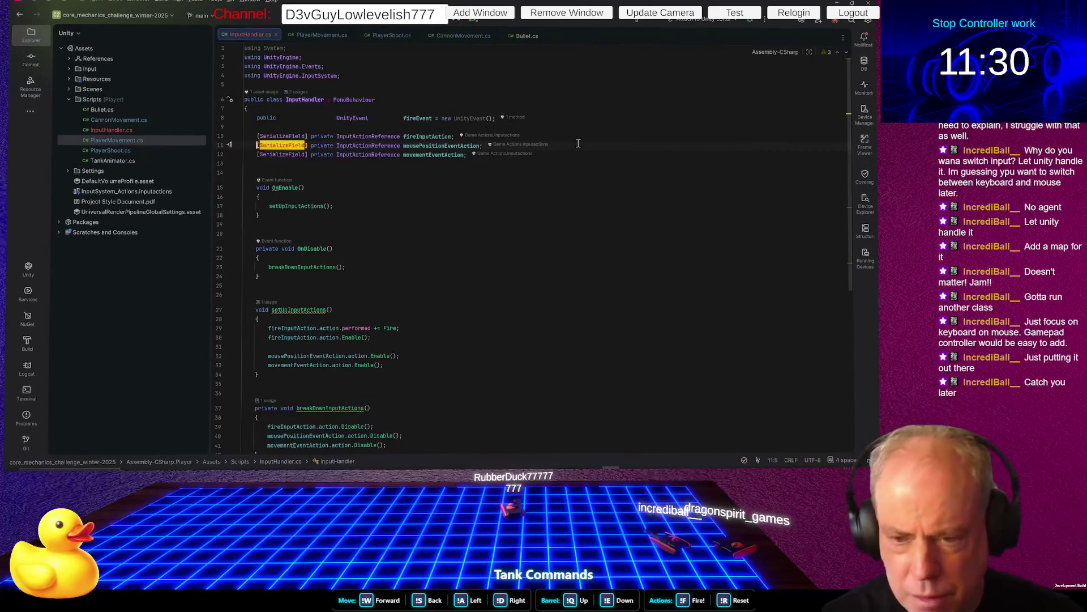
key("shift+Down")
key("ctrl+d")
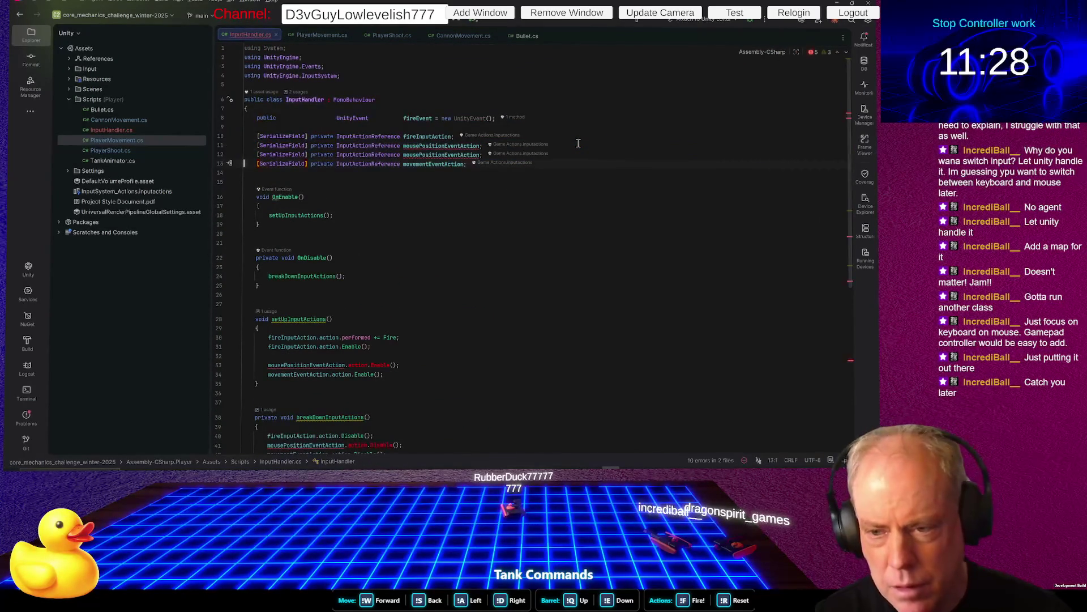
key("ctrl+shift+Left")
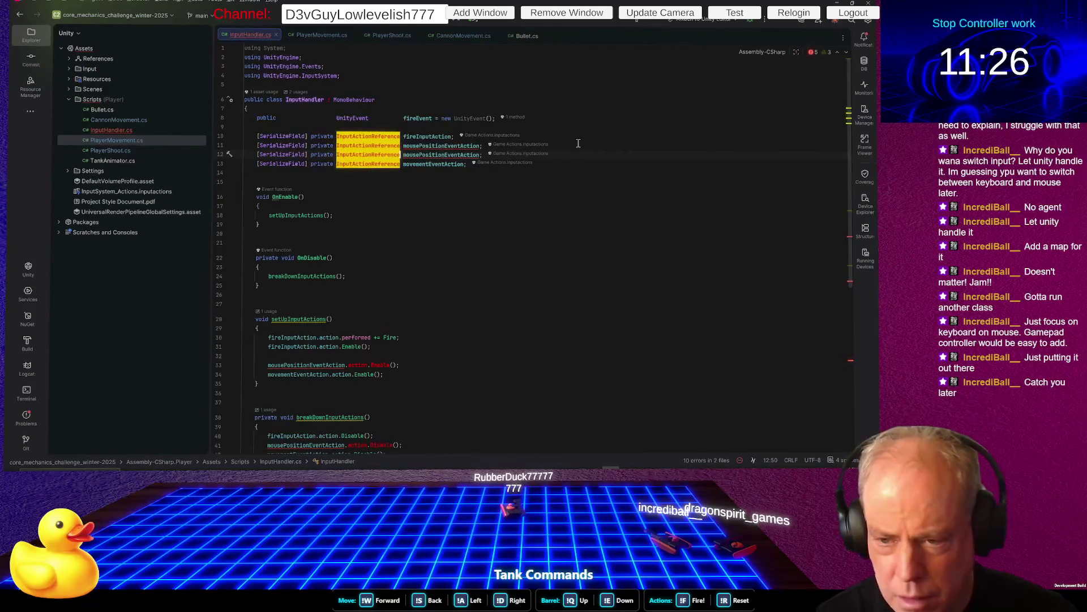
type("Joy")
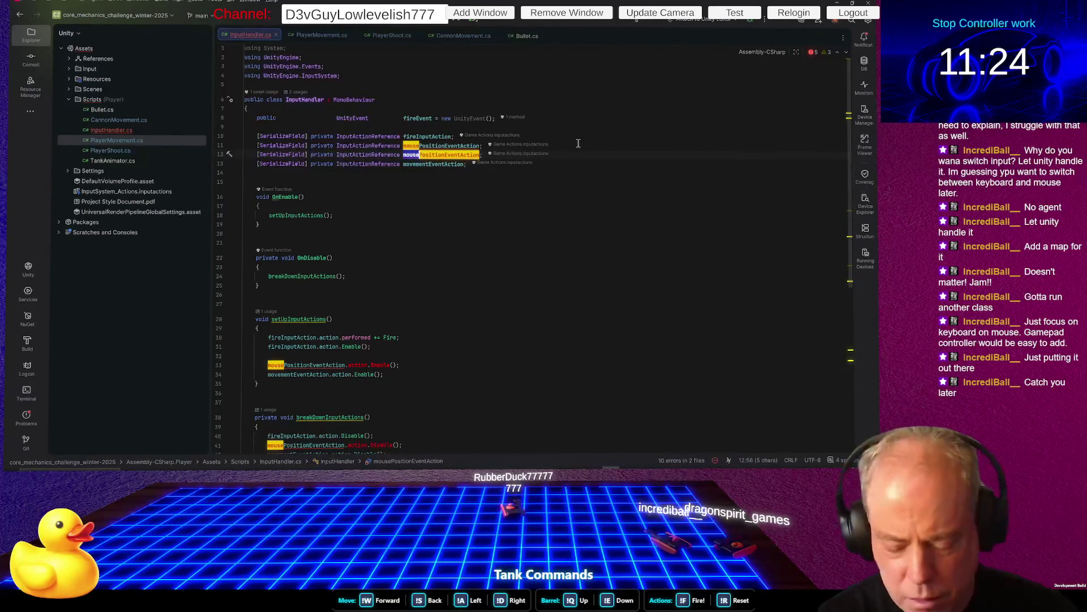
key("BackSpace")
key("BackSpace")
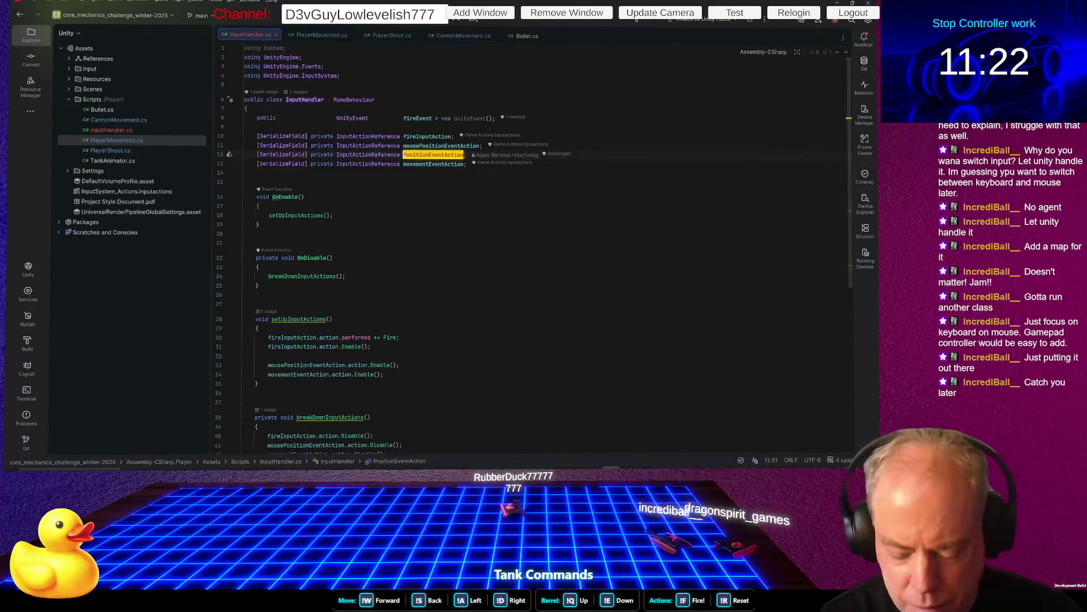
key("BackSpace")
type("jous")
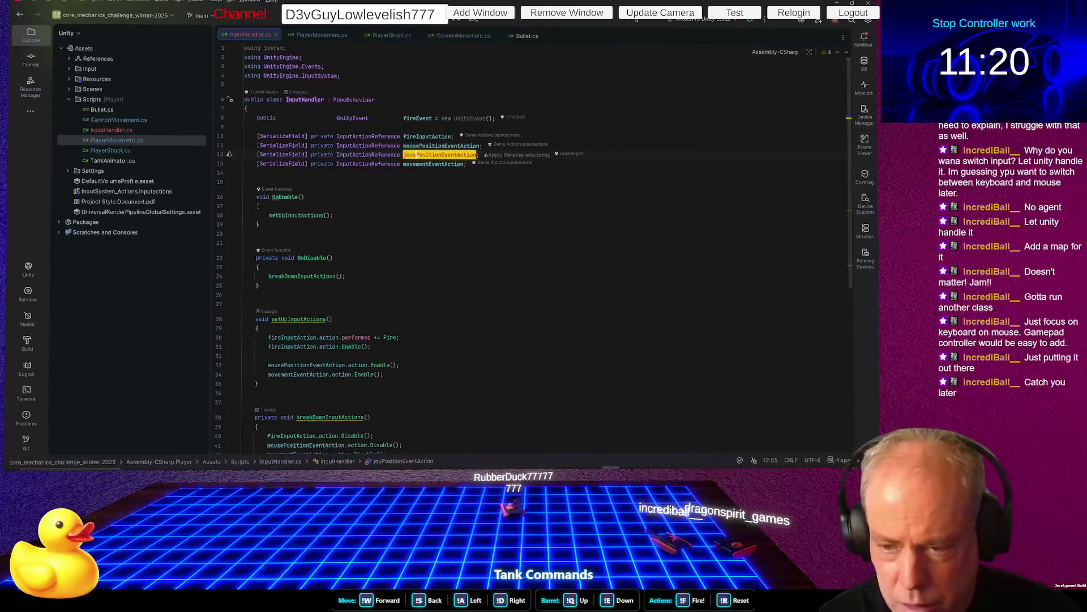
key("BackSpace")
key("BackSpace")
type("ystick")
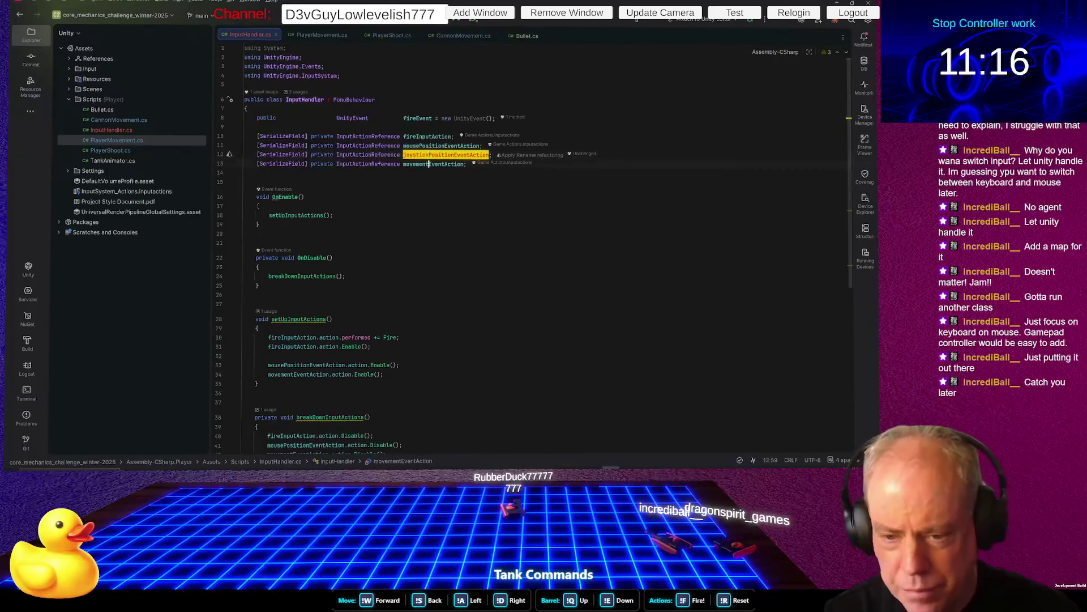
key("Return")
key("Down")
key("Down")
key("Down")
left_click(269, 374)
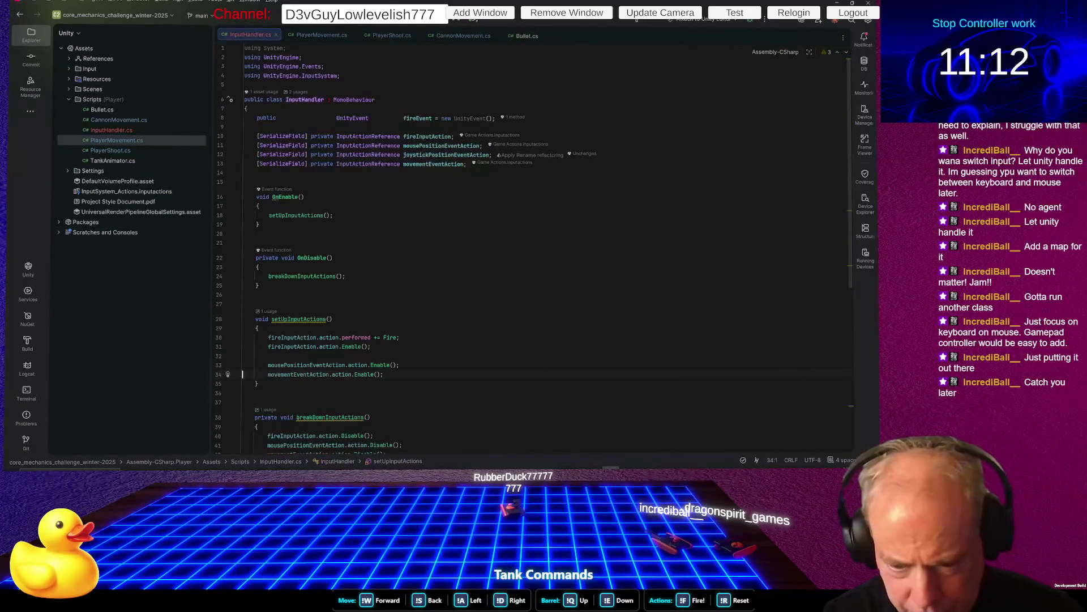
Add a joystickPositionEventAction Enable line under the mouse position one in setUpInputActions
key("Home")
key("shift+Up")
key("ctrl+d")
key("Home")
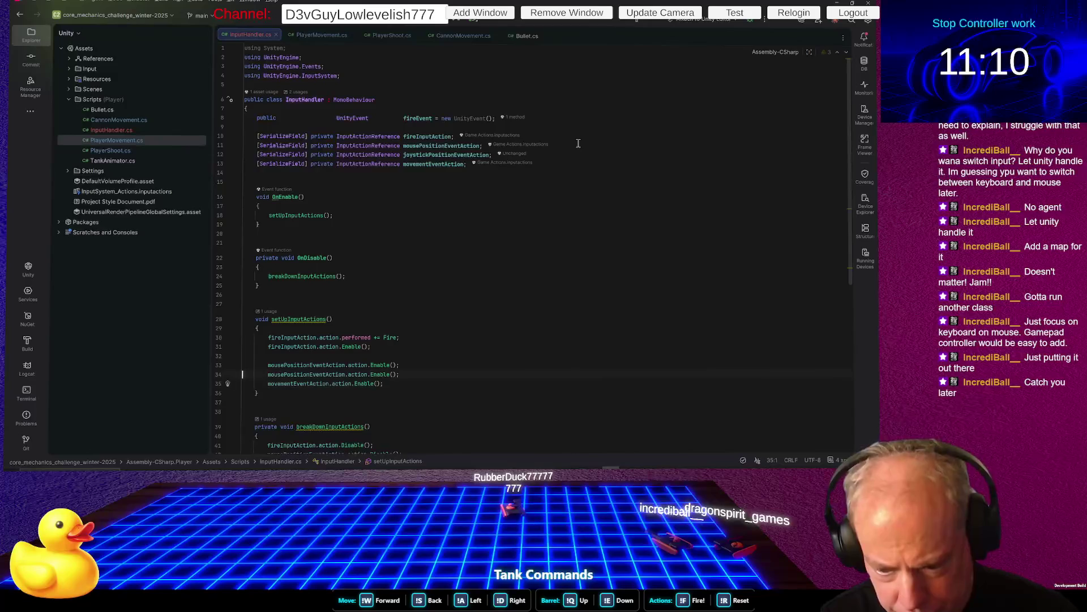
key("ctrl+shift+Right")
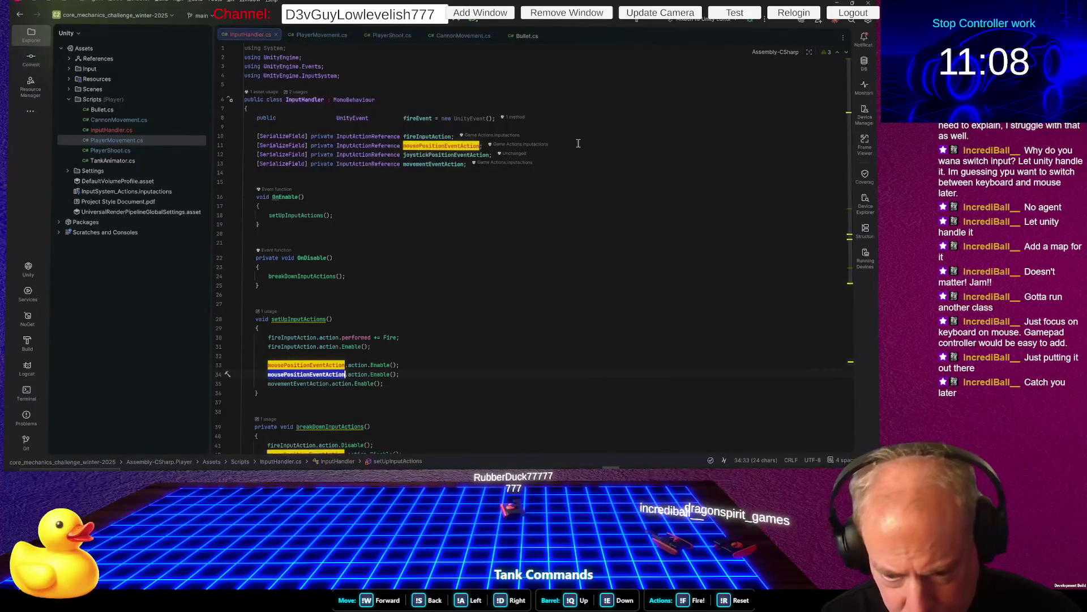
type("joy")
key("Escape")
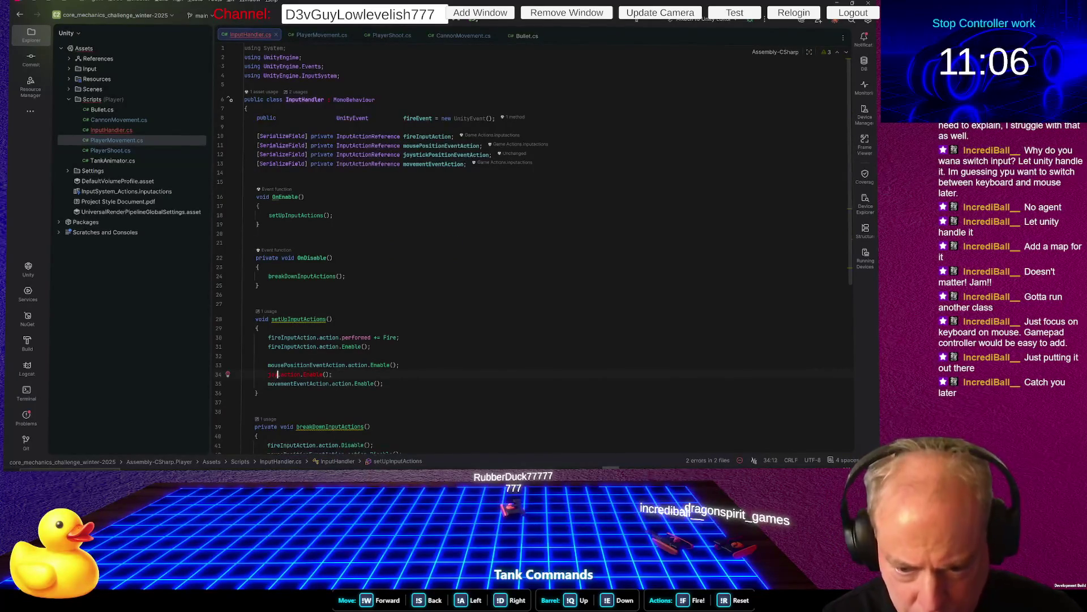
type("st")
key("Return")
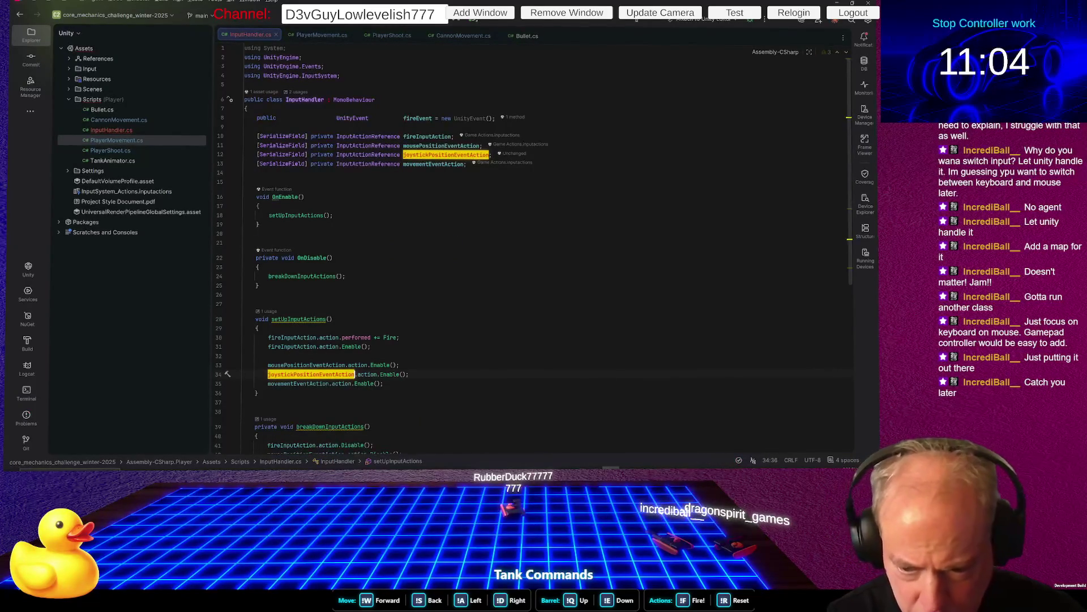
key("Down")
key("Down")
key("Down")
key("Down")
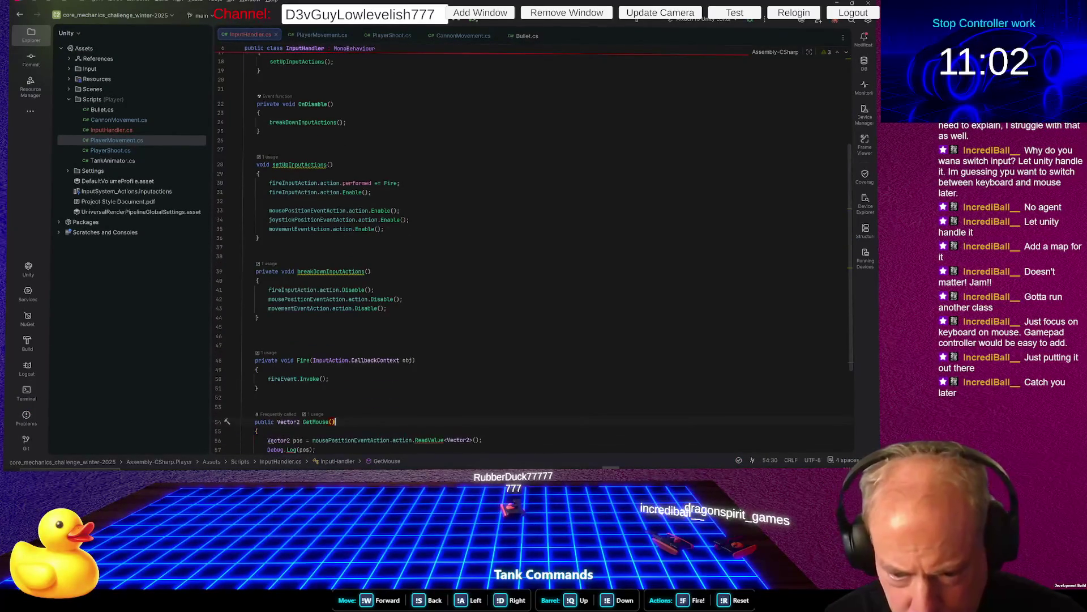
Add a matching joystickPositionEventAction Disable line in breakDownInputActions
key("Home")
key("Home")
key("shift+Up")
key("ctrl+c")
key("ctrl+v")
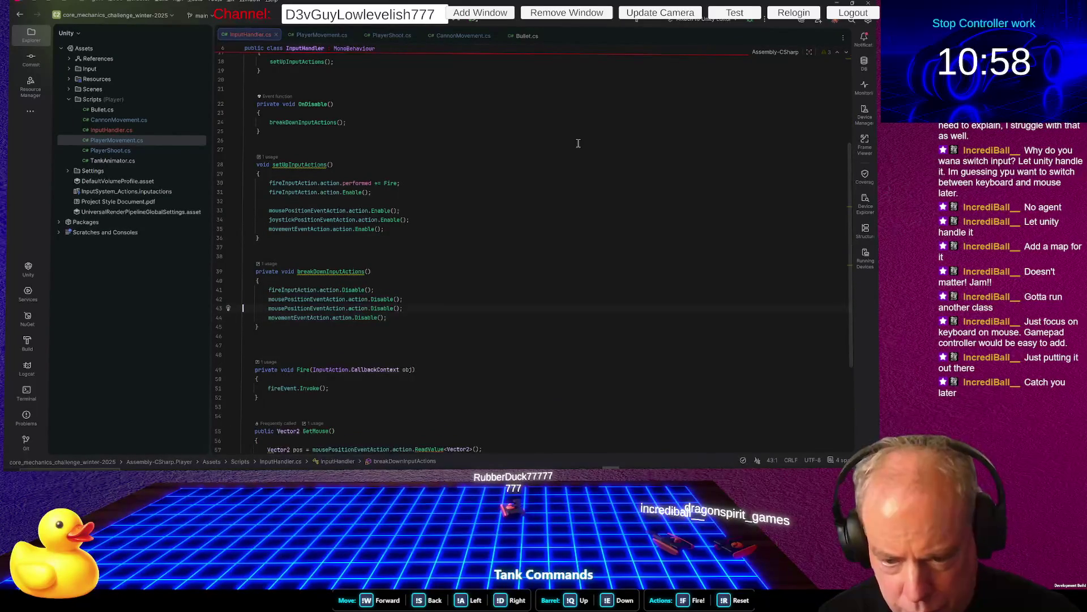
key("ctrl+Right")
key("ctrl+Right")
key("ctrl+shift+Left")
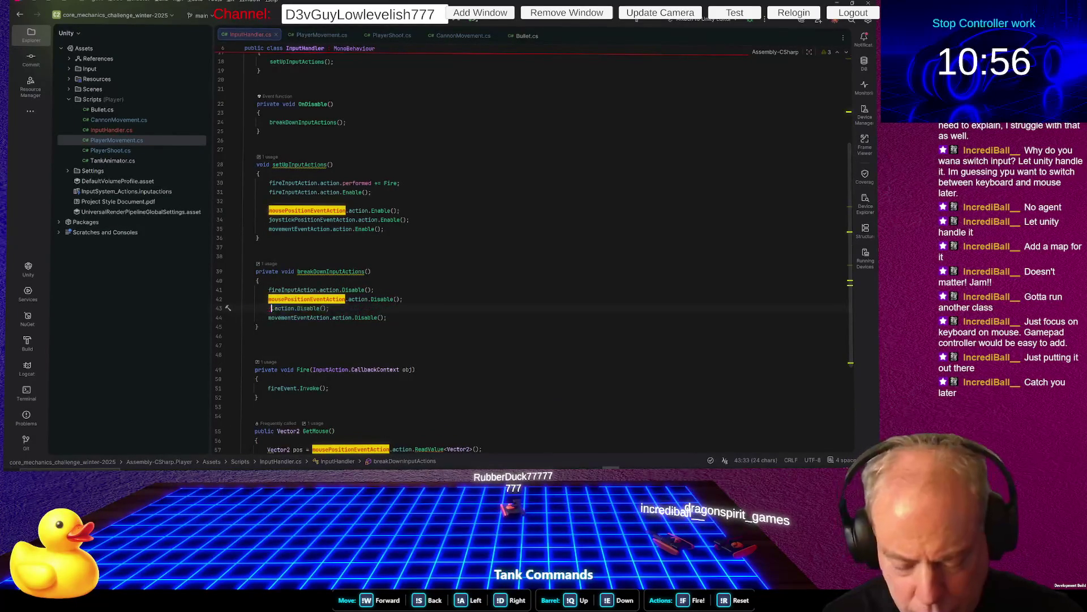
type("jo")
key("Tab")
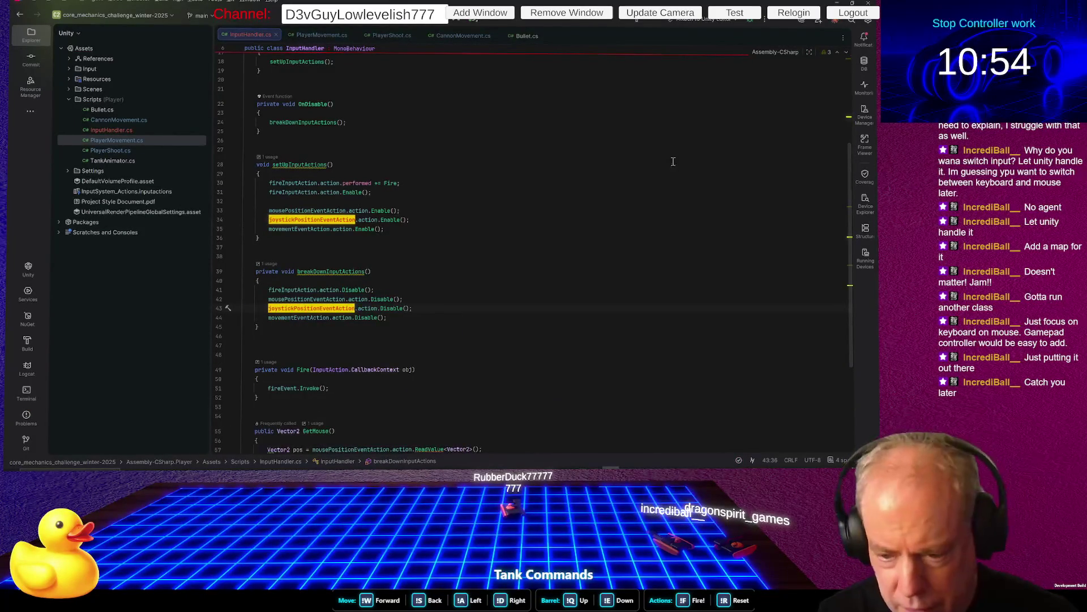
left_click(497, 234)
scroll(497, 234, "down", 5)
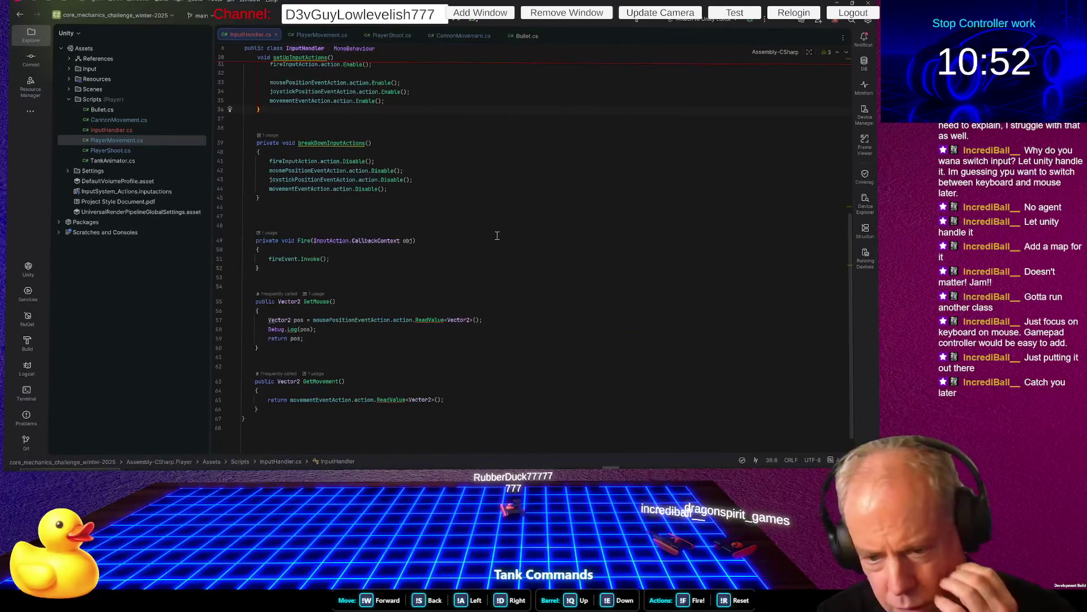
scroll(492, 241, "up", 5)
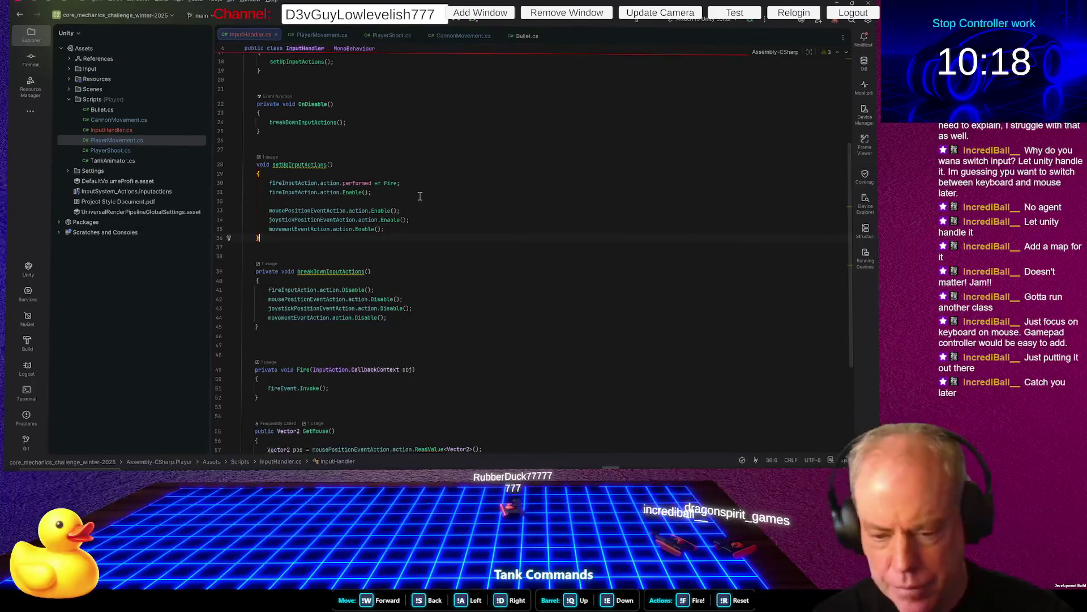
scroll(424, 192, "down", 2)
scroll(490, 248, "up", 3)
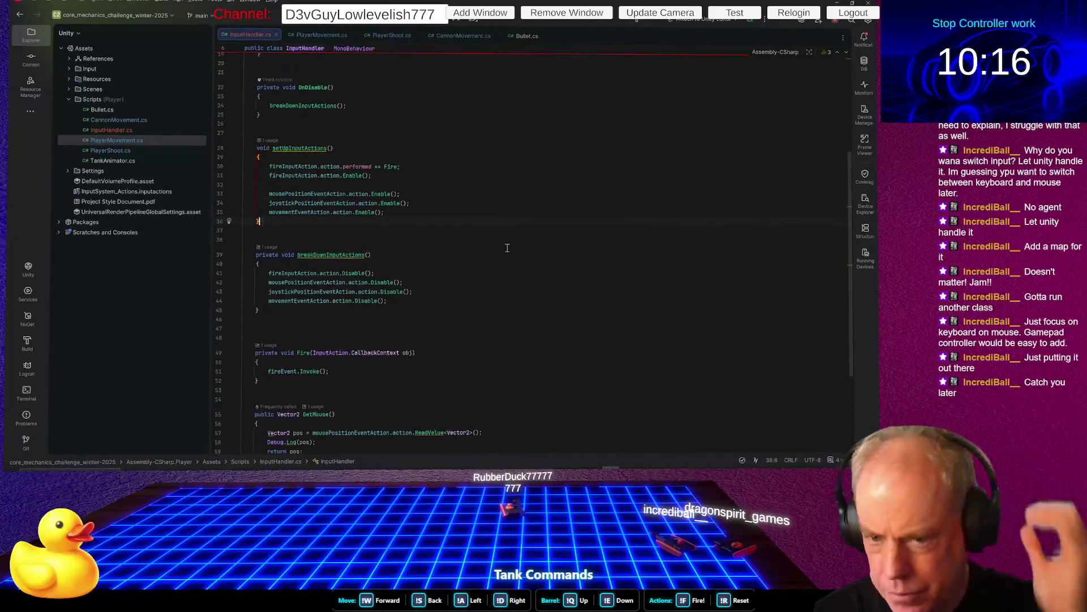
Below the Fire subscription, subscribe mouseMoved to the mouse position action's performed event
left_click(450, 196)
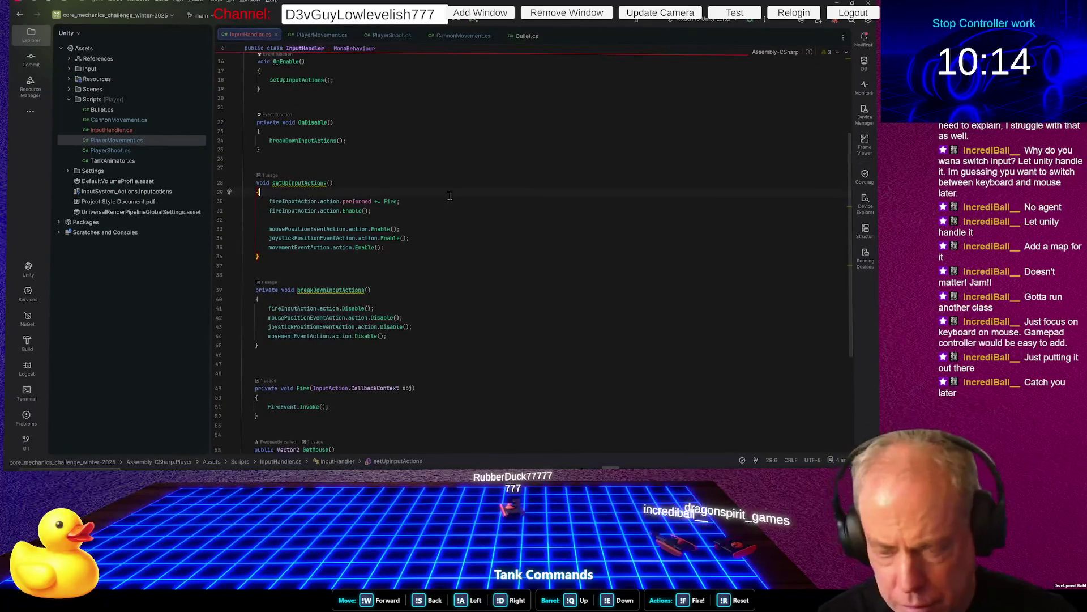
key("Down")
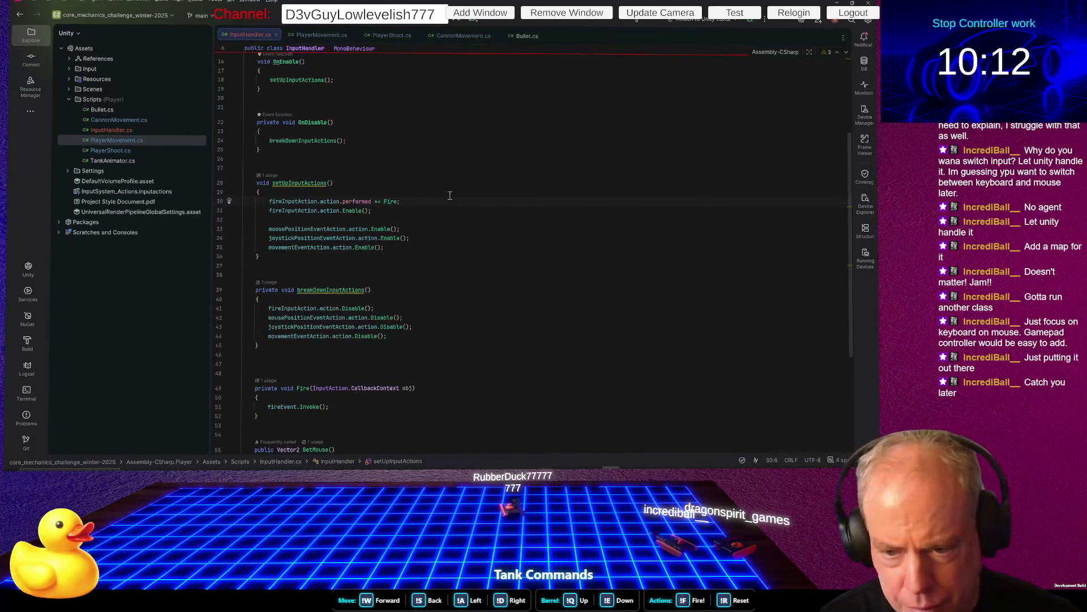
key("Down")
key("Up")
key("End")
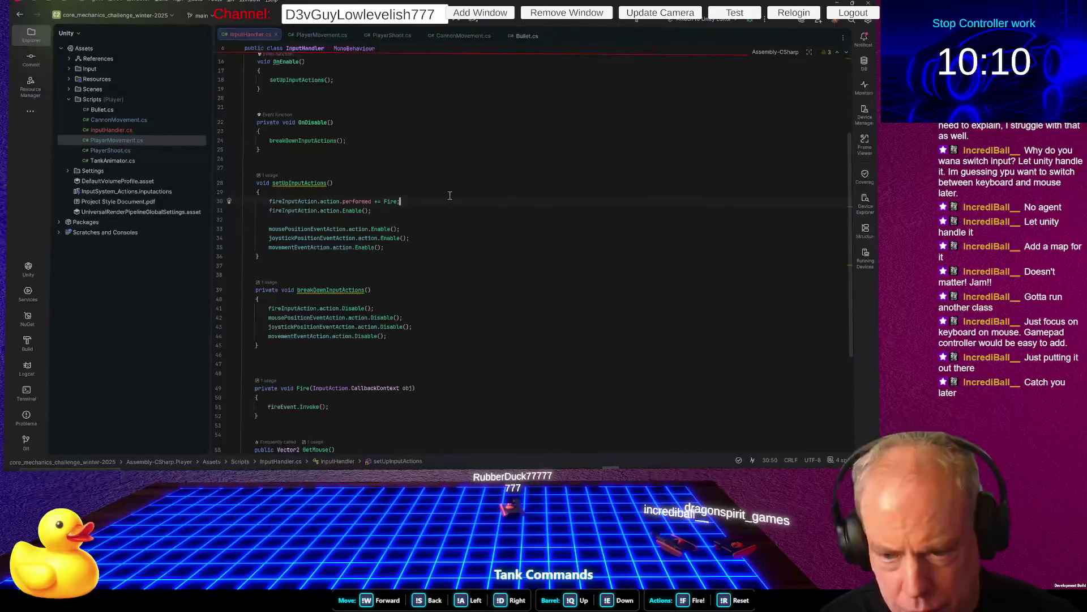
key("Down")
key("Down")
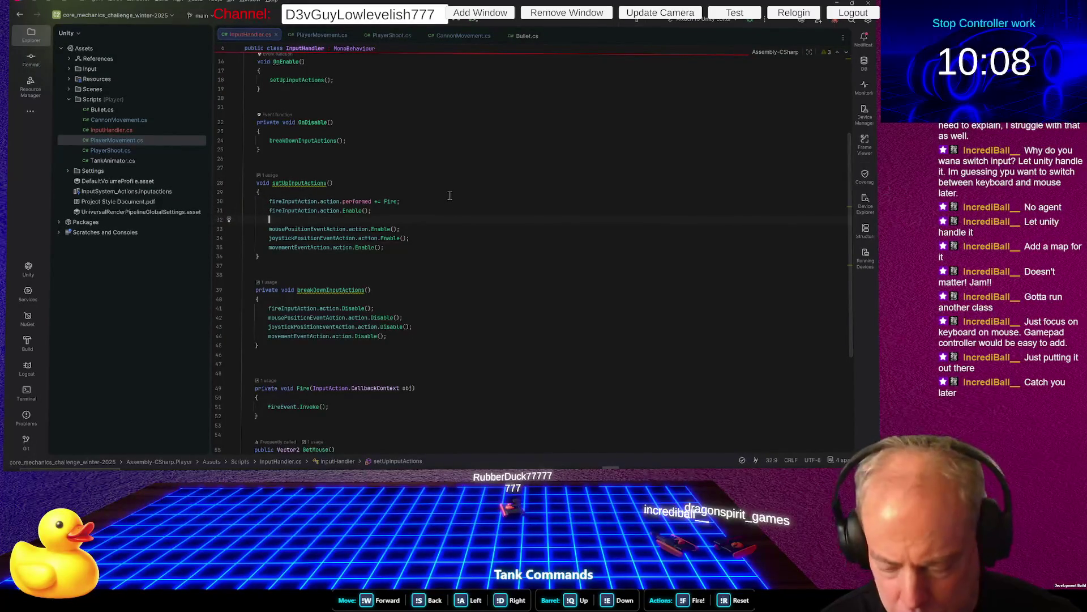
key("alt+shift+Up")
key("Up")
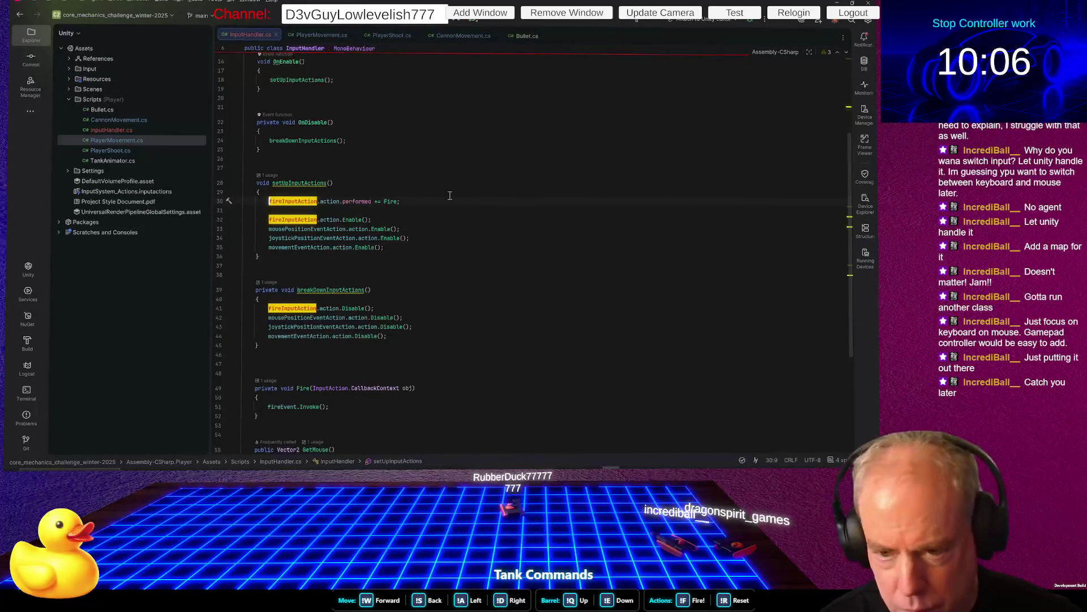
key("Return")
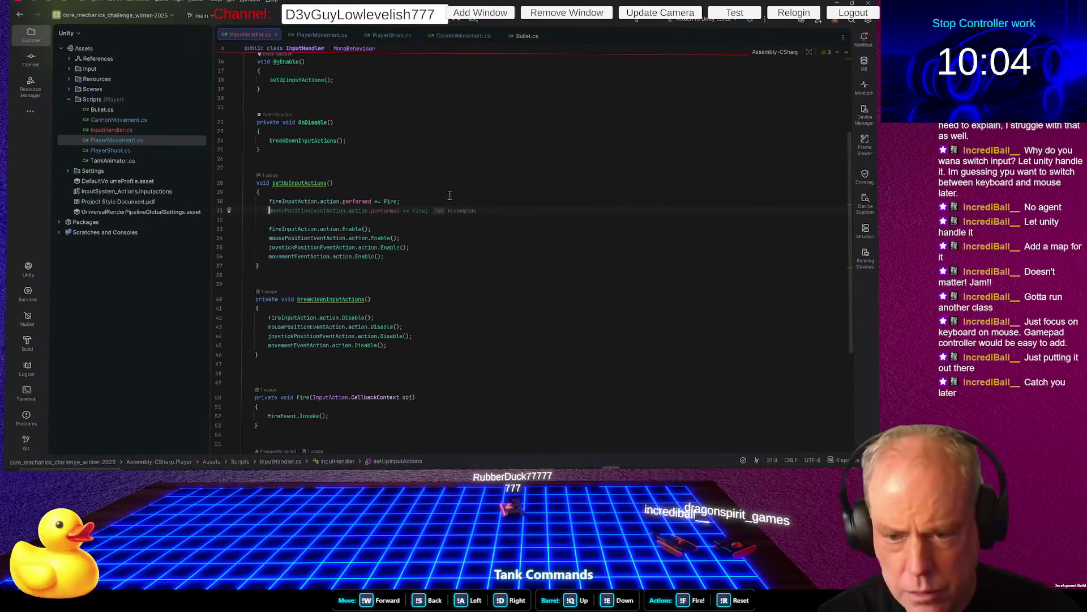
type("mous")
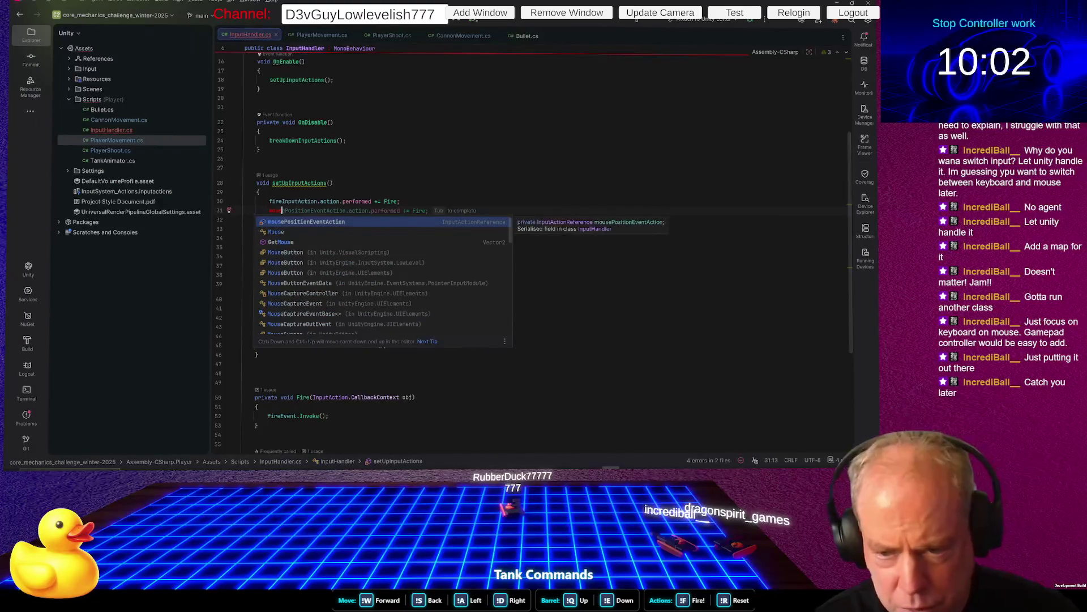
key("Tab")
key("BackSpace")
key("BackSpace")
key("BackSpace")
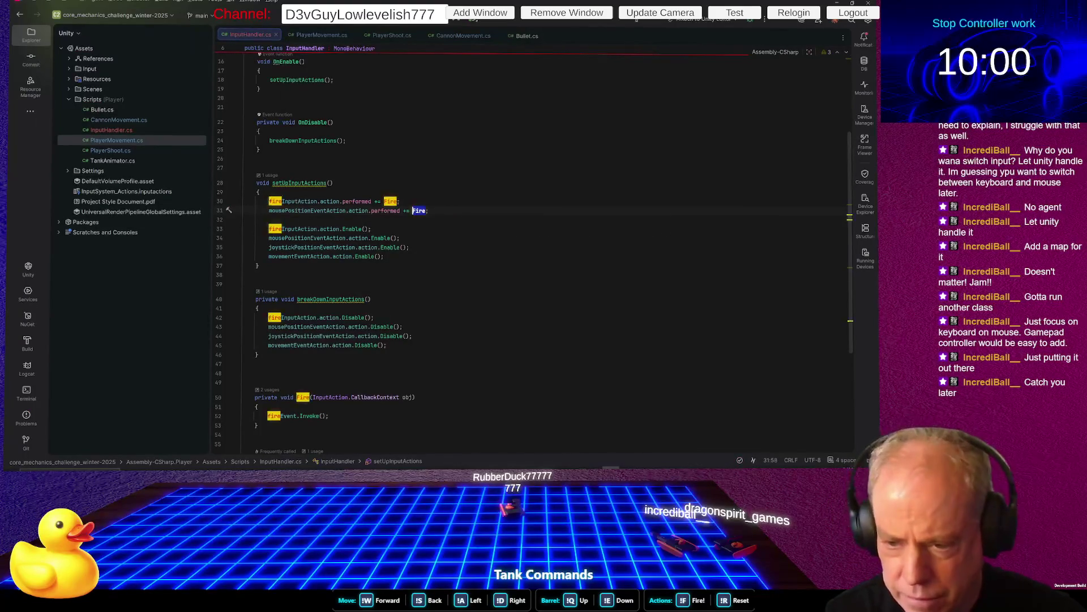
type("mouseMove")
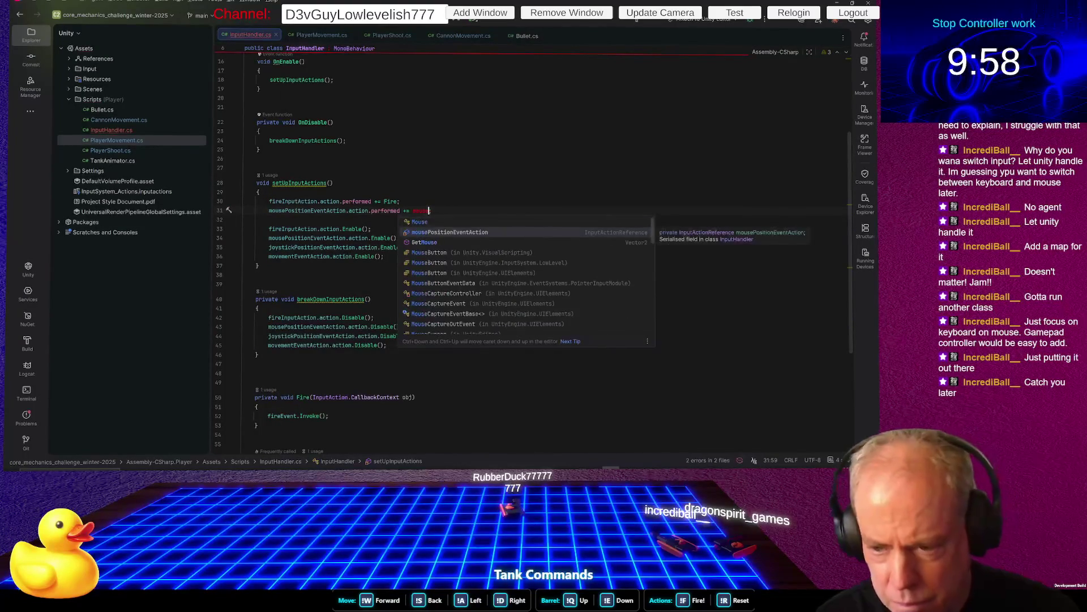
key("Escape")
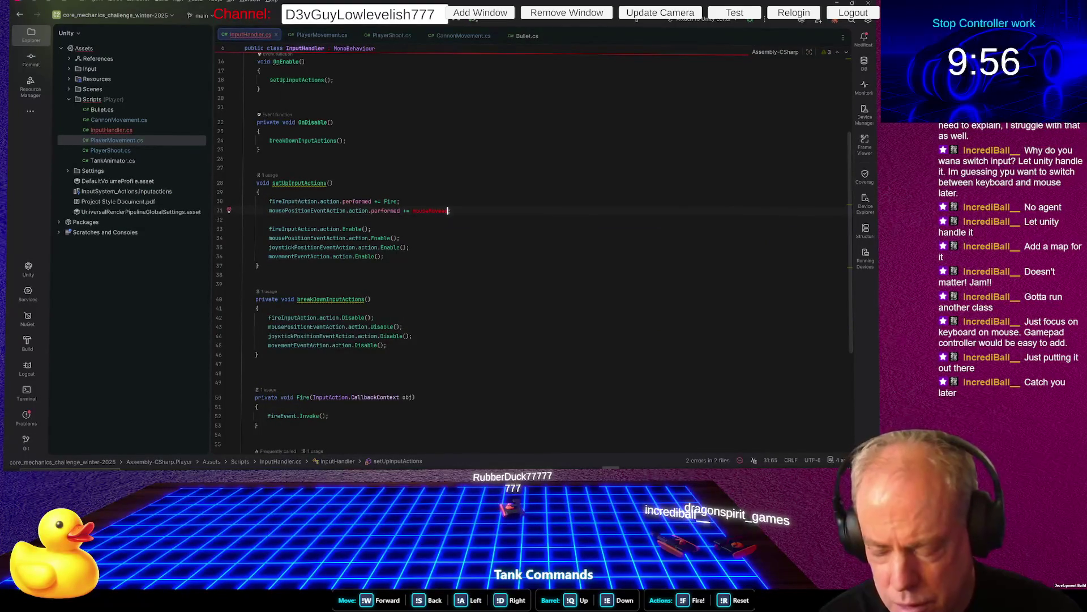
type("d")
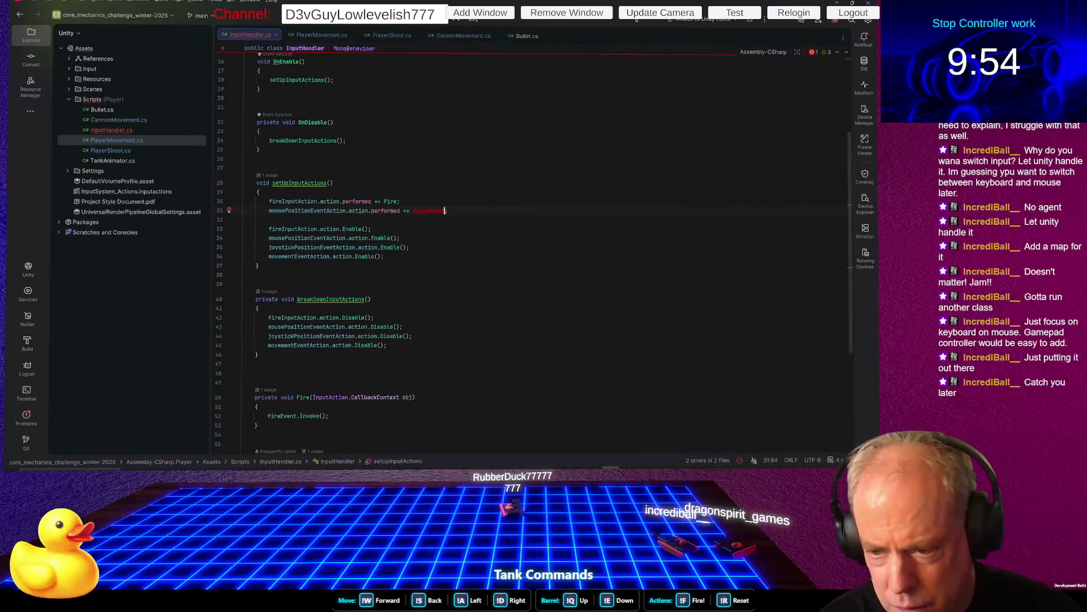
Generate a mouseMoved method stub via Create other > Create method 'mouseMoved'
key("alt+Return")
key("Return")
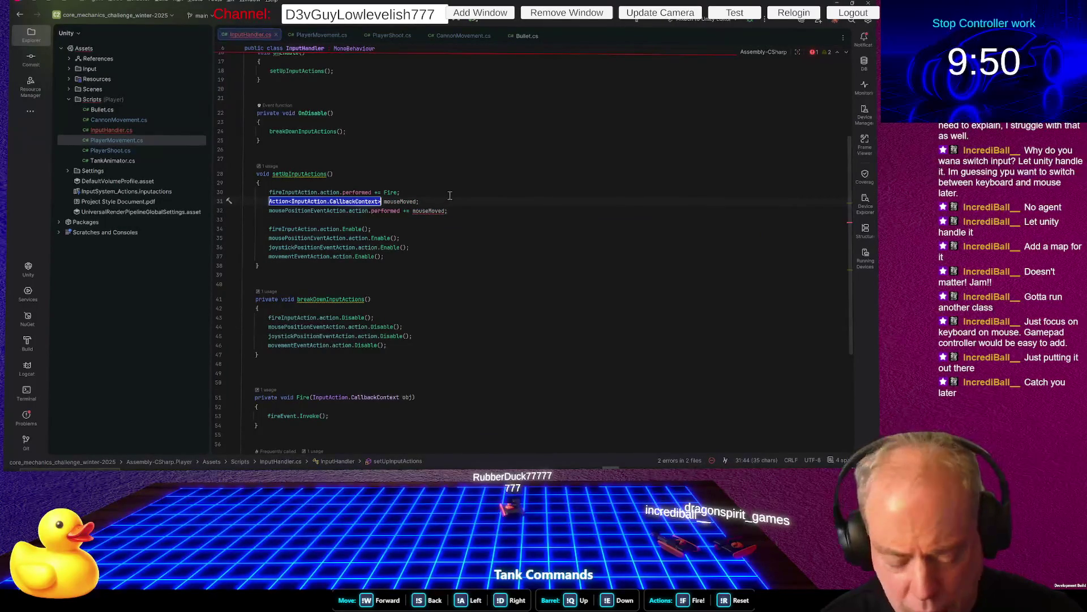
key("ctrl+z")
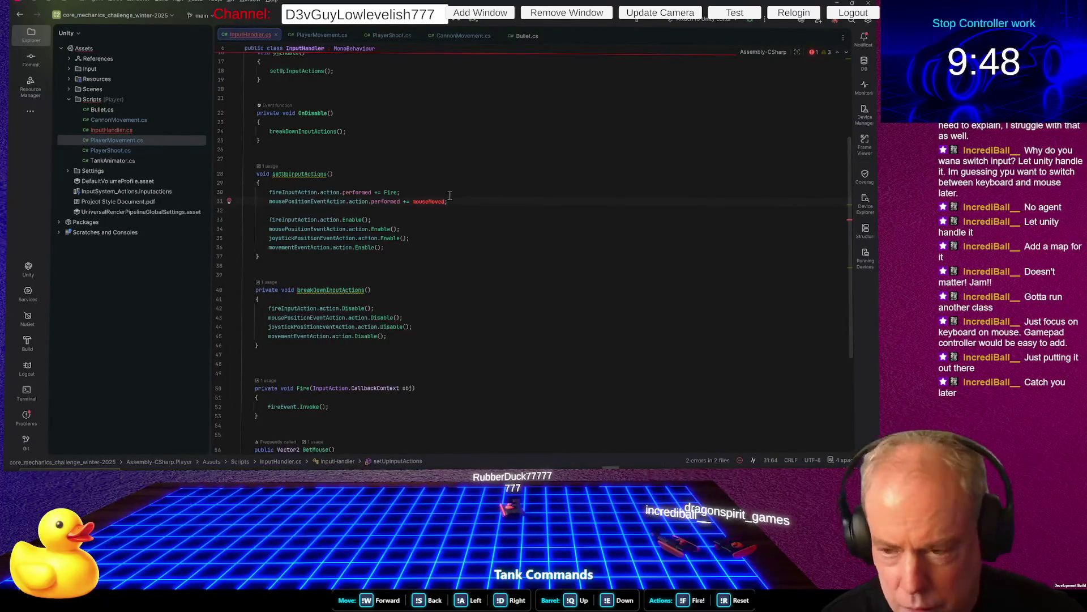
key("Left")
key("ctrl+F12")
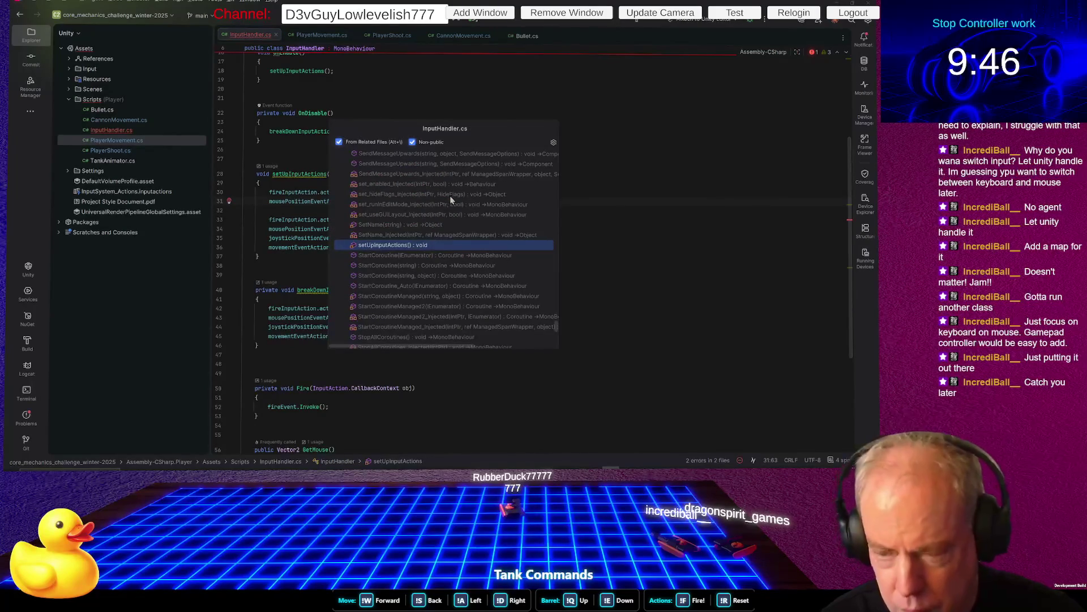
key("Escape")
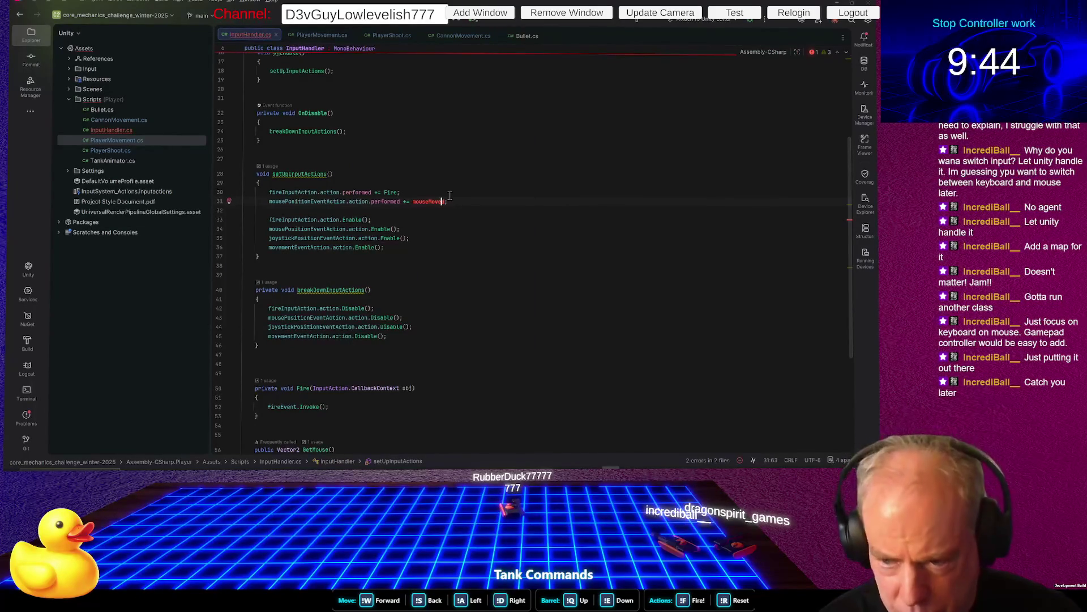
key("alt+Return")
key("Down")
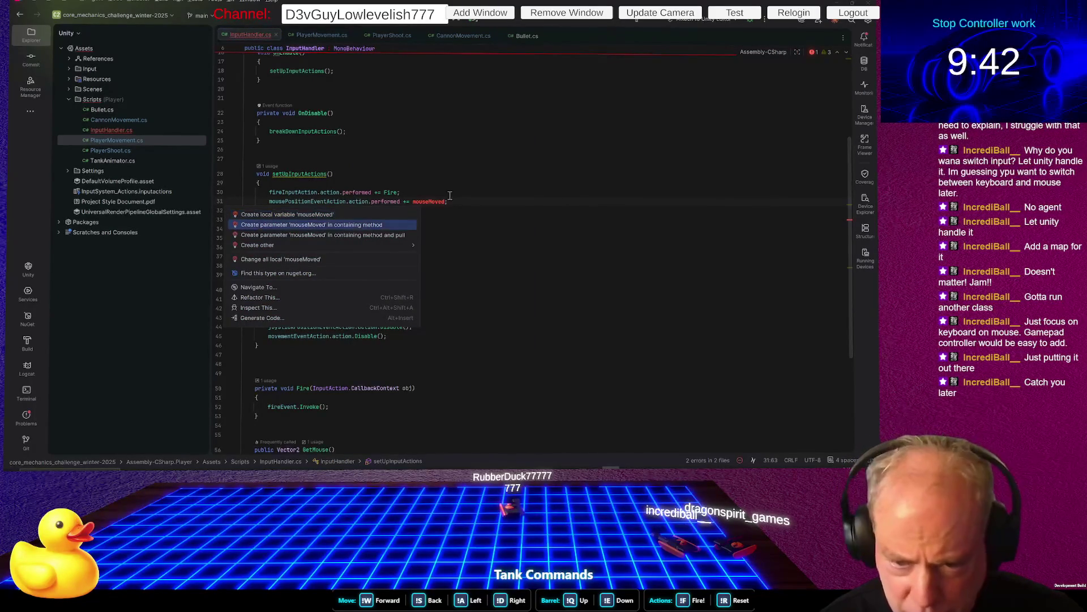
key("Down")
key("Down")
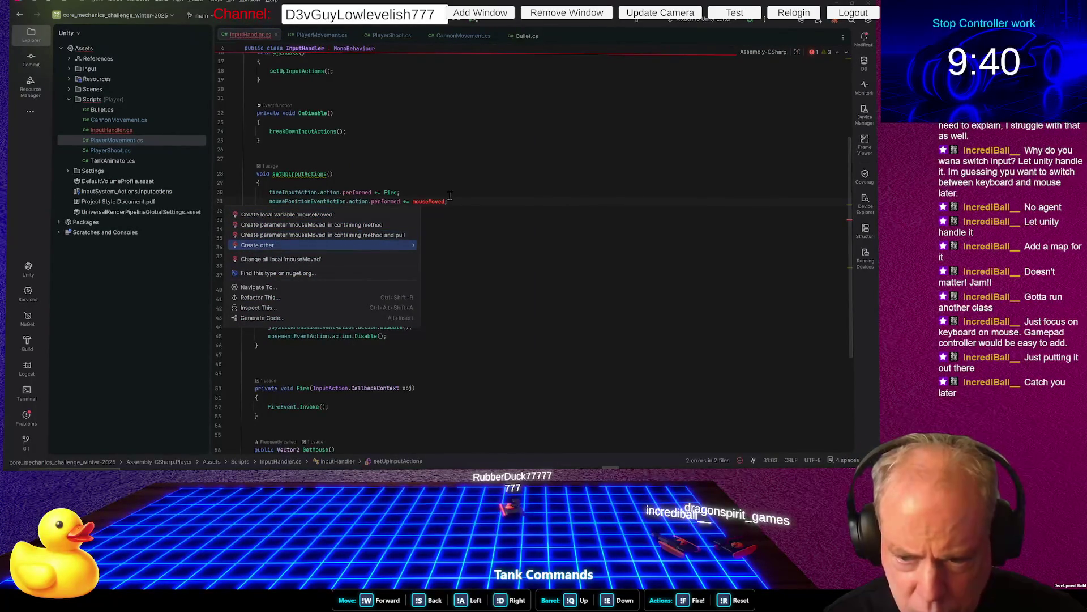
key("Right")
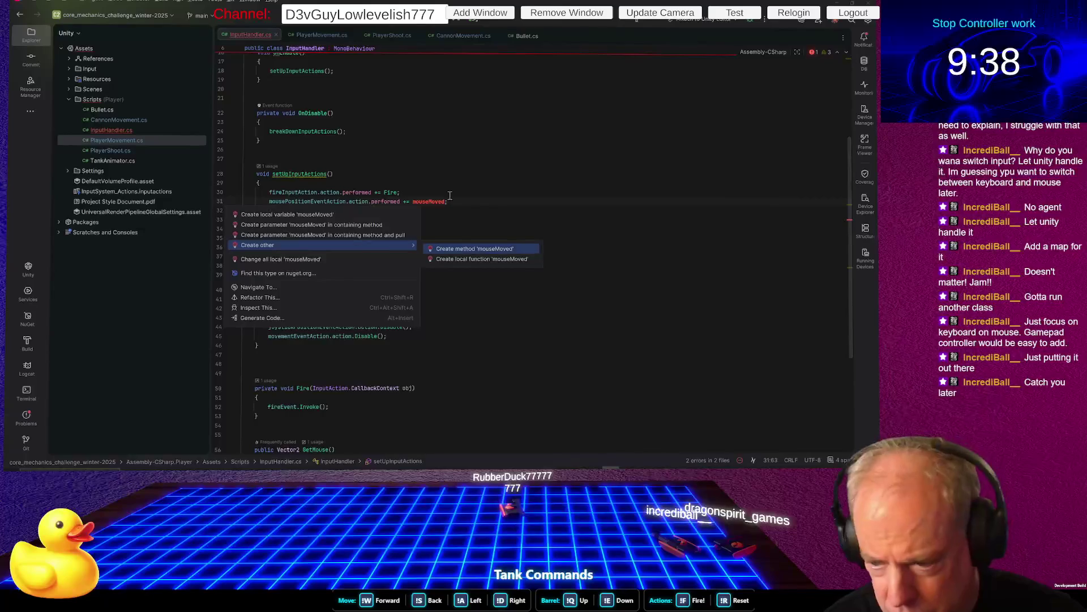
key("Return")
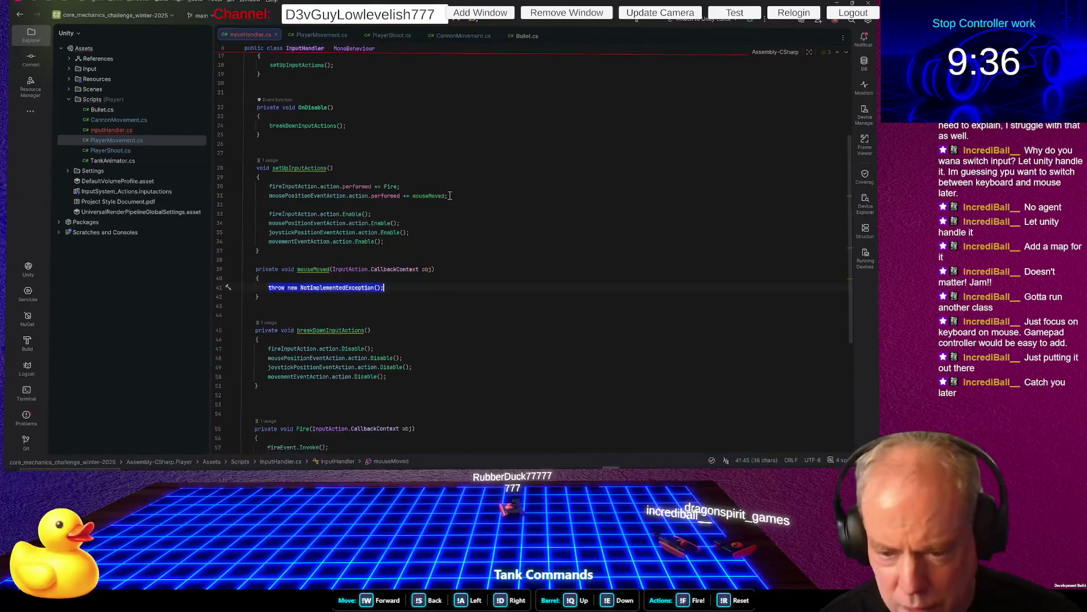
key("Up")
key("Up")
key("Up")
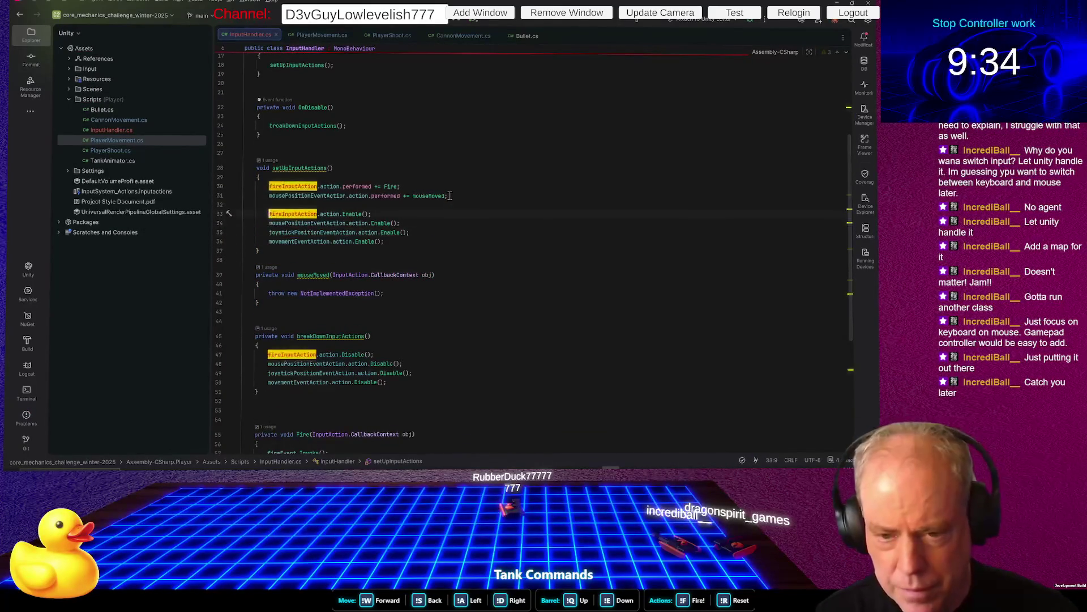
Declare a private bool usingMouse field and move it below the SerializeField references
key("Return")
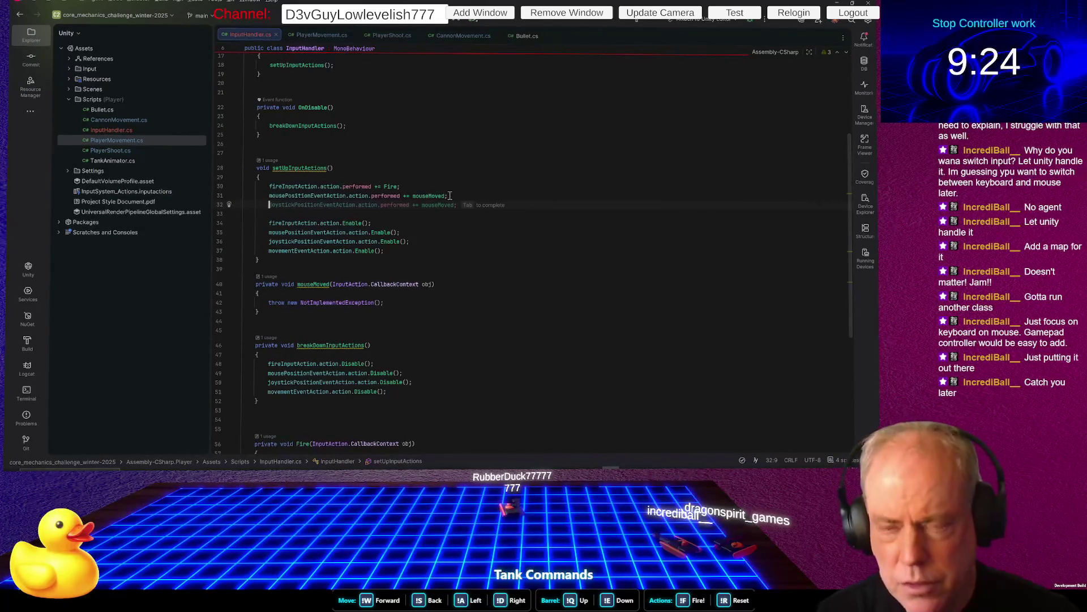
scroll(450, 196, "up", 5)
left_click(559, 124)
key("Return")
key("Return")
key("Up")
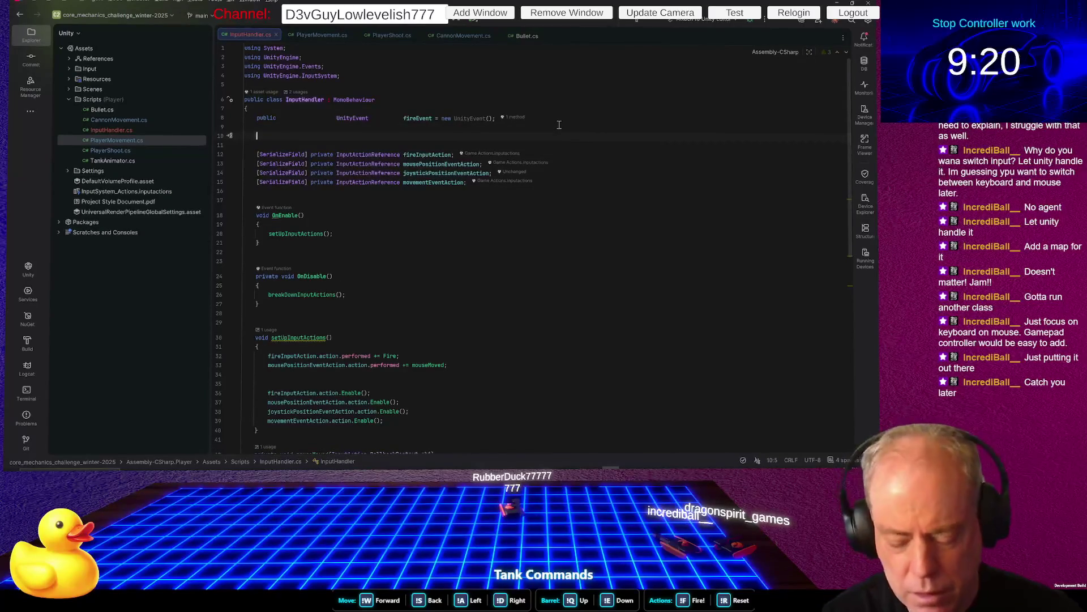
type("private ")
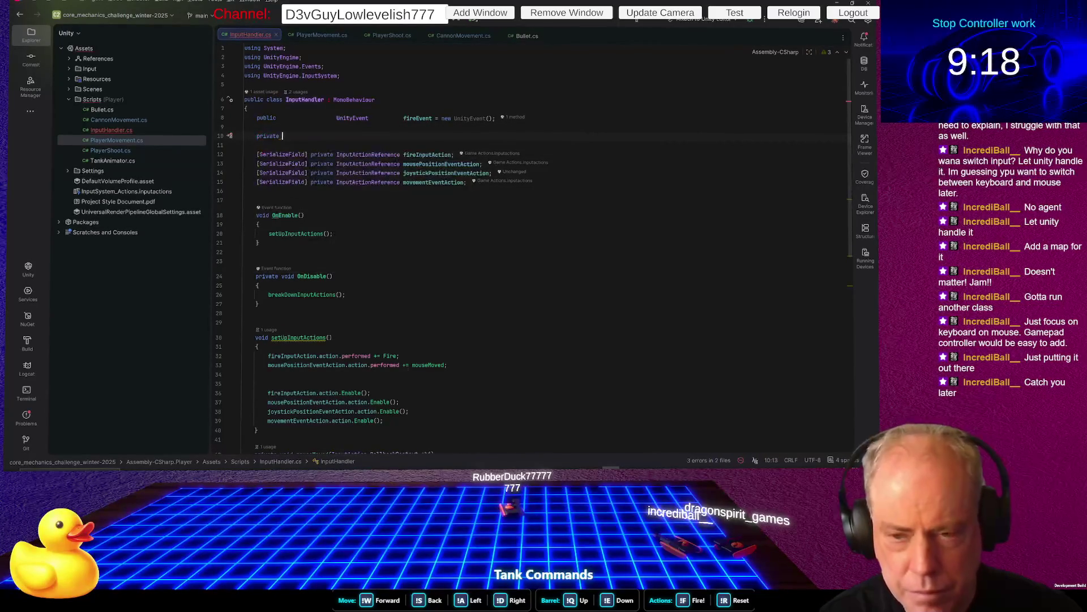
type("bool ")
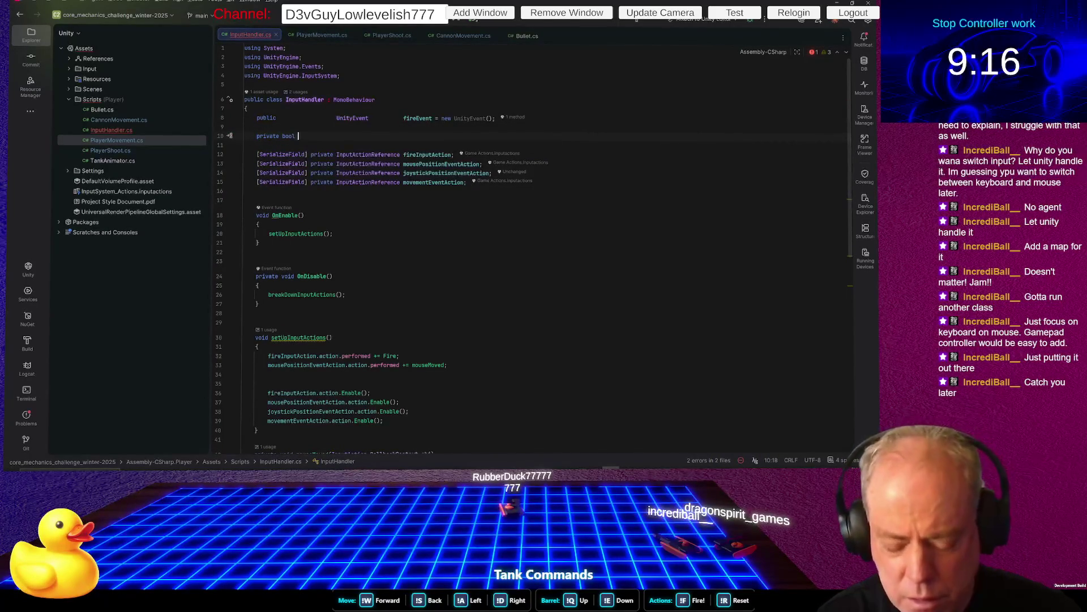
type("using")
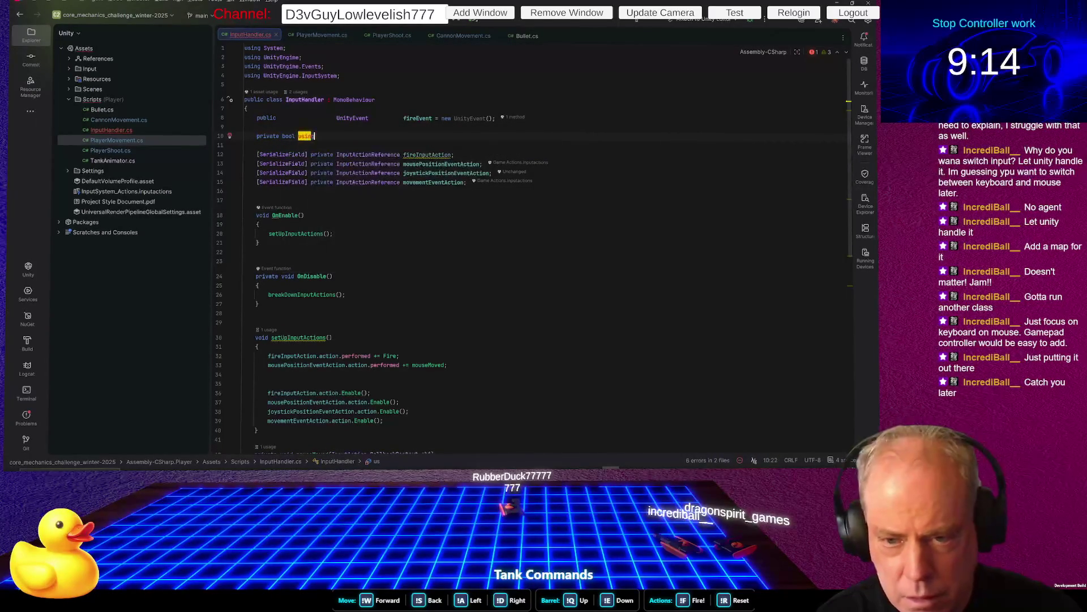
type("Mouse;")
key("Home")
key("Up")
key("shift+Down")
key("shift+Down")
key("alt+shift+Down")
key("alt+shift+Down")
key("alt+shift+Down")
key("alt+shift+Down")
key("alt+shift+Down")
key("Down")
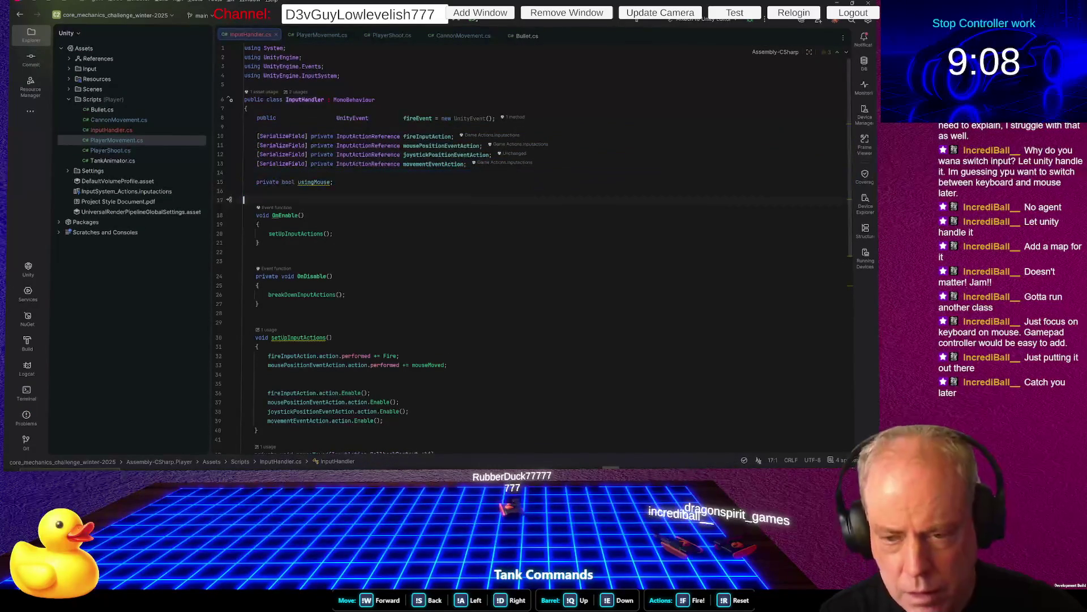
left_click(244, 242)
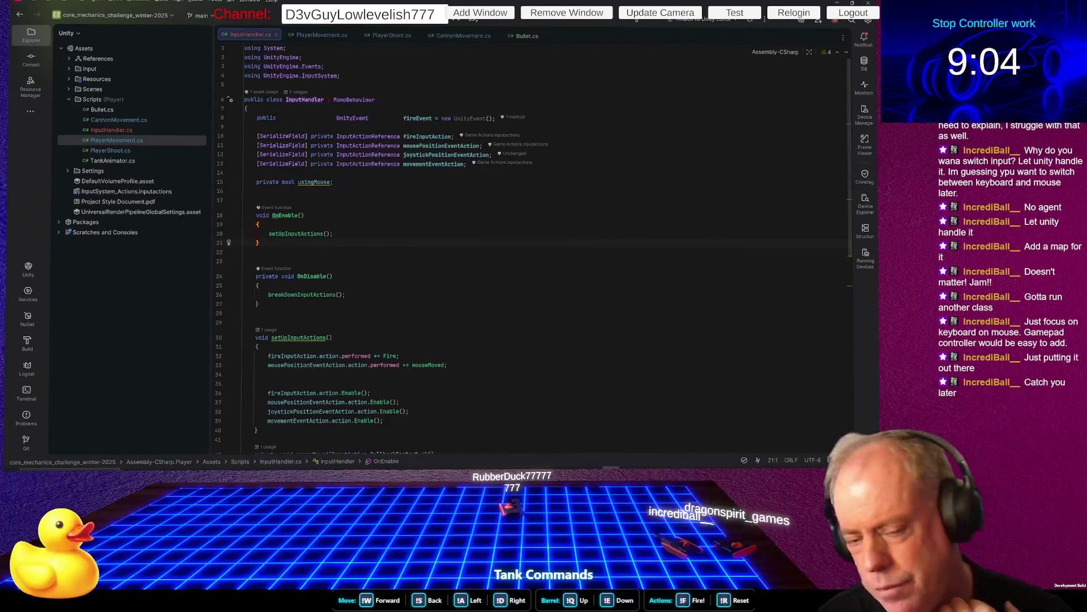
Initialise the usingMouse field to true
key("Up")
key("Up")
key("Up")
key("End")
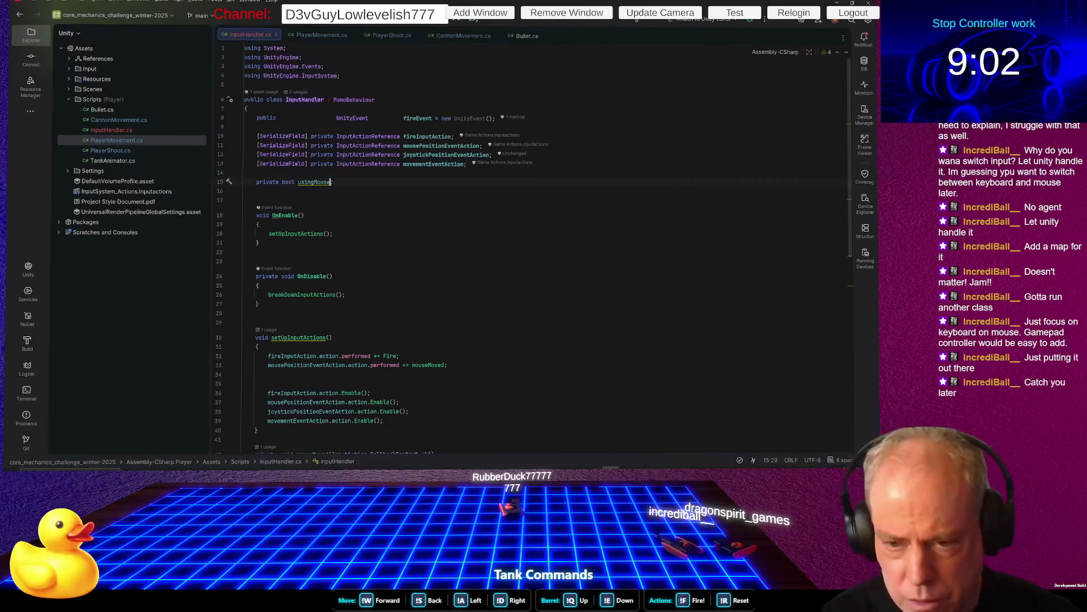
key("BackSpace")
type("= ")
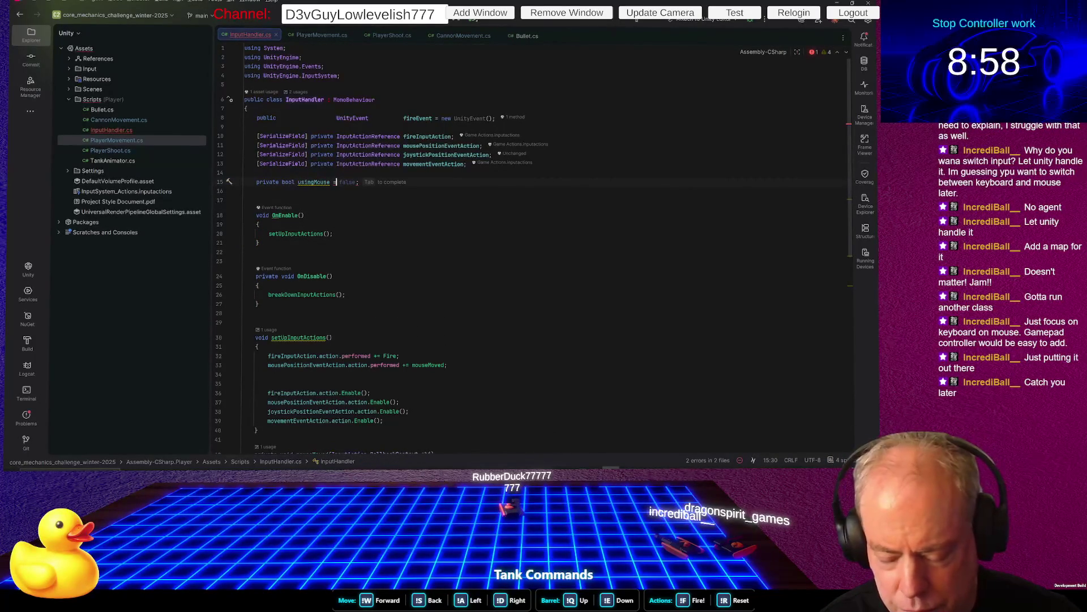
type("tru")
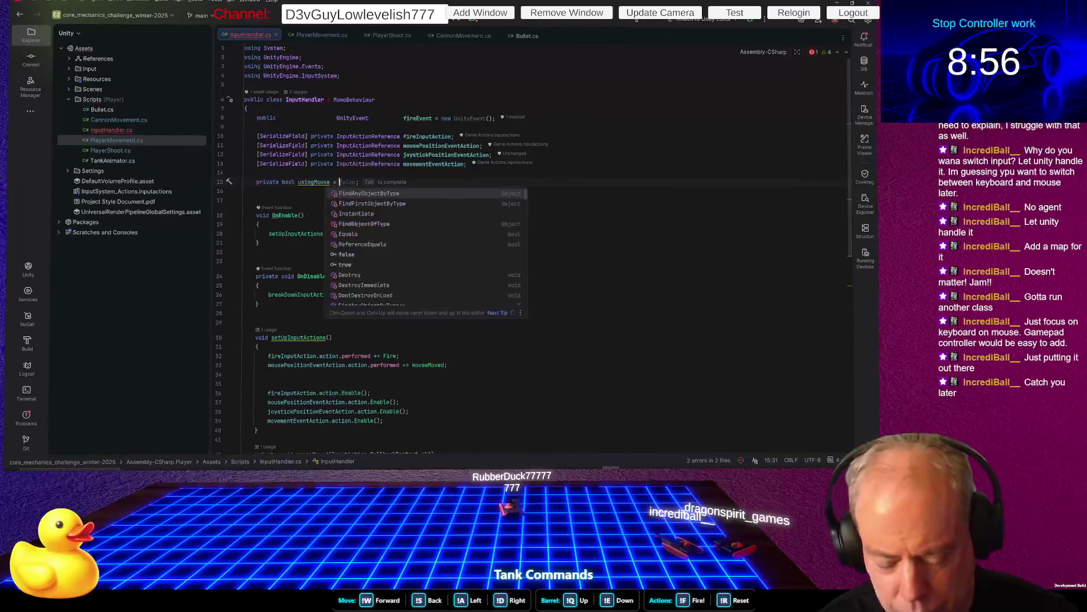
key("Return")
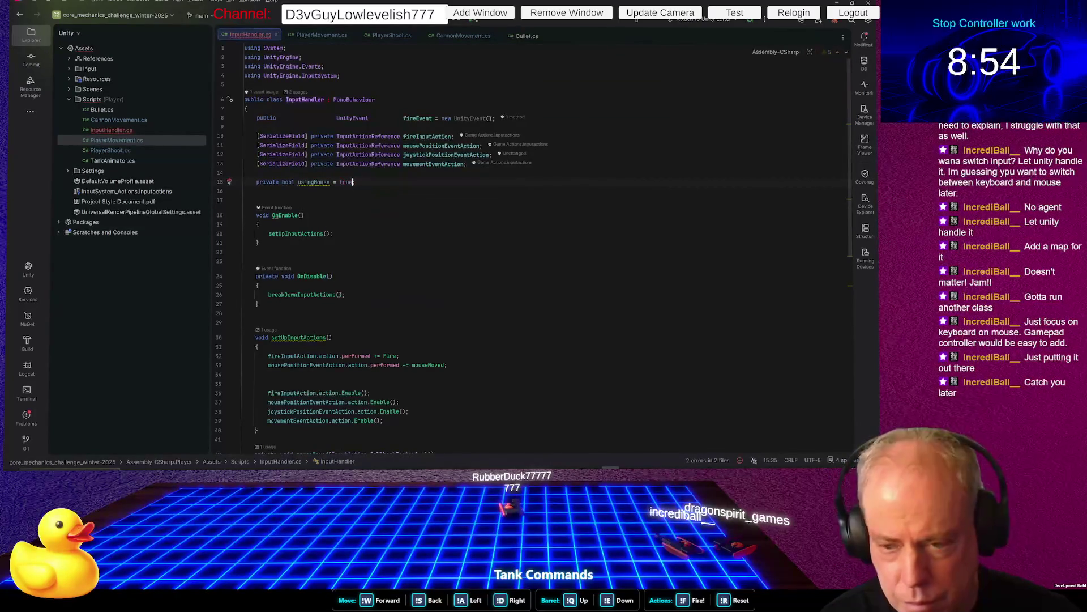
scroll(527, 213, "down", 5)
scroll(457, 220, "down", 2)
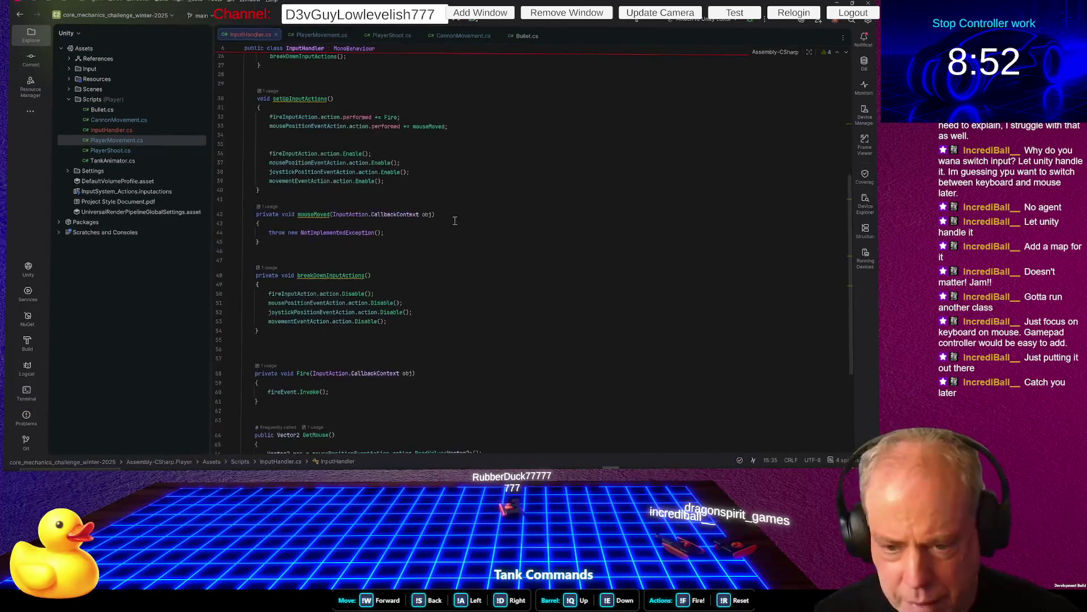
Replace mouseMoved's 'throw new NotImplementedException();' with 'usingMouse = true;'
left_click(404, 230)
left_click(380, 233)
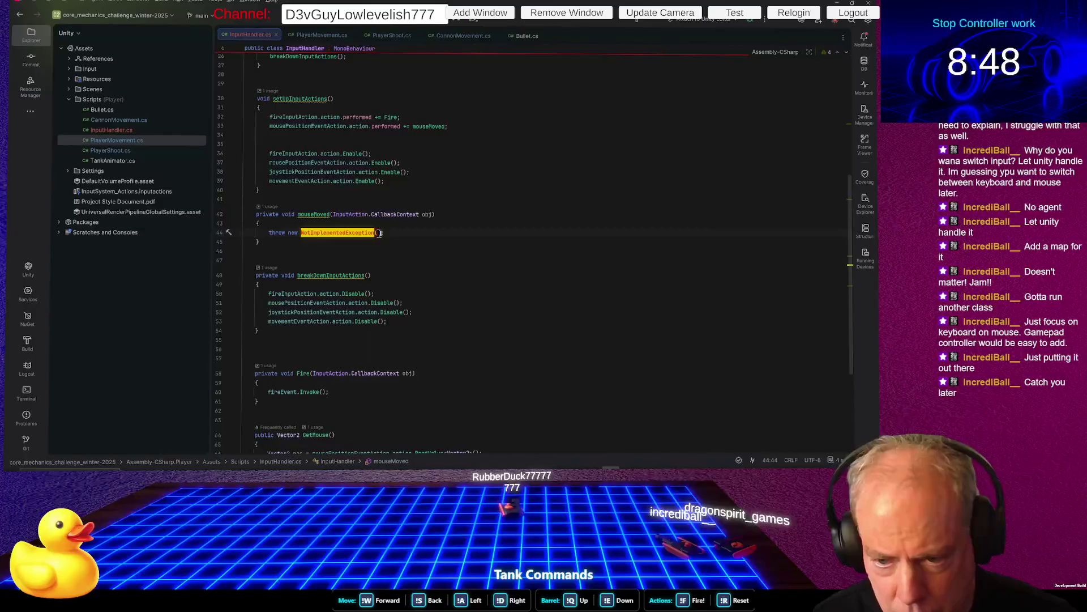
key("shift+Home")
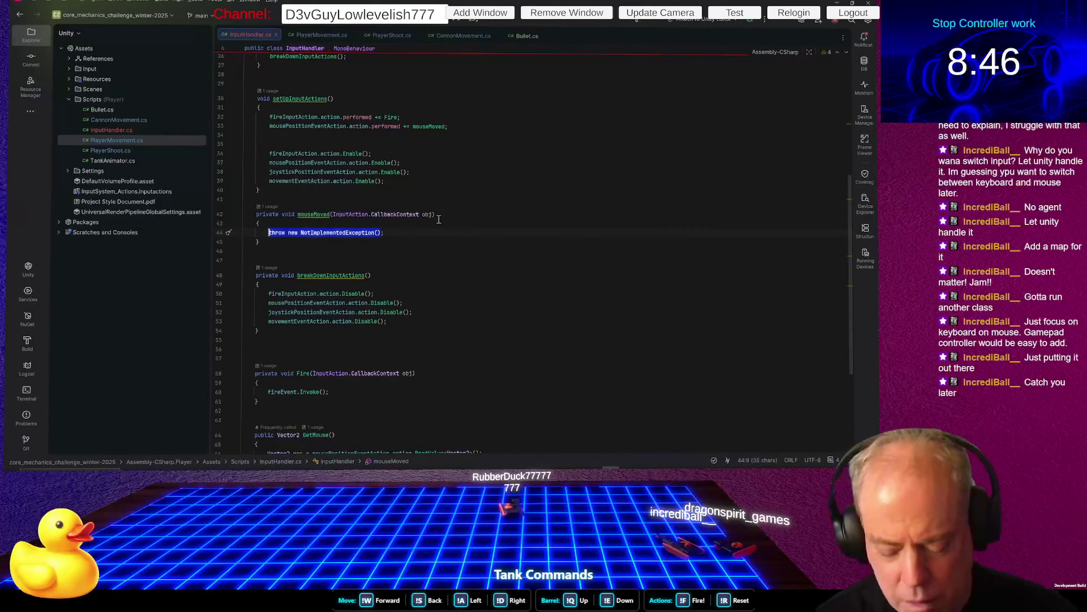
type("u")
key("Return")
type("= u")
key("Return")
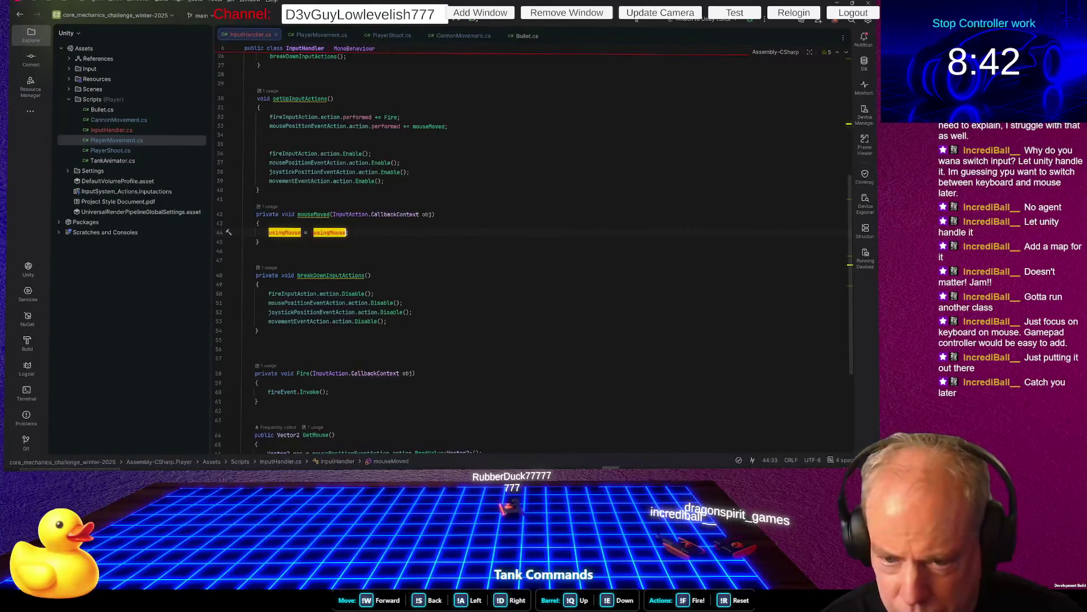
key("ctrl+BackSpace")
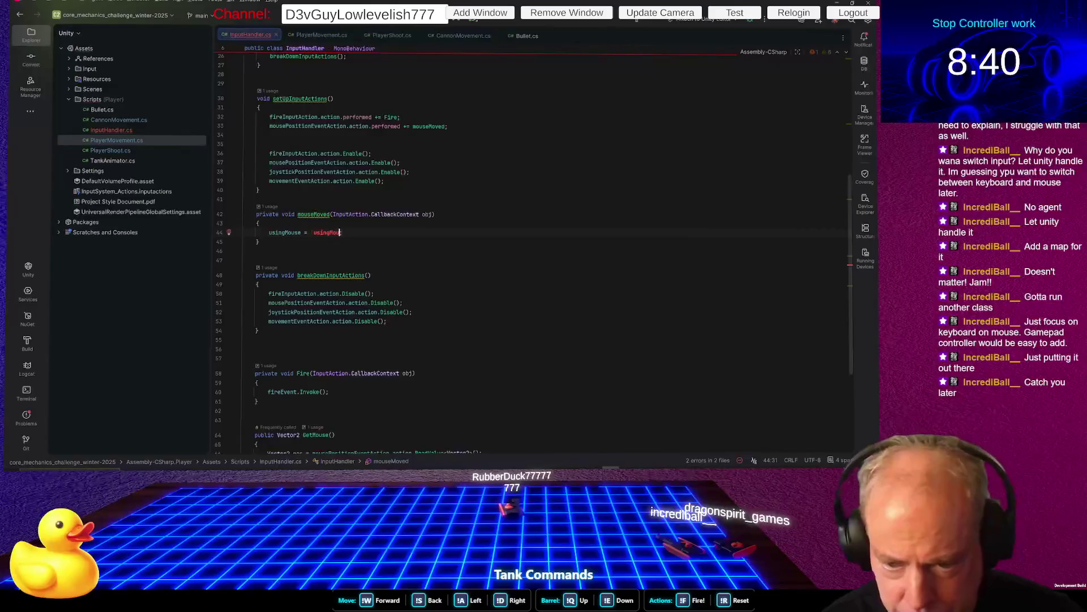
type("tru")
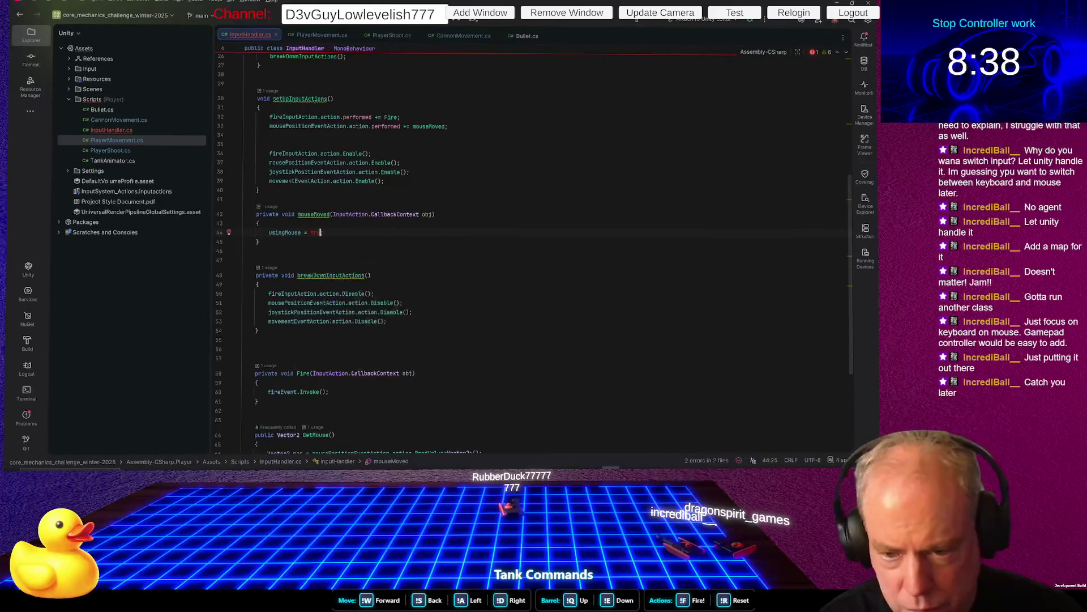
type("e;")
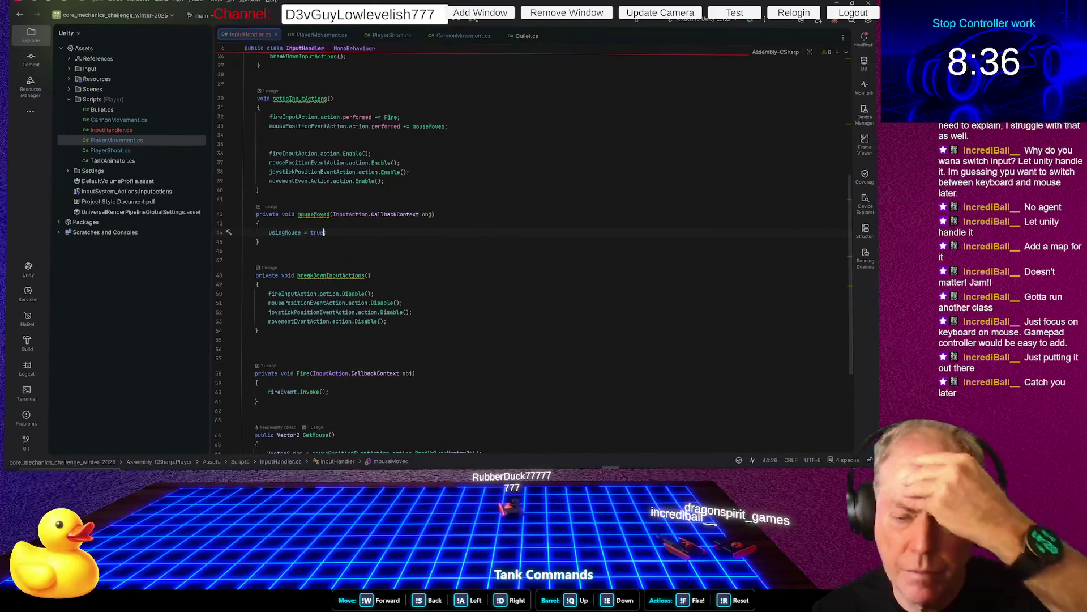
left_click(259, 242)
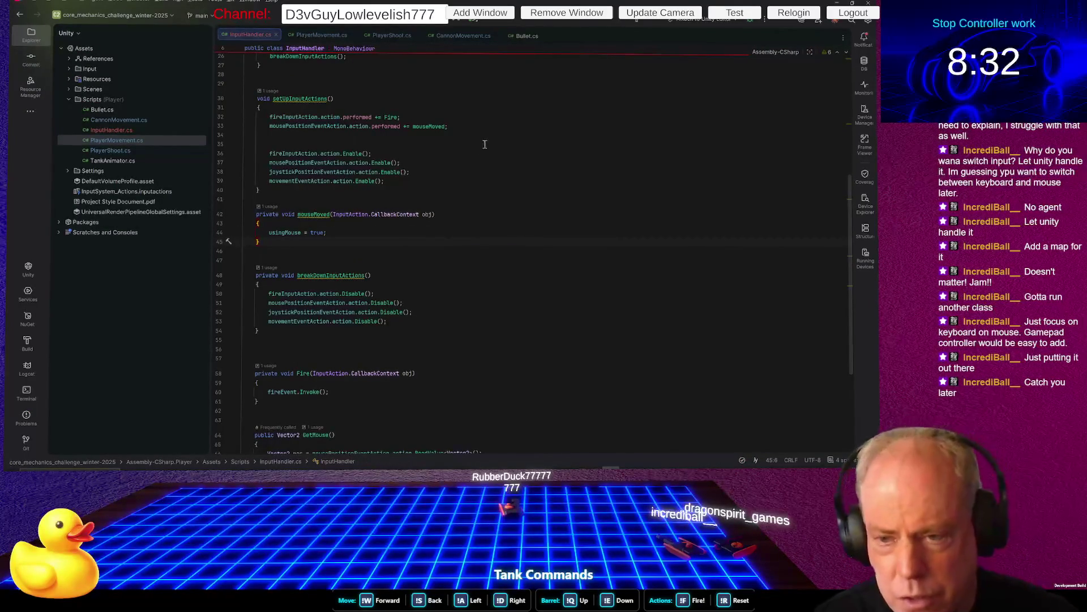
left_click(474, 124)
Duplicate the mouse subscription line to subscribe joystickMoved to joystickPositionEventAction
key("Home")
key("Home")
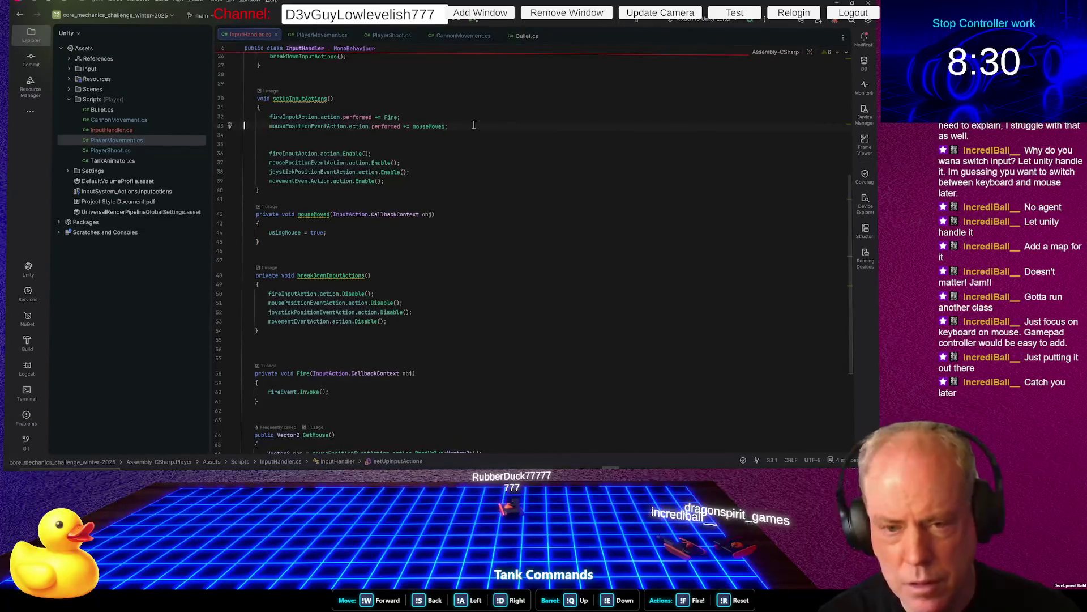
key("shift+Down")
key("ctrl+c")
key("ctrl+v")
key("ctrl+v")
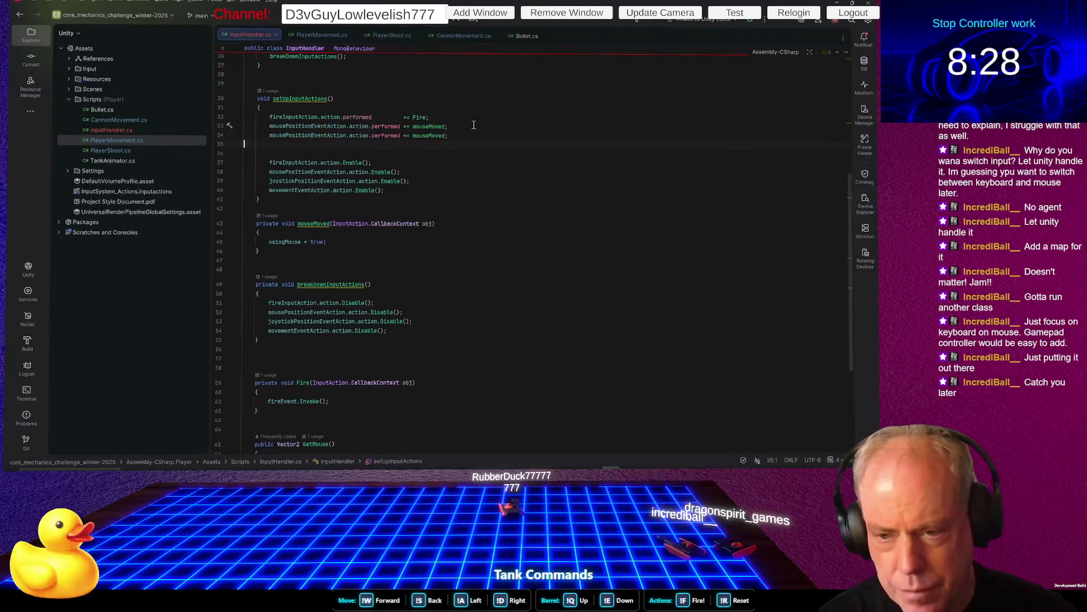
key("Home")
key("ctrl+shift+Right")
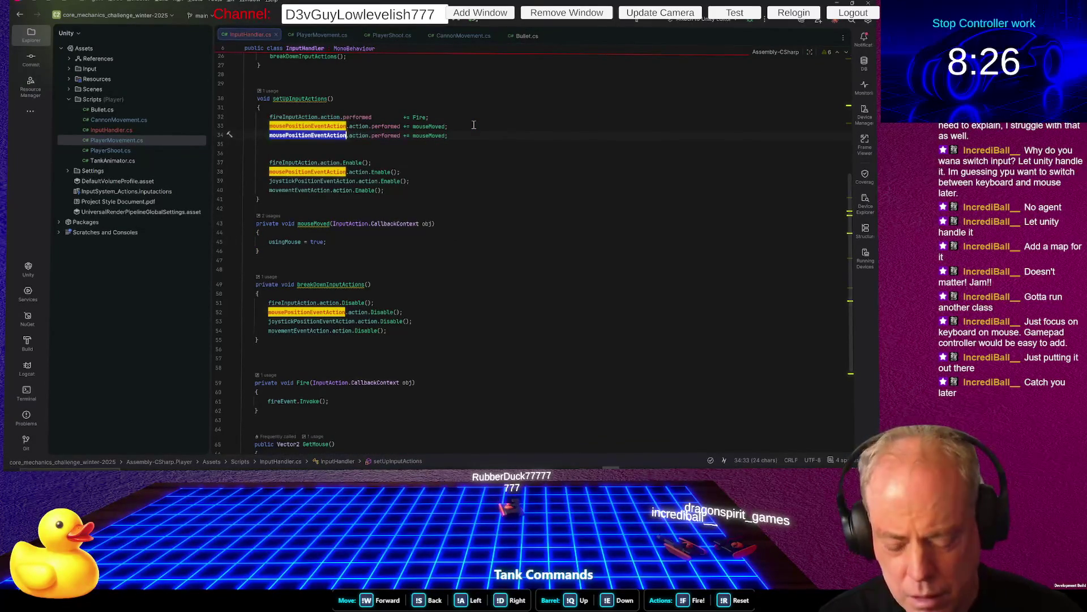
type("joy")
key("Return")
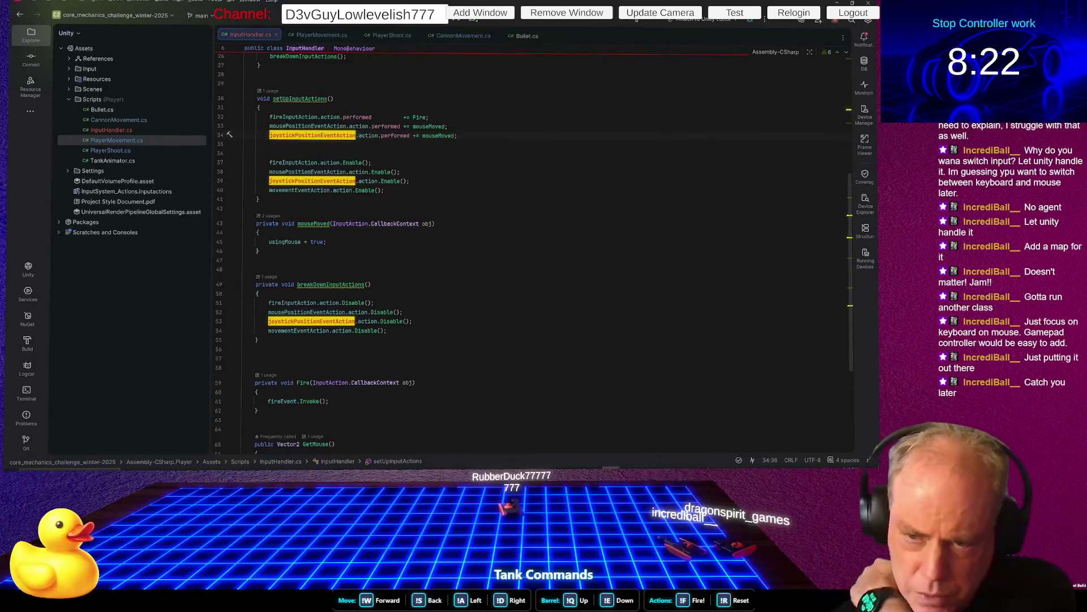
double_click(438, 136)
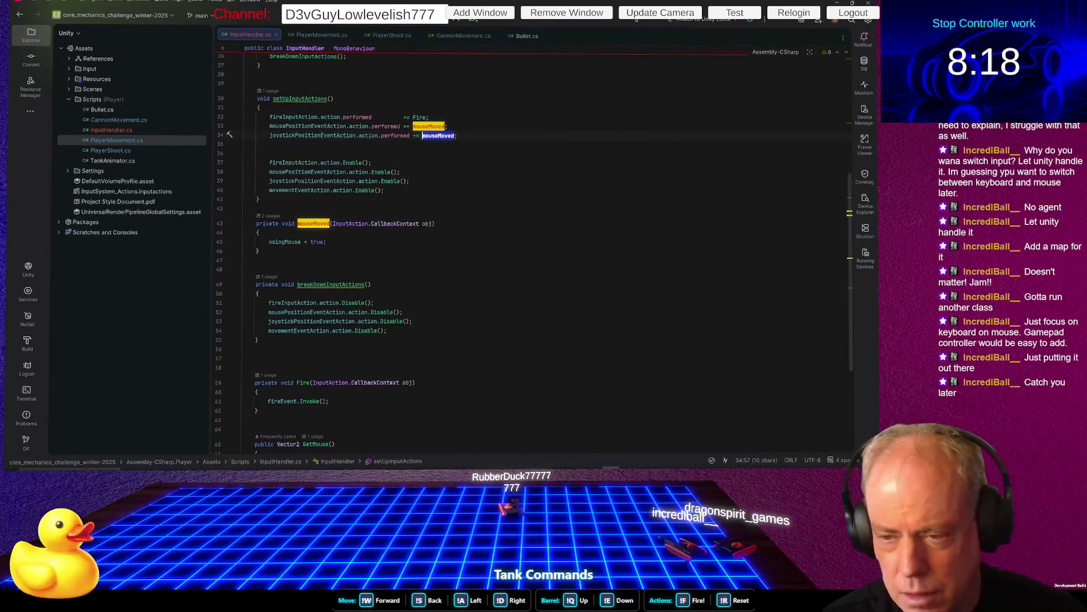
type("joysti")
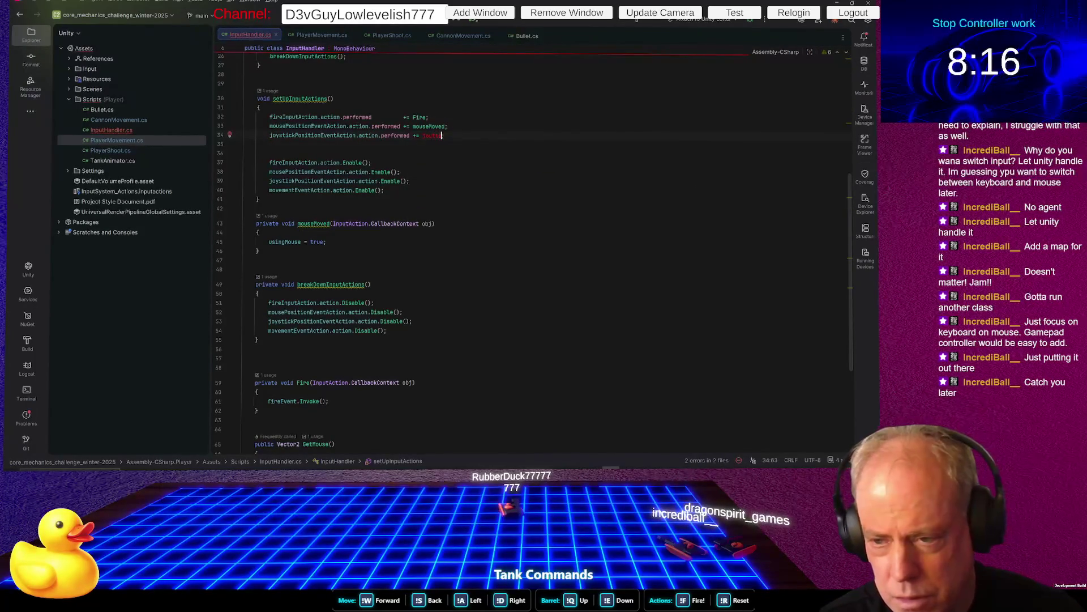
key("BackSpace")
key("BackSpace")
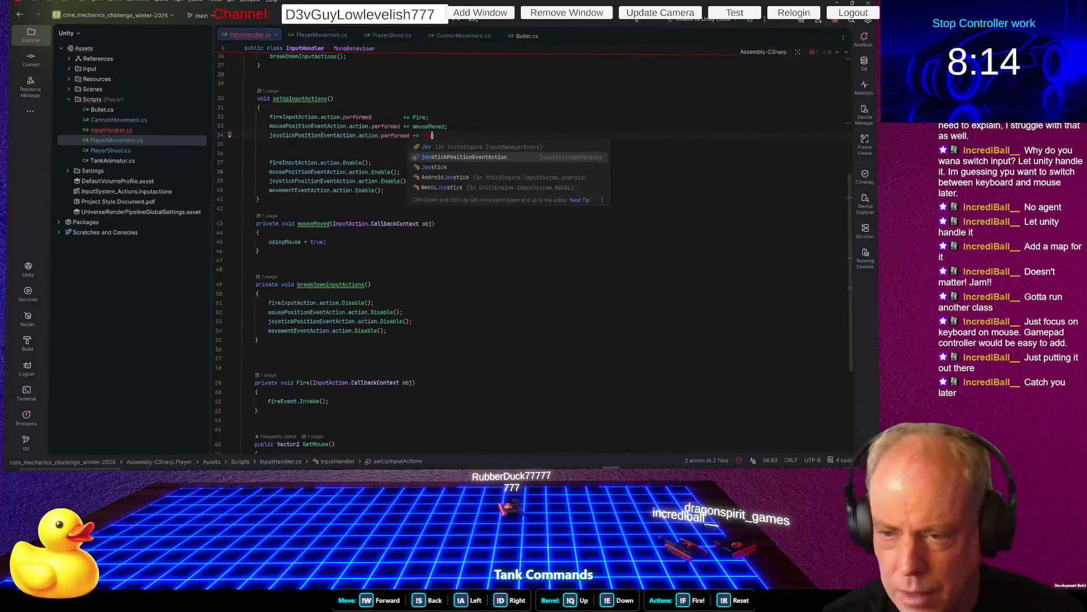
type("stickM")
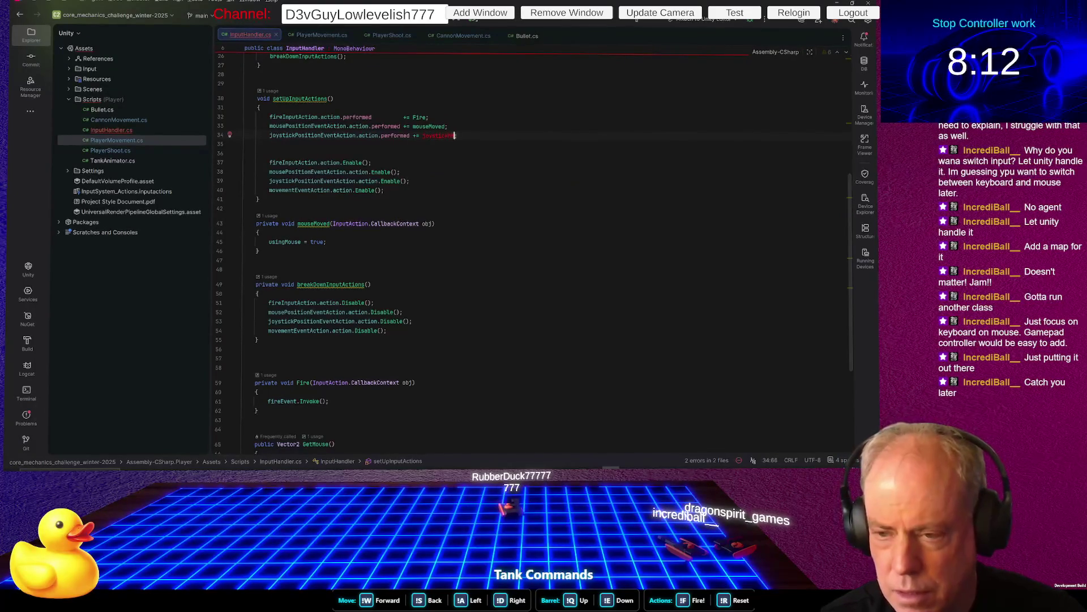
type("oved;")
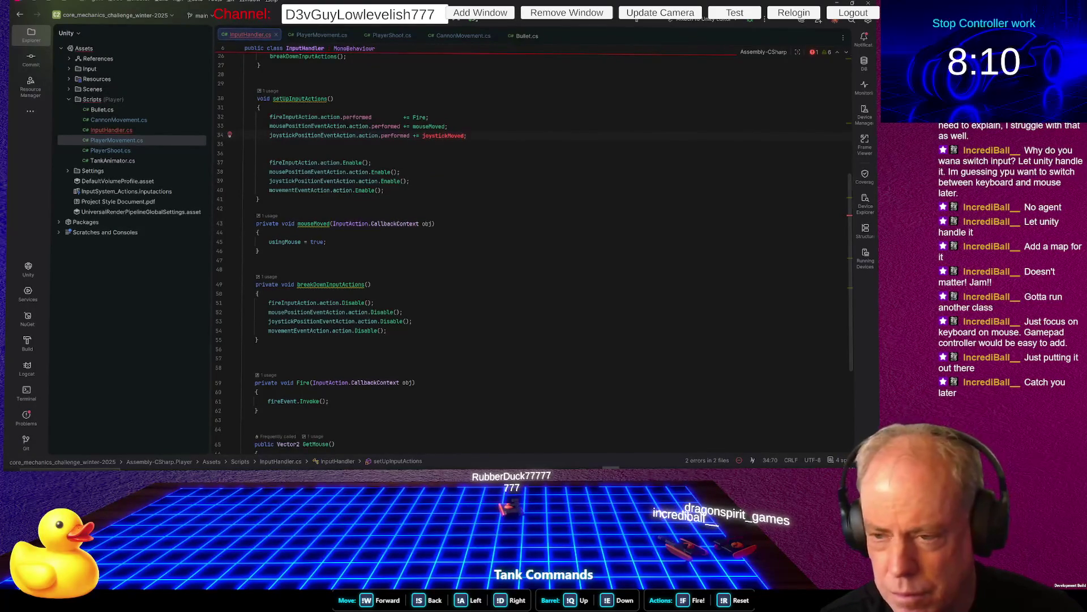
key("ctrl+BackSpace")
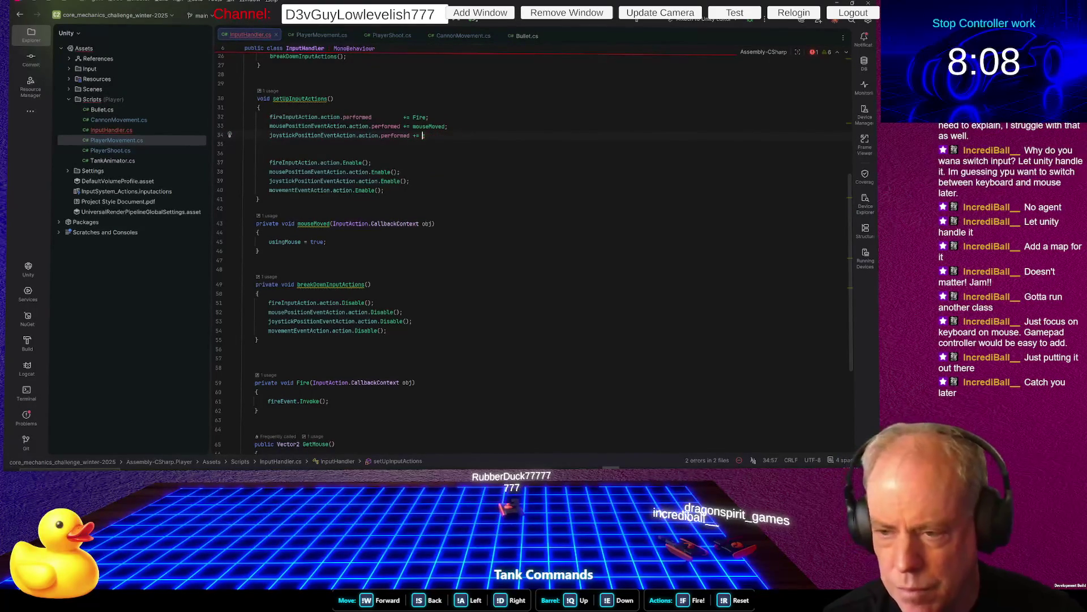
key("ctrl+z")
key("BackSpace")
key("BackSpace")
key("BackSpace")
type(";")
Generate a joystickMoved method whose body sets usingMouse = false
key("alt+Return")
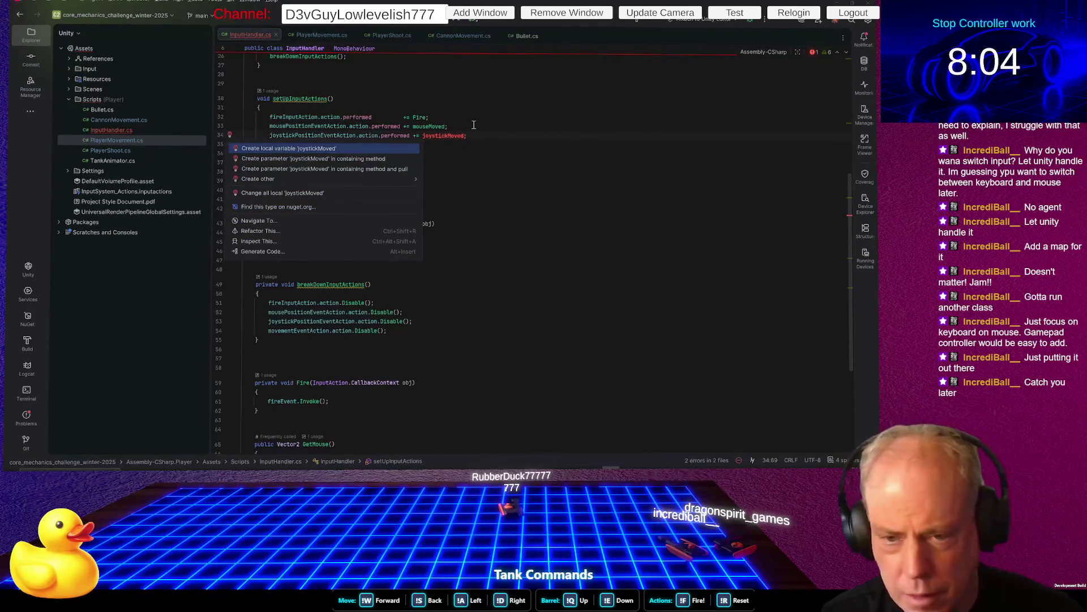
key("Down")
key("Down")
key("Down")
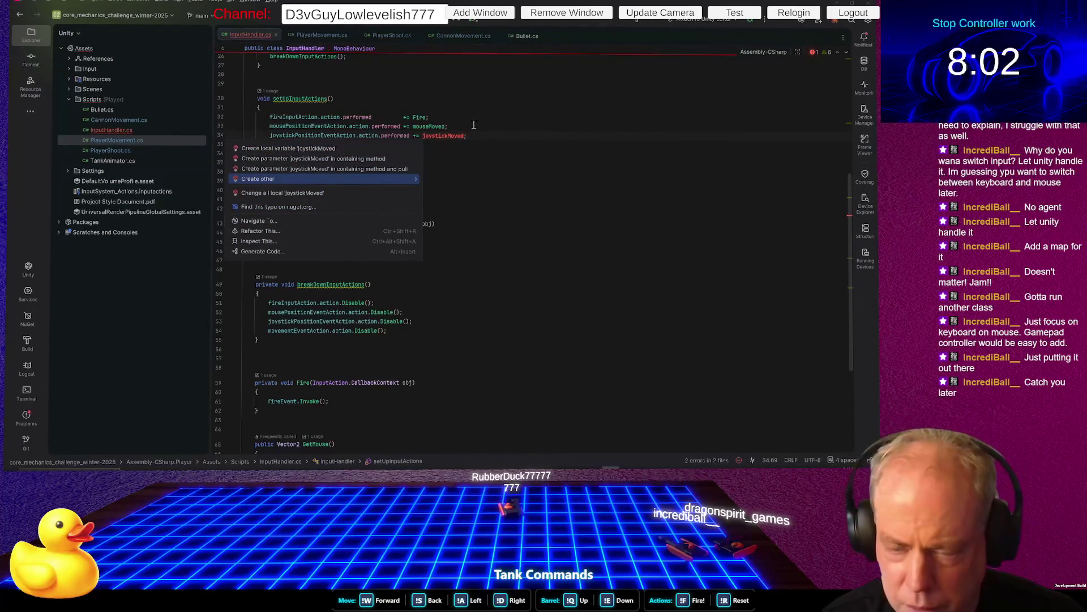
key("Right")
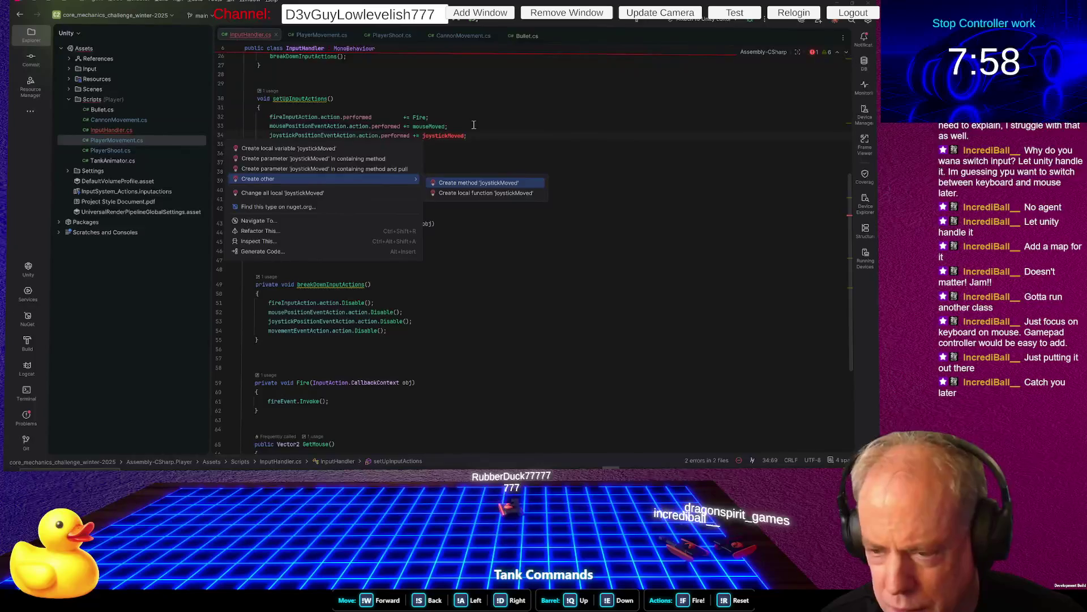
key("Return")
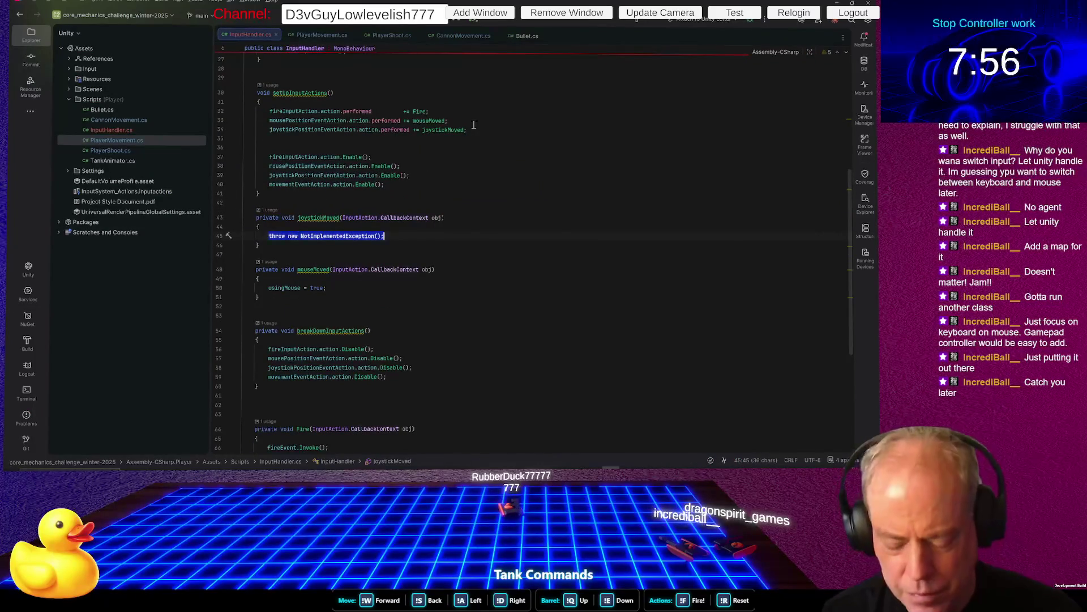
type("usi")
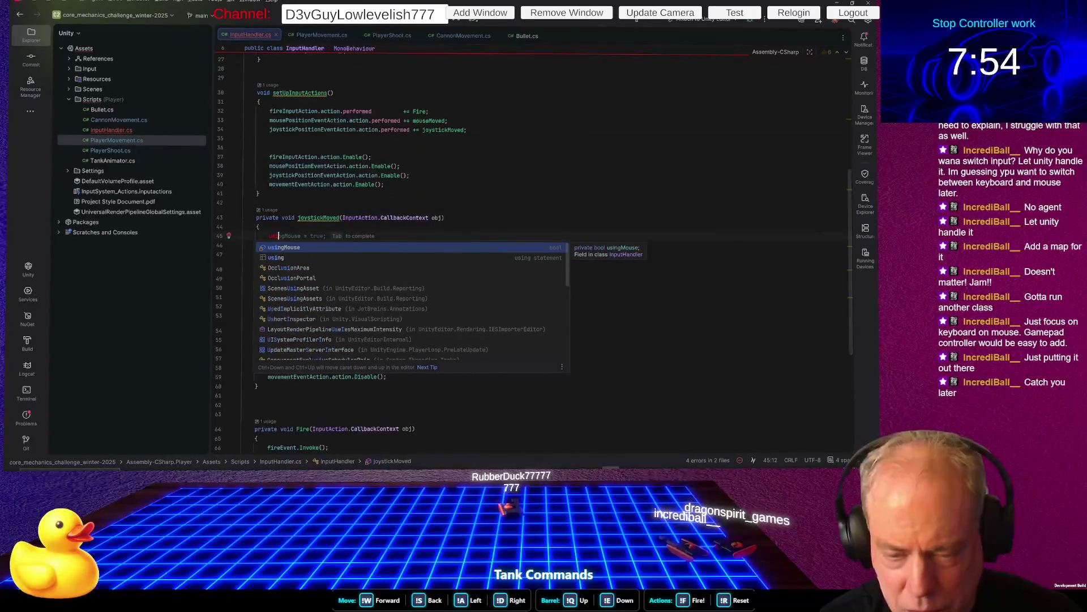
key("Tab")
key("BackSpace")
key("BackSpace")
key("BackSpace")
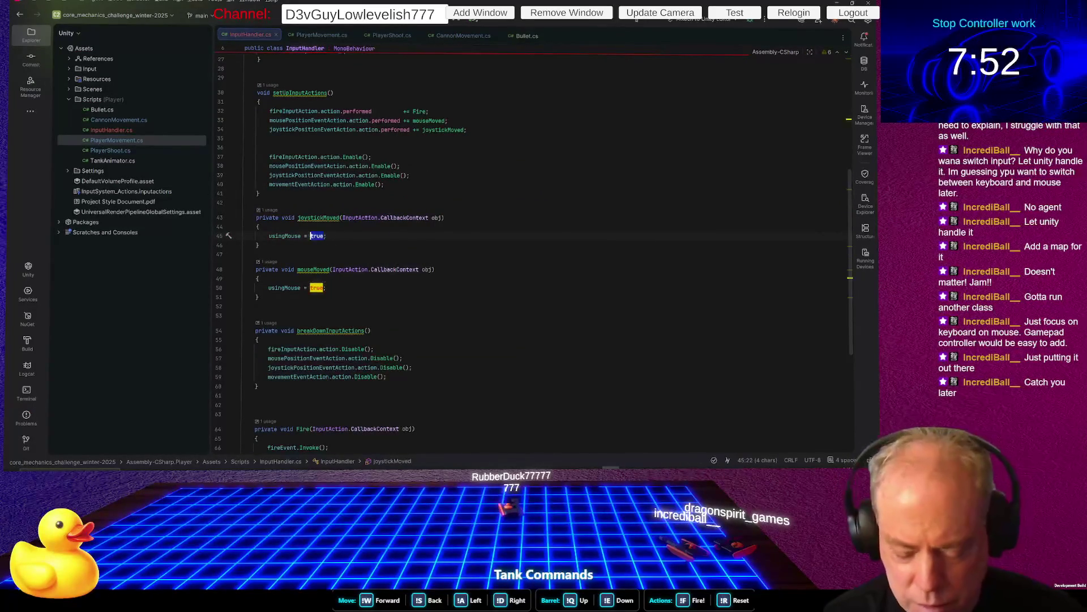
type("false")
scroll(461, 228, "down", 5)
Review the GetMouse documentation and GetMovement method, then switch to CannonMovement.cs
scroll(461, 229, "down", 2)
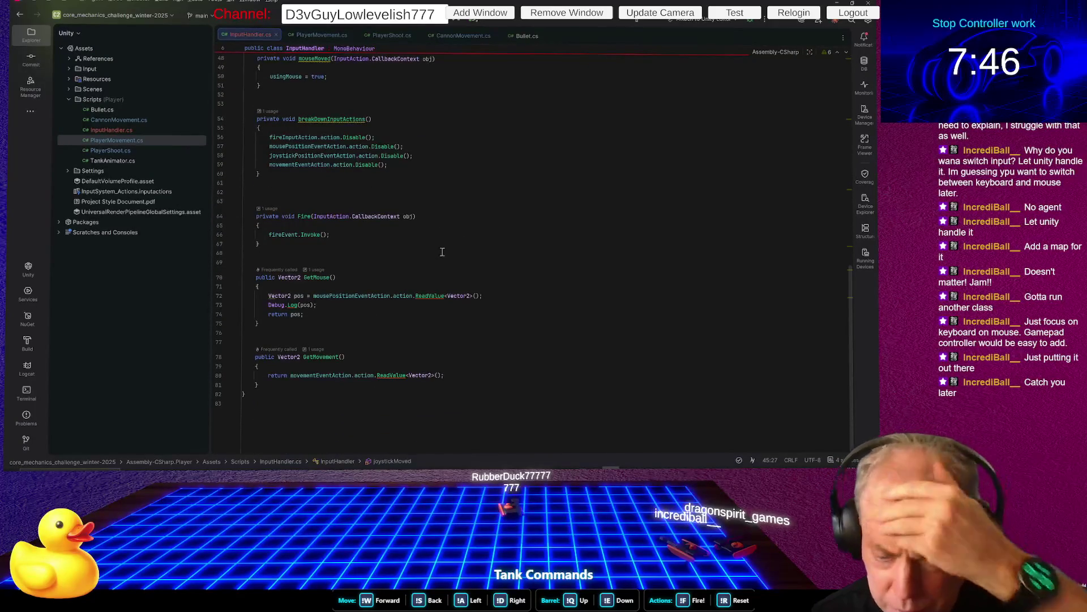
left_click(326, 357)
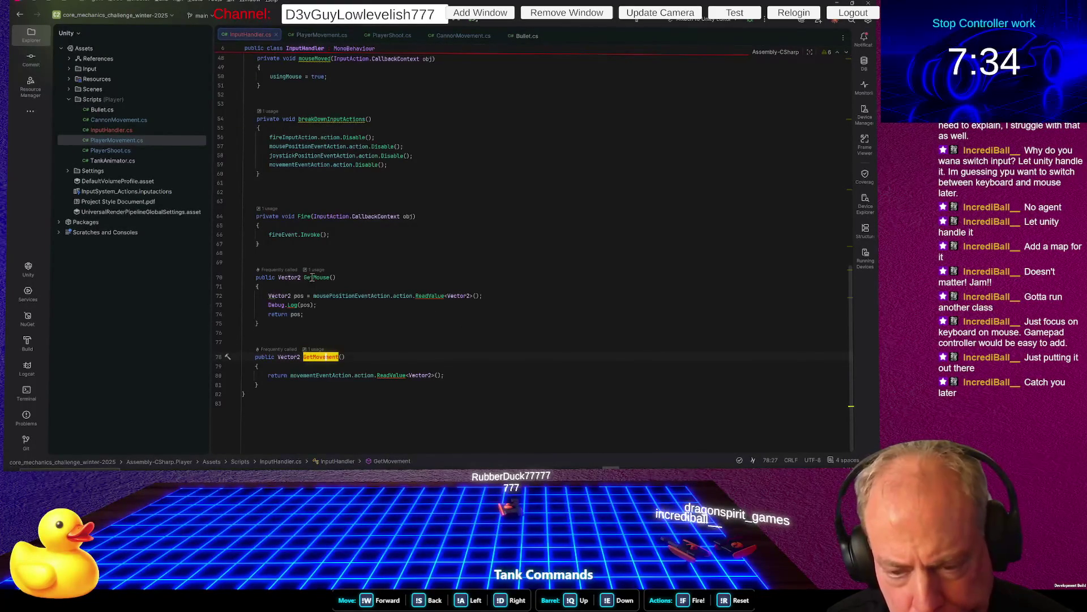
mouse_move(322, 277)
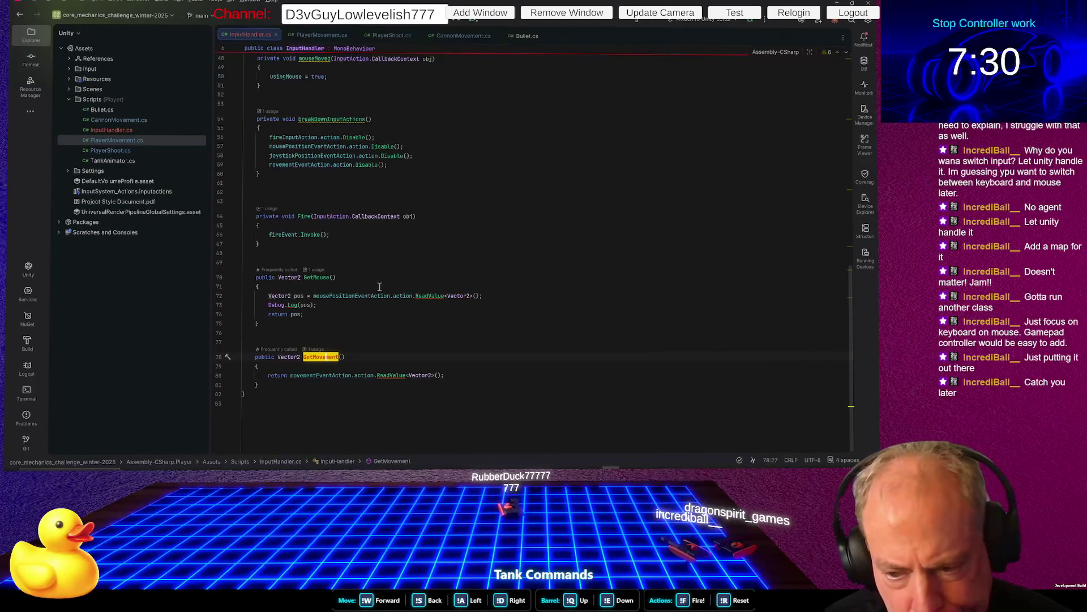
left_click(459, 39)
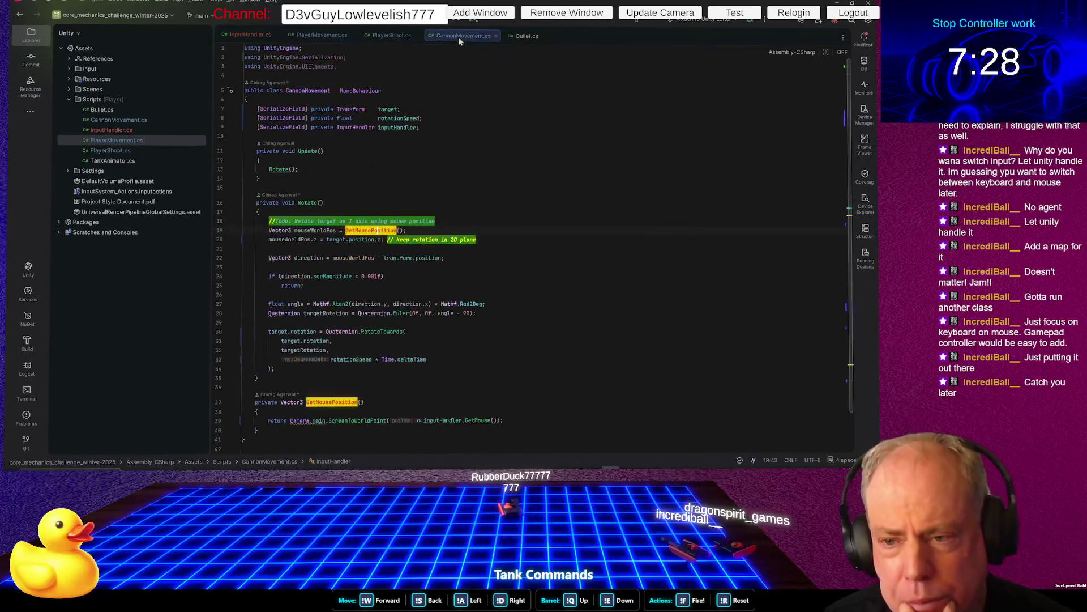
left_click(536, 222)
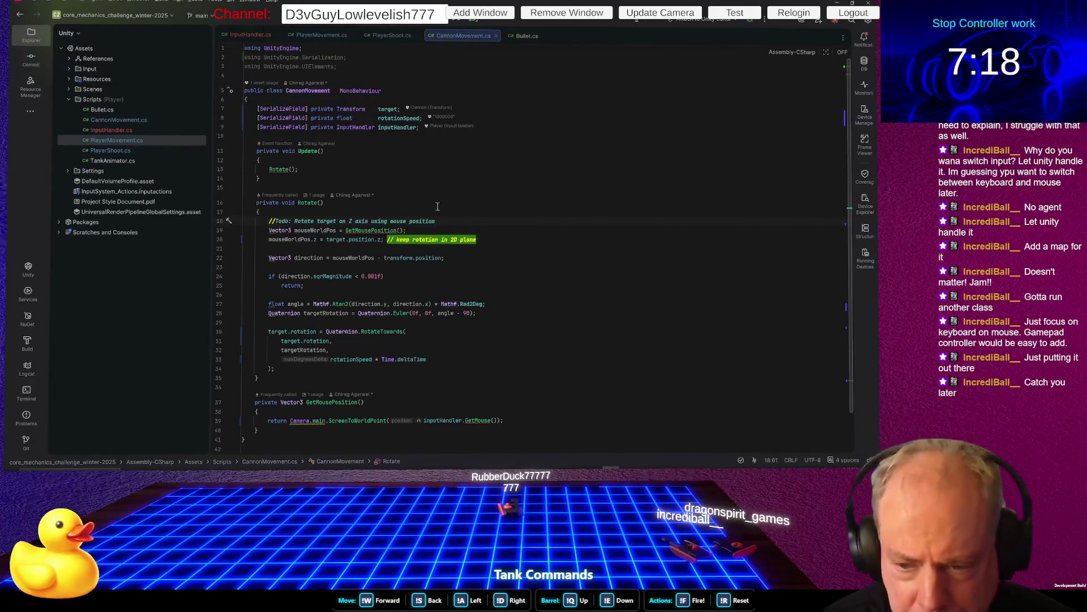
left_click(379, 231)
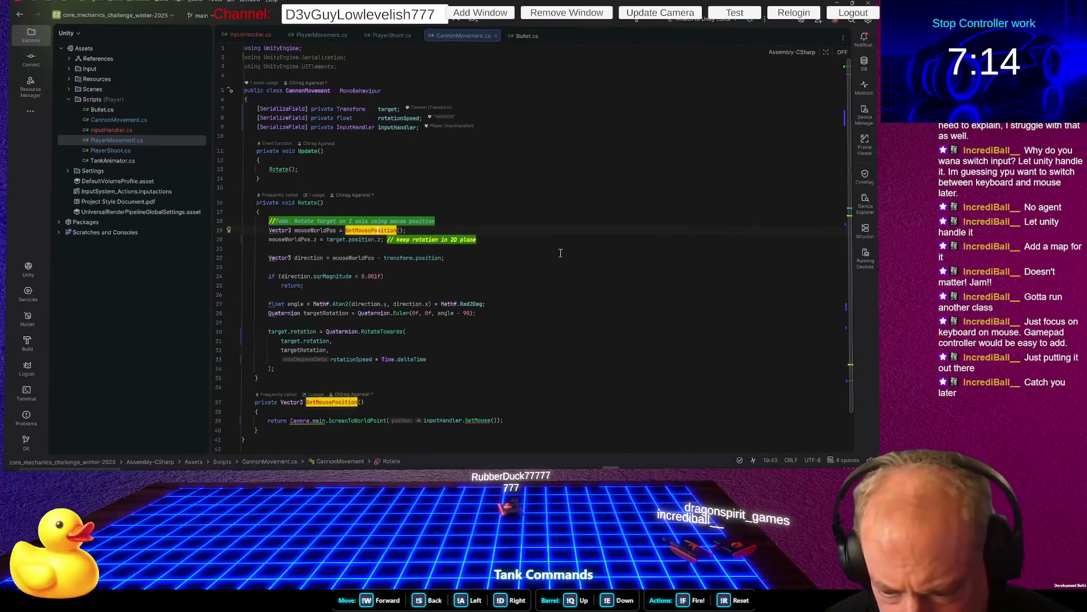
scroll(558, 251, "down", 2)
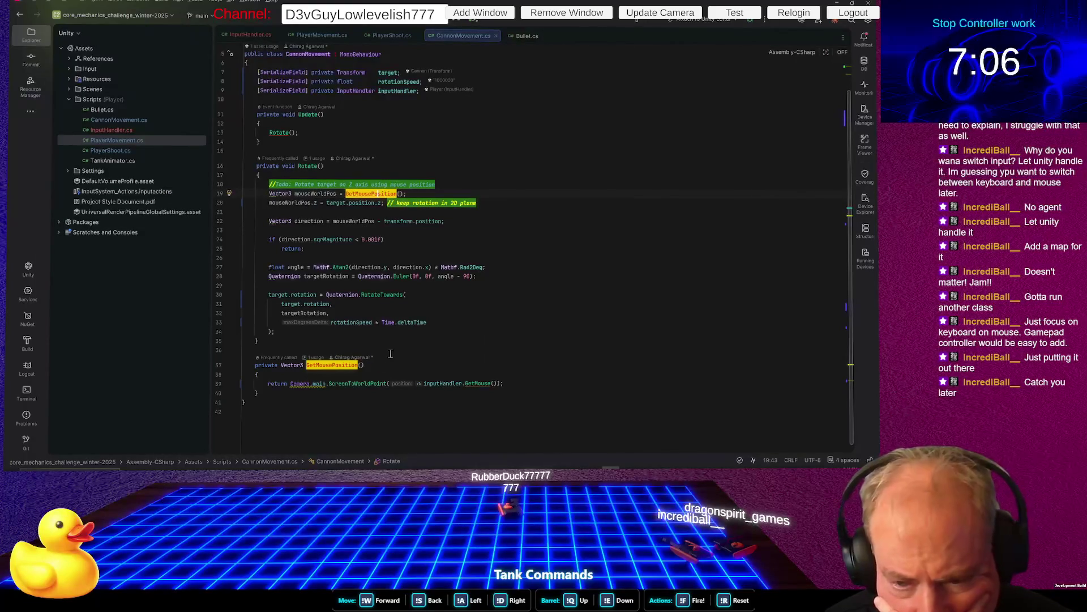
left_click(319, 193)
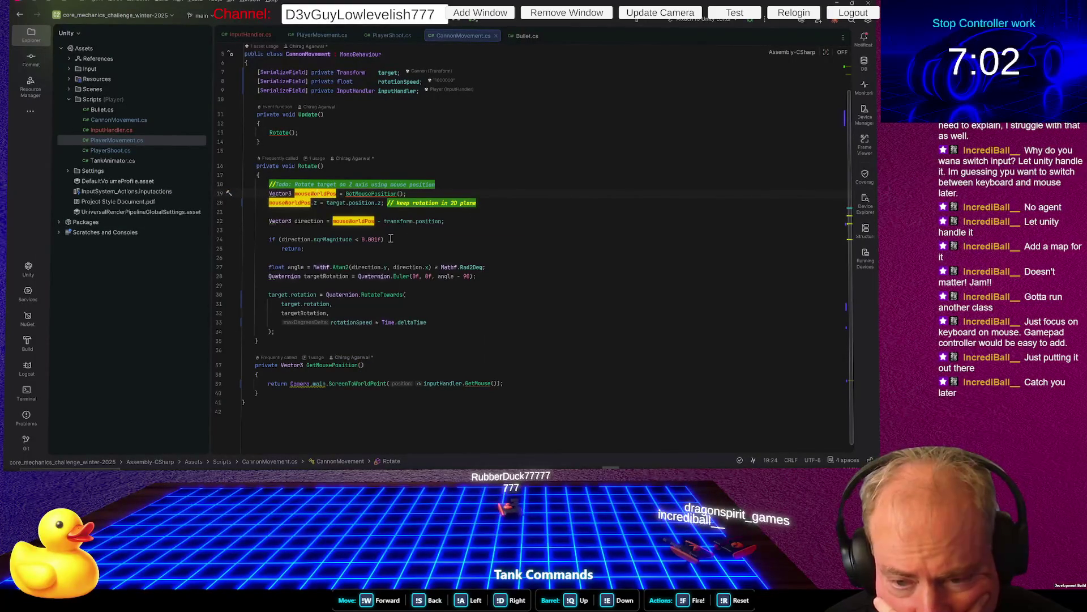
left_click(315, 222)
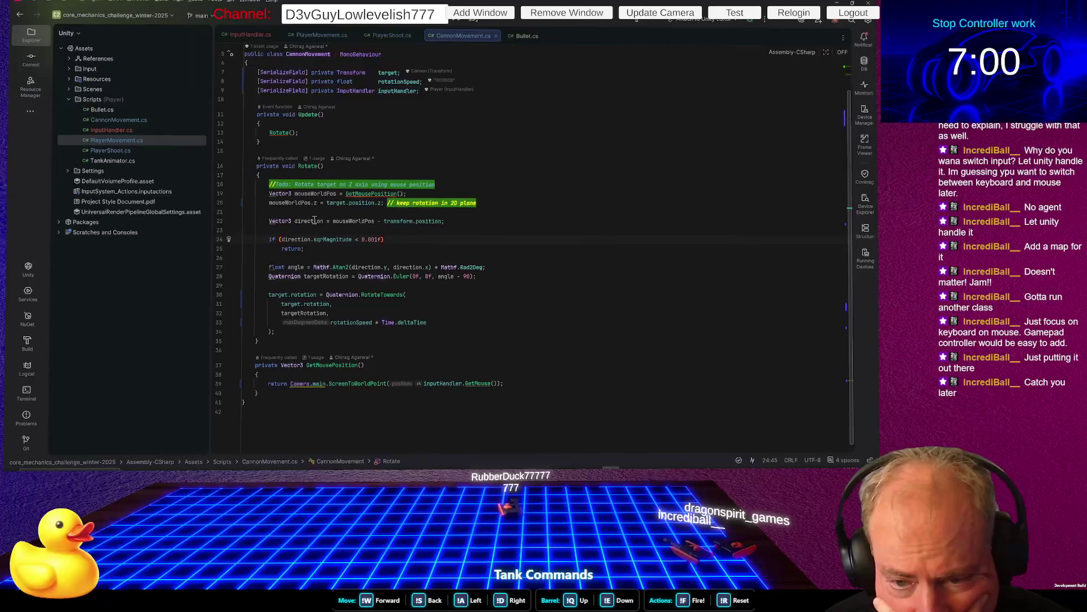
left_click(419, 222)
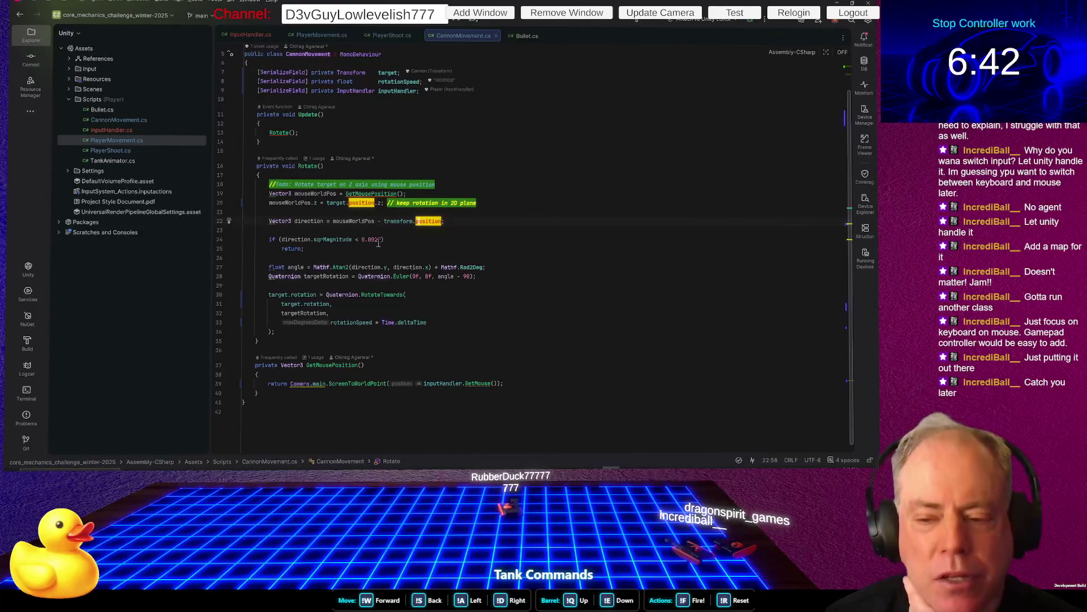
mouse_move(438, 220)
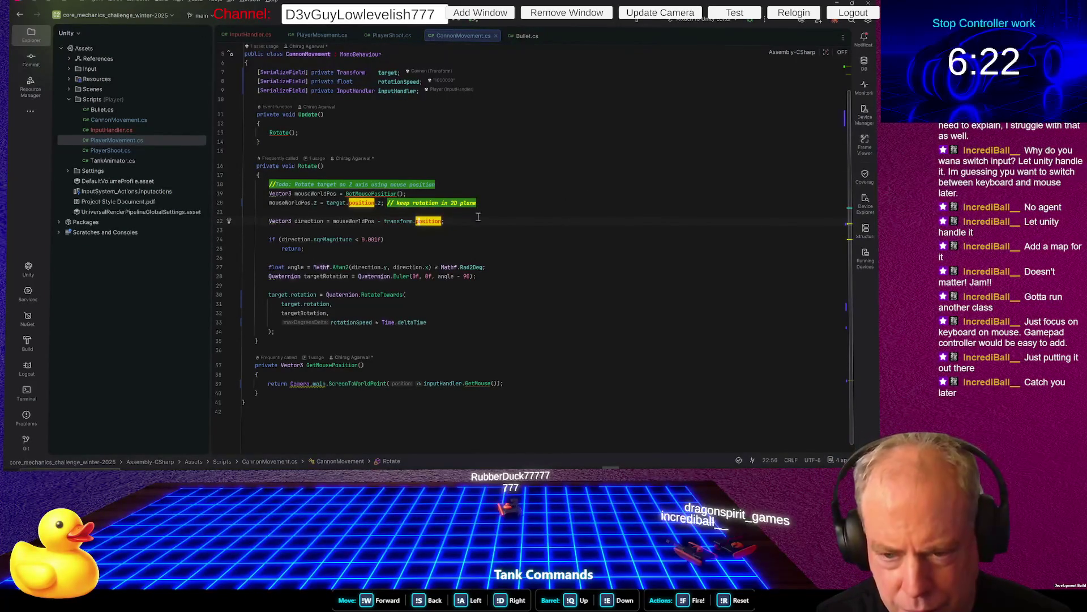
left_click(302, 221)
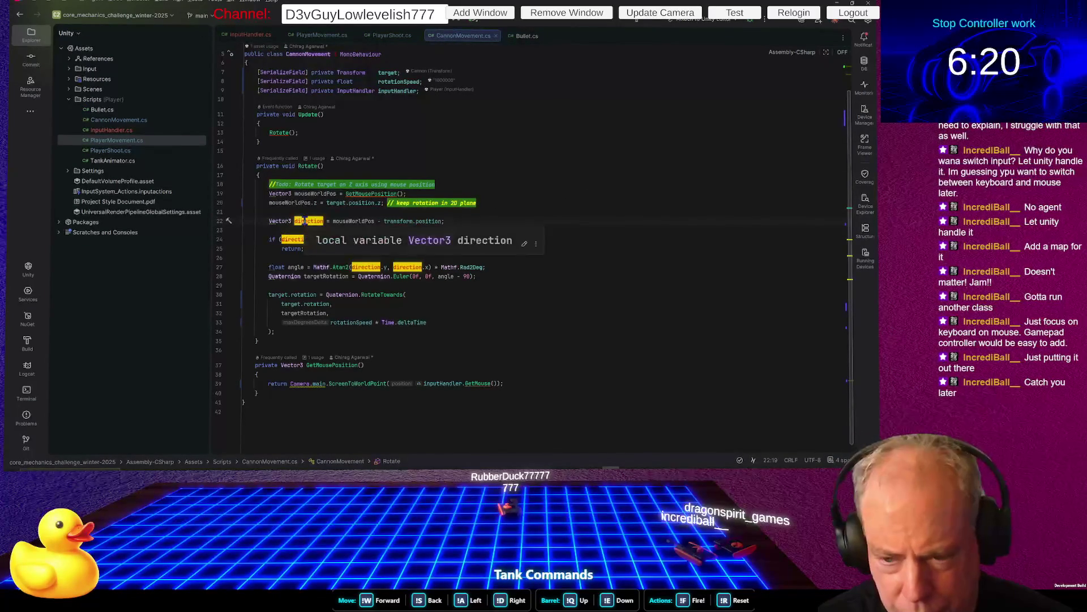
left_click(458, 222)
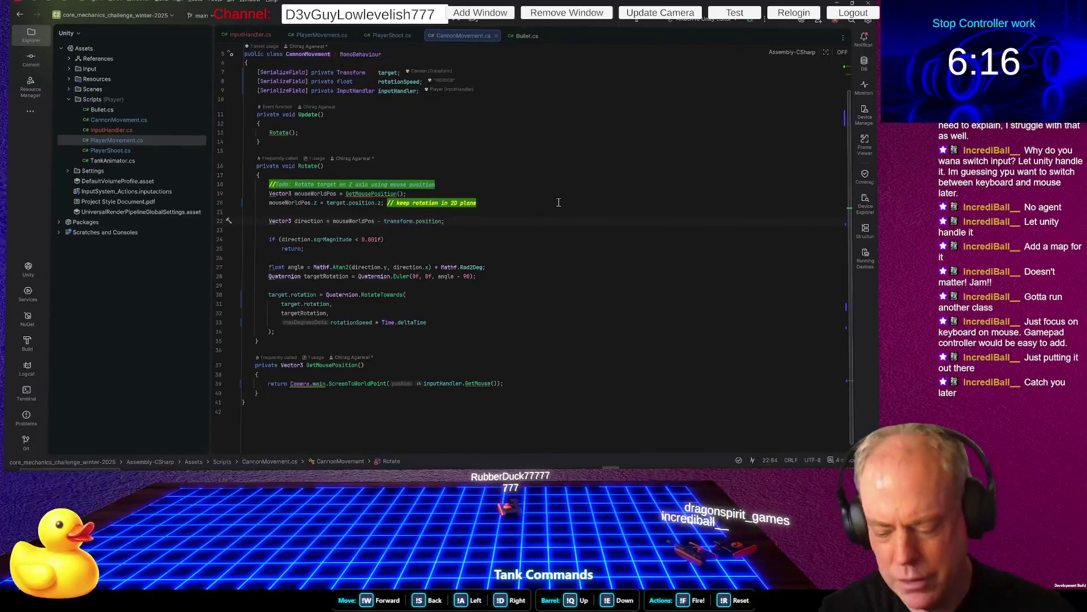
In Rotate, start a new 'direction = inputHandler.' line, then switch to InputHandler.cs
key("Return")
key("Return")
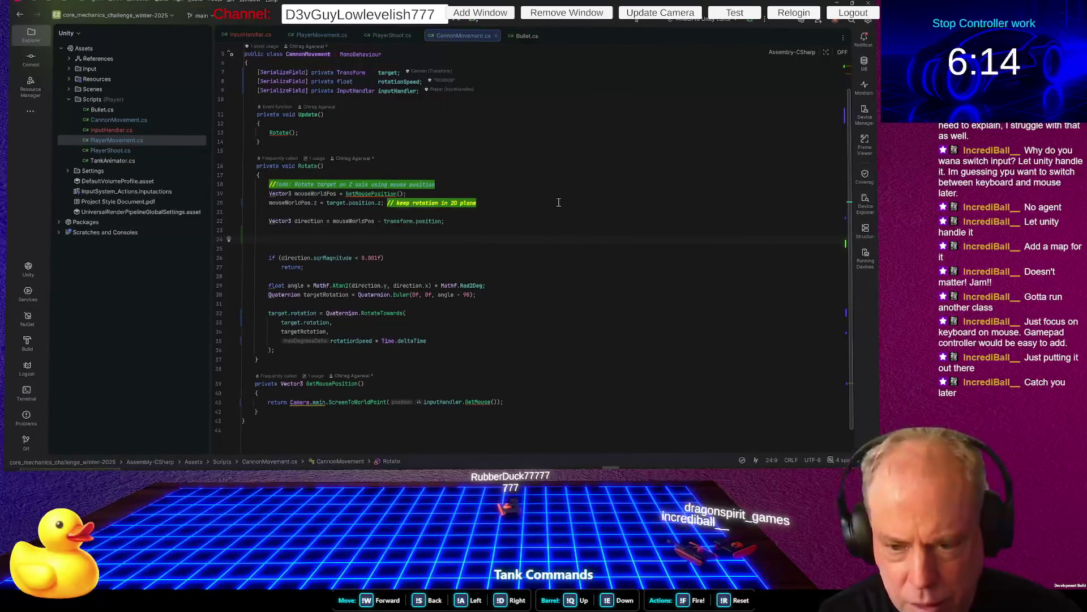
type("dir")
key("Return")
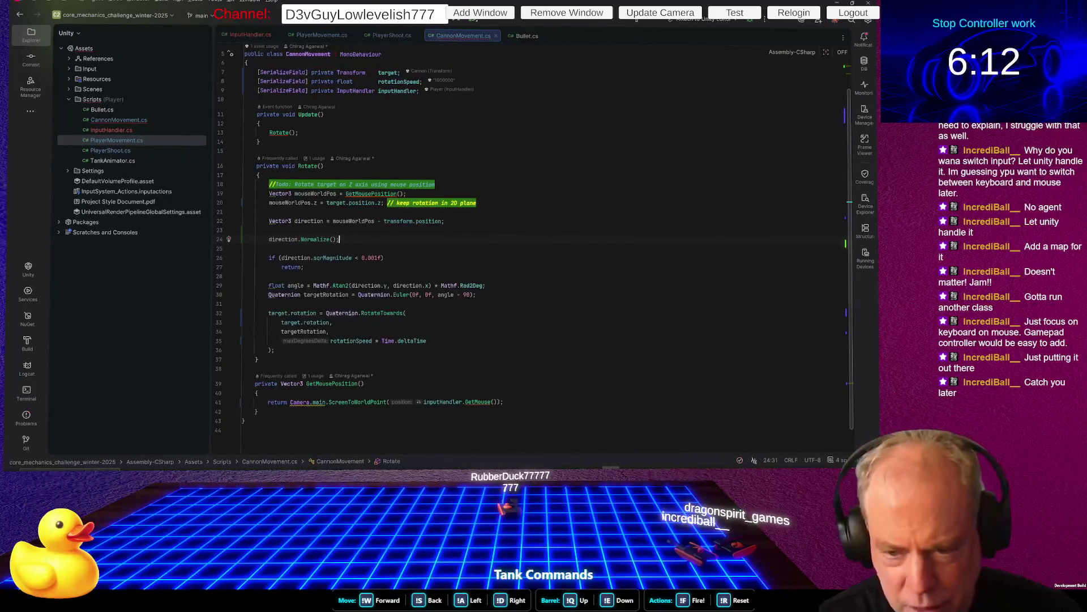
type(".")
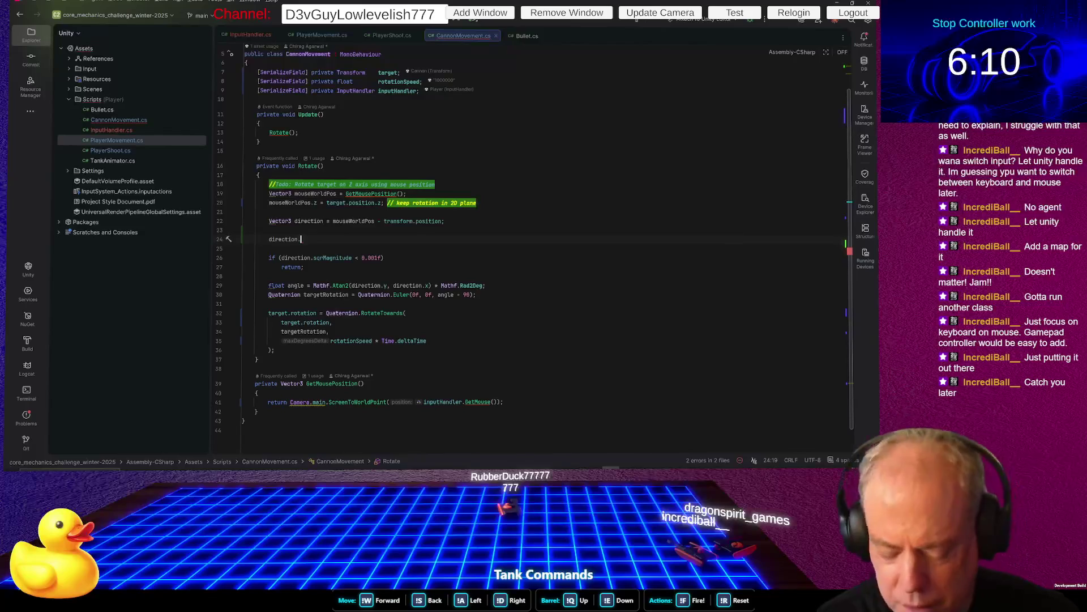
key("BackSpace")
type("=")
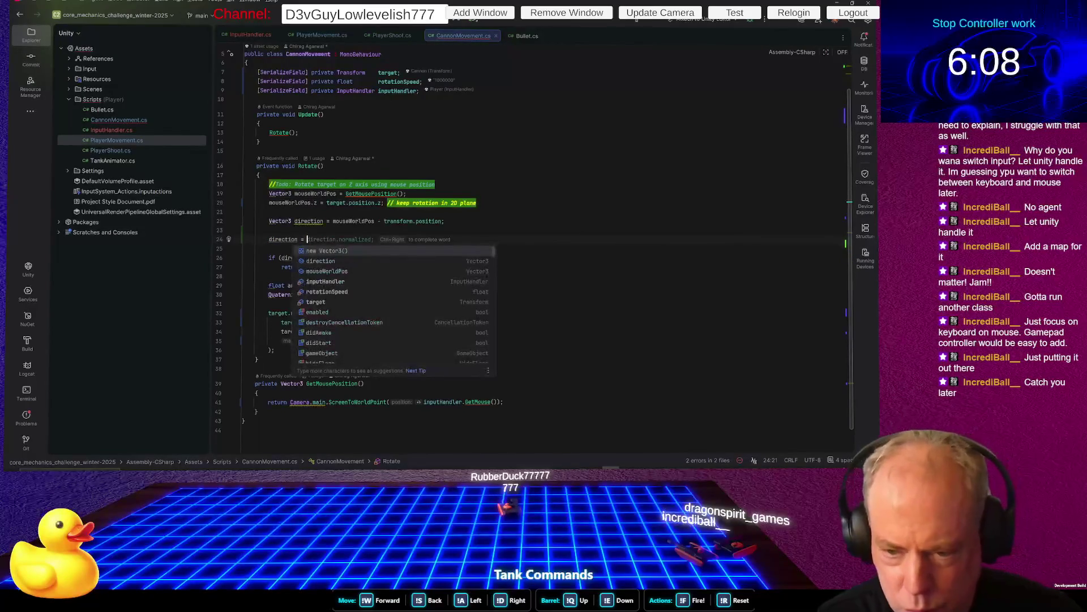
key("Down")
key("Down")
key("Down")
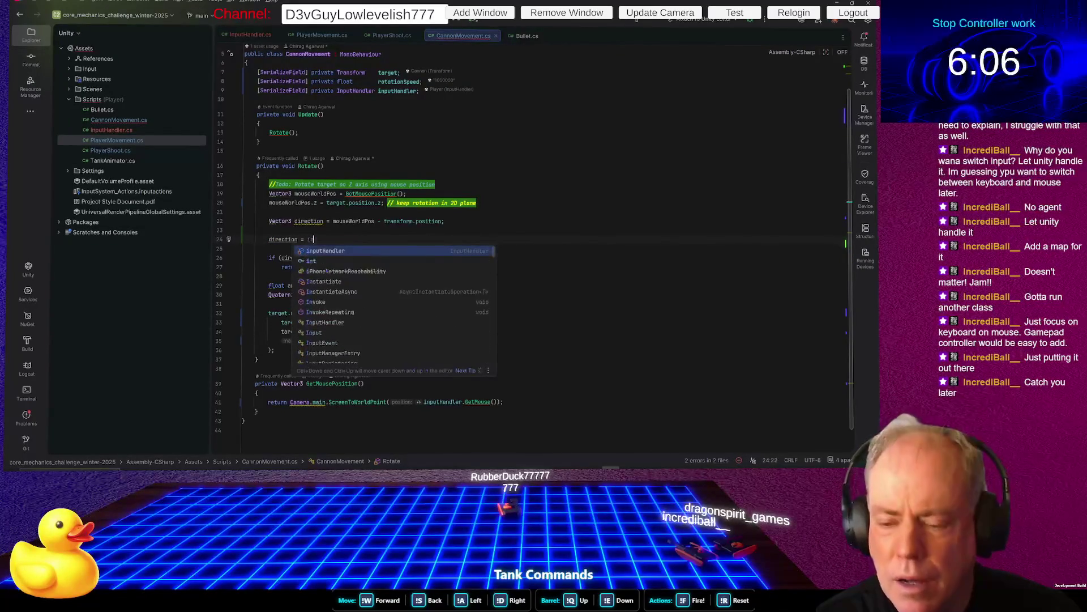
key("Return")
type(".")
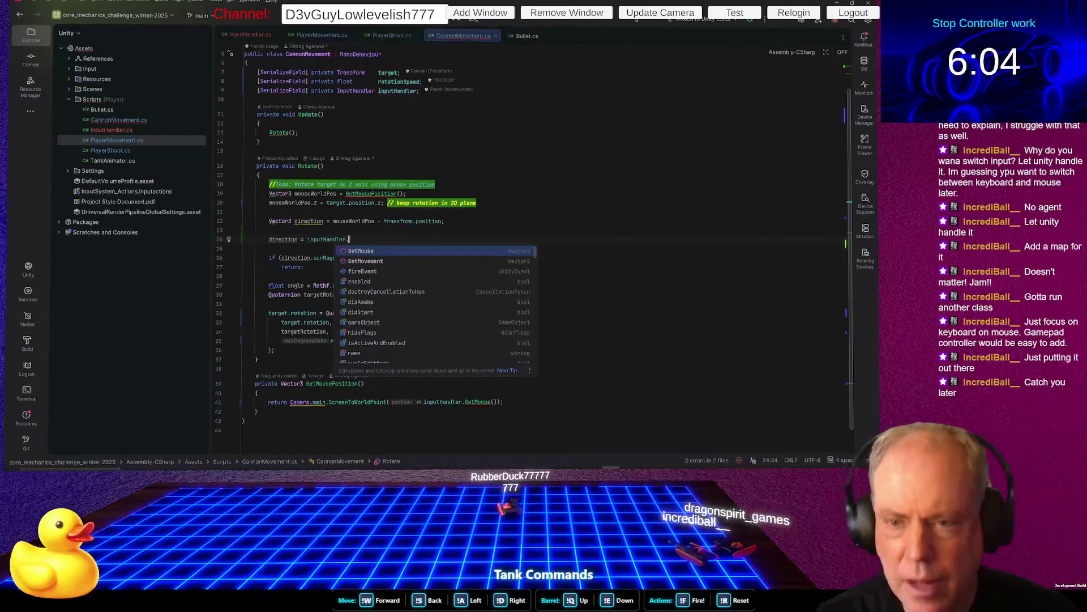
left_click(254, 34)
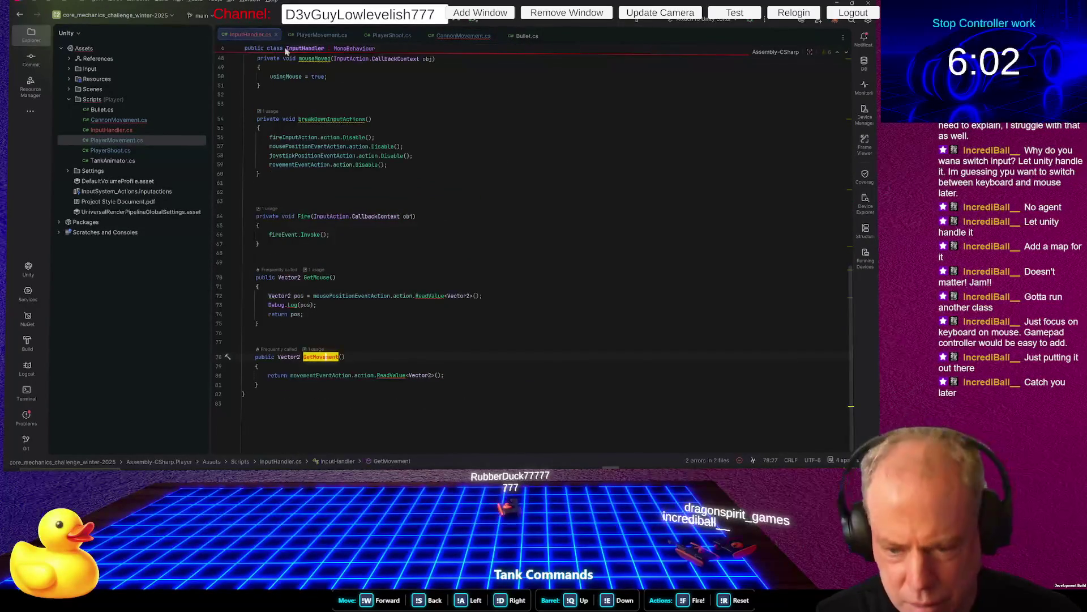
Below GetMouse, begin a 'public Vector2 Get…' method, trimming the suggested GetJoystick back to 'Get' for GetDirection()
left_click(474, 318)
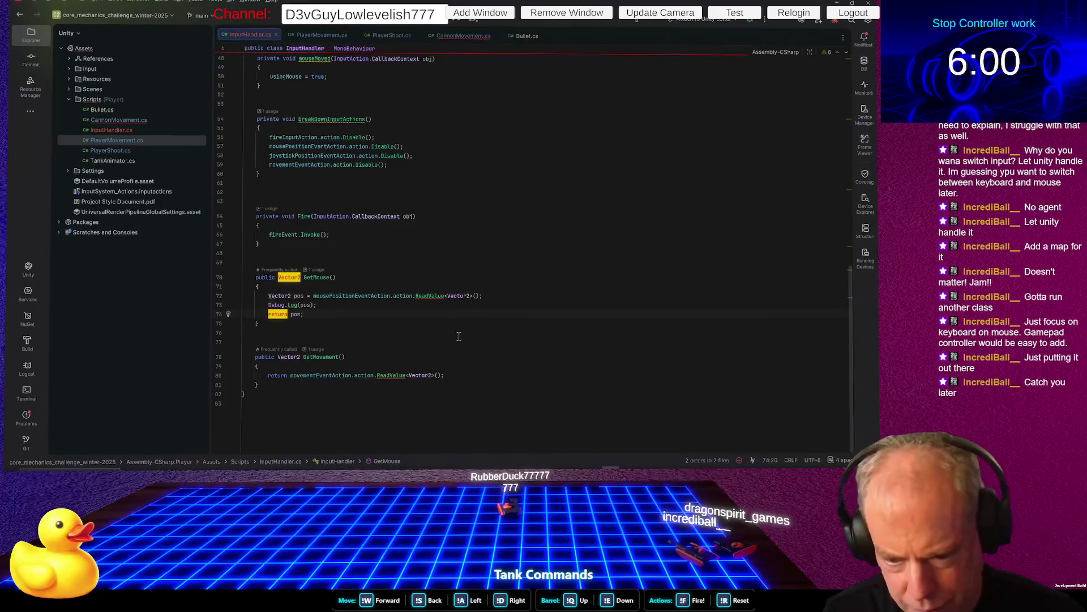
left_click(458, 335)
key("Return")
key("Return")
type("public")
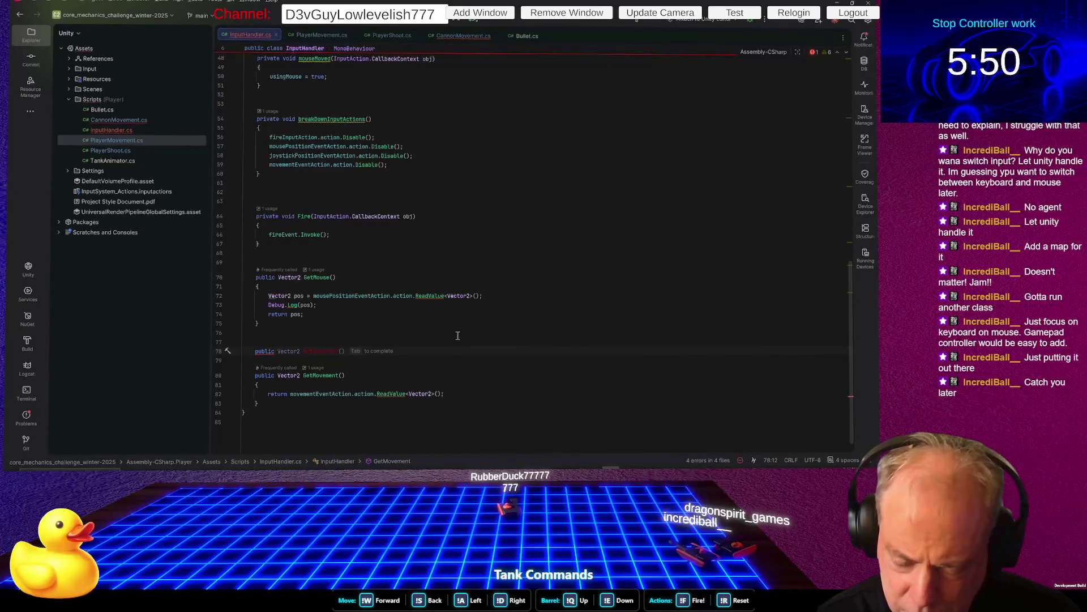
key("alt+Tab")
key("alt+Tab")
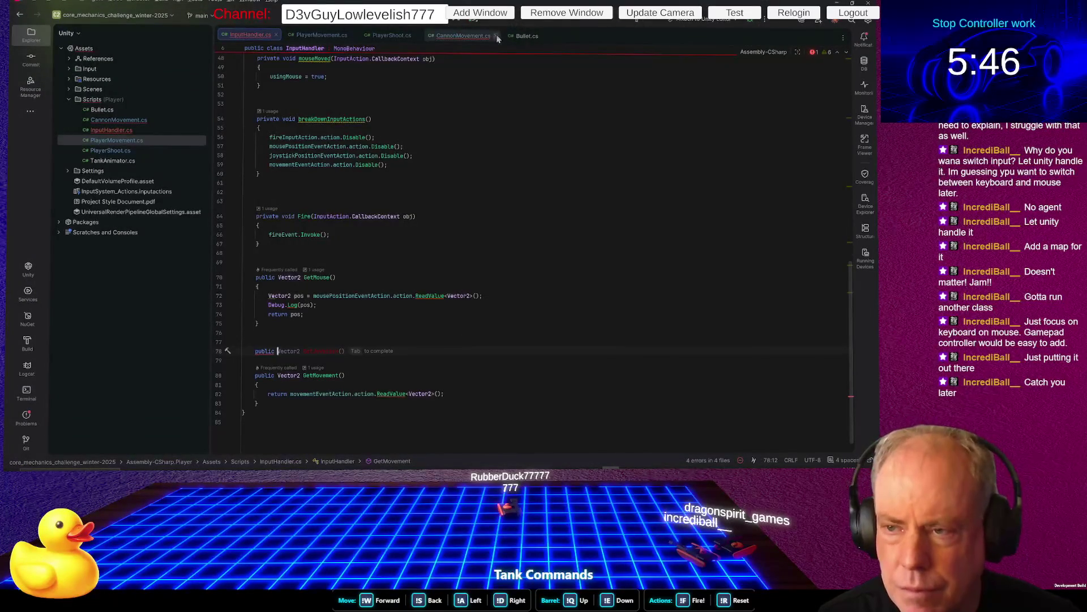
left_click(458, 36)
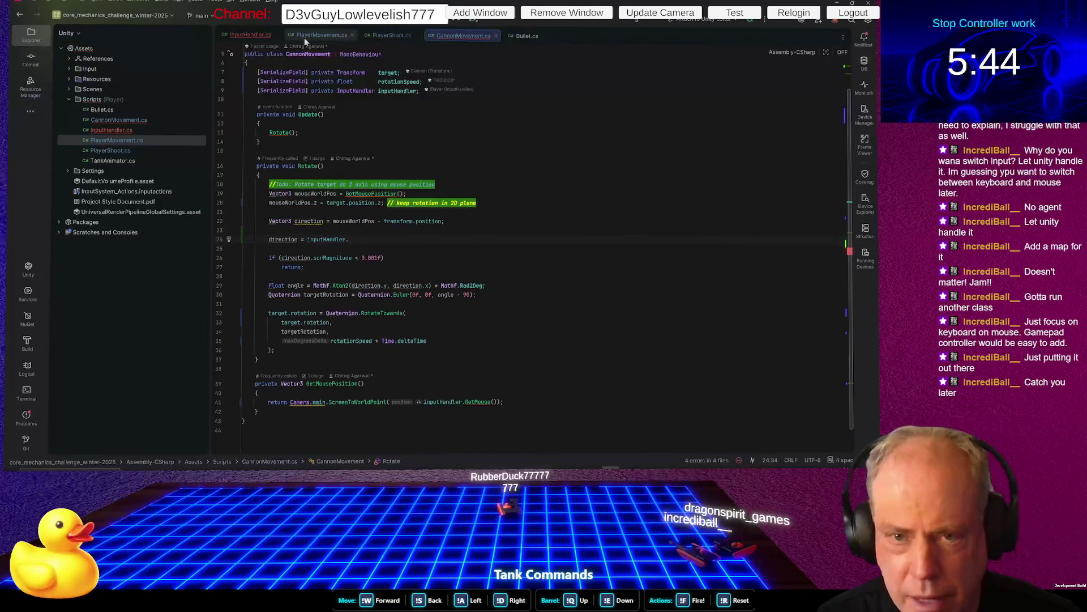
left_click(259, 35)
mouse_move(412, 347)
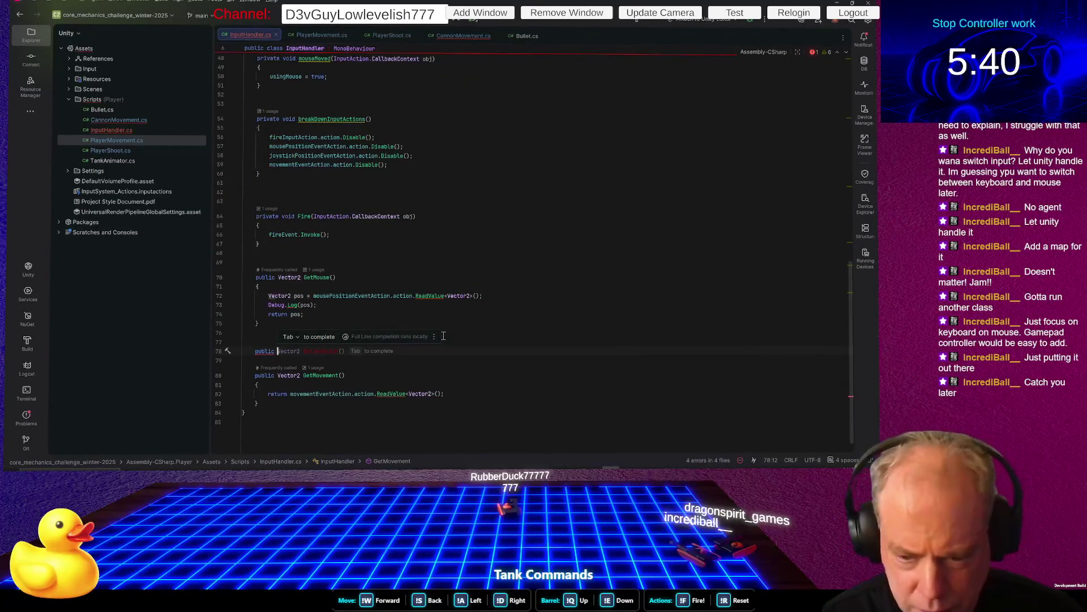
key("Tab")
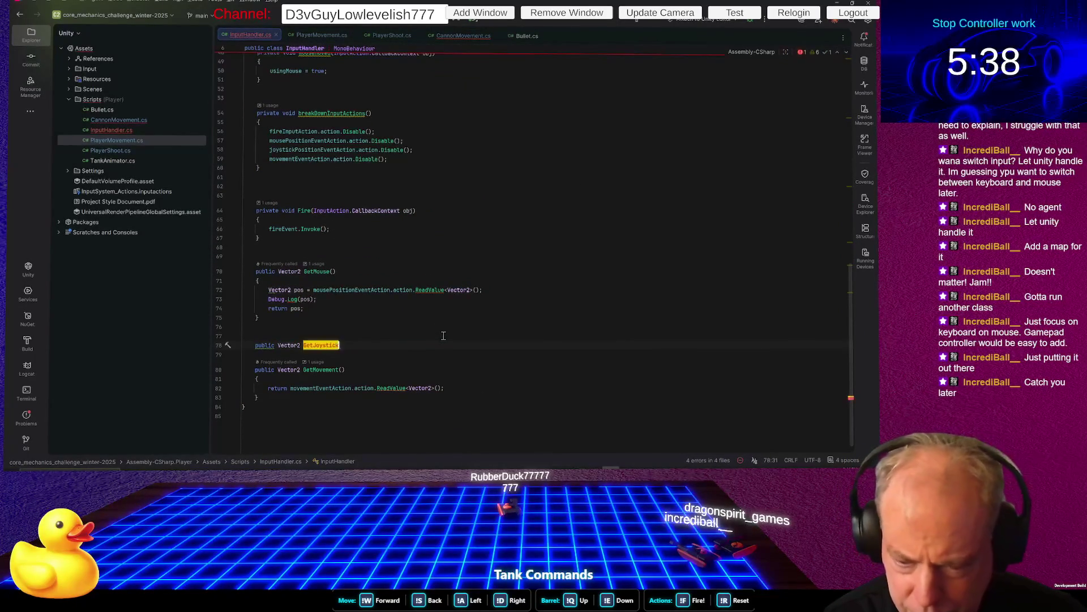
key("ctrl+BackSpace")
type("Get")
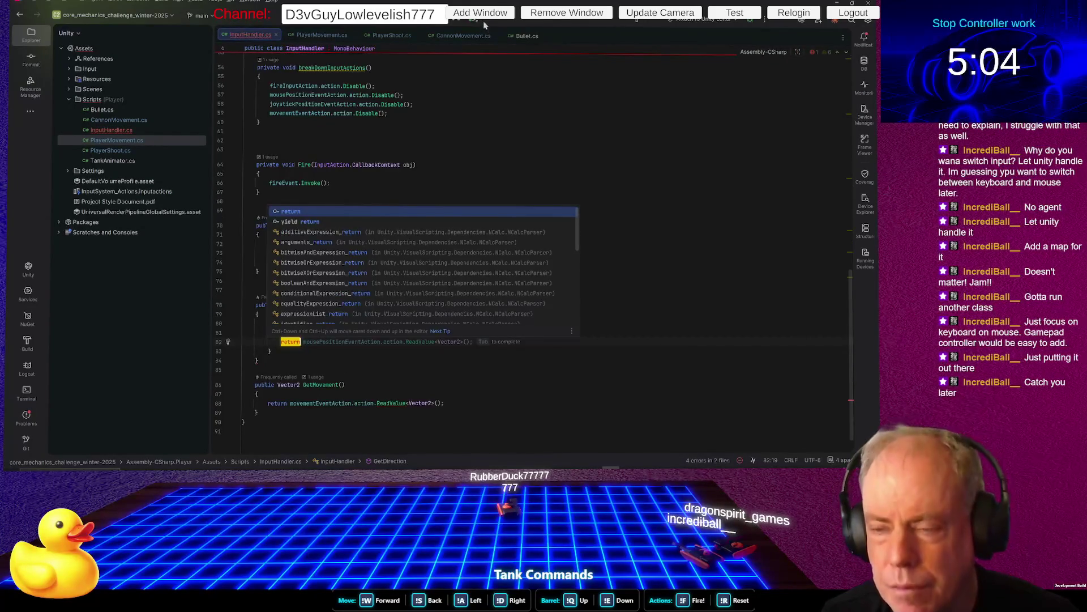
left_click(471, 34)
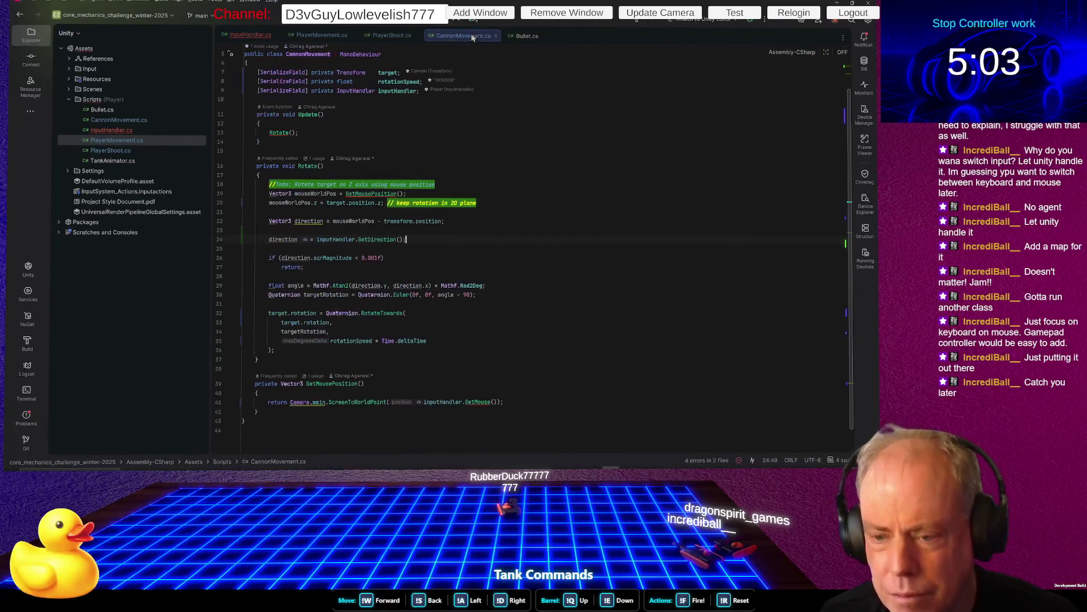
Copy CannonMovement's ScreenToWorldPoint return line into GetDirection's if block
left_click(504, 402)
left_click(486, 401)
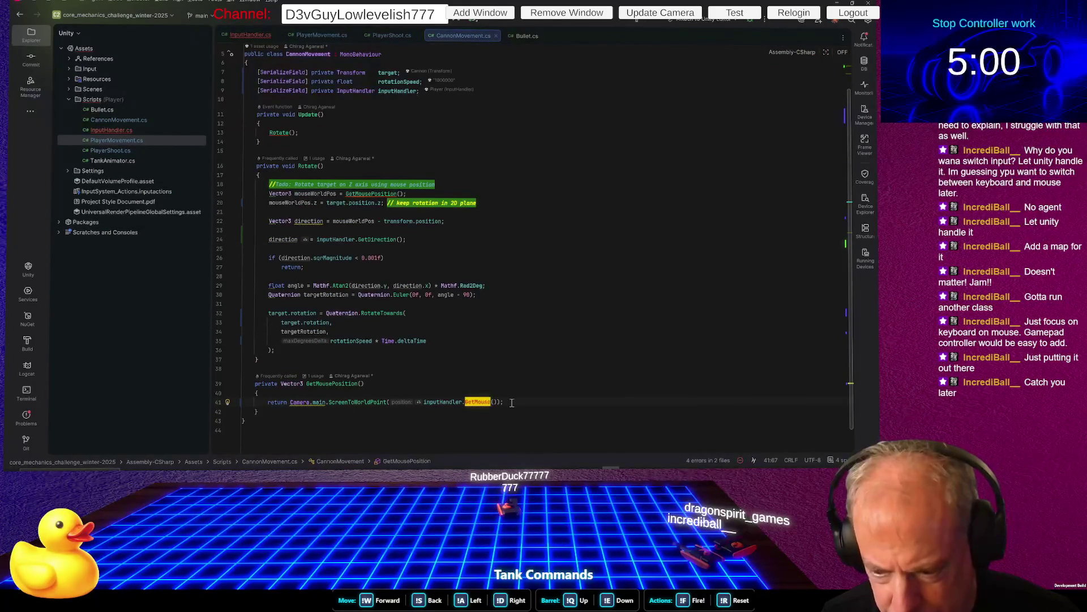
key("Home")
key("Home")
key("shift+Down")
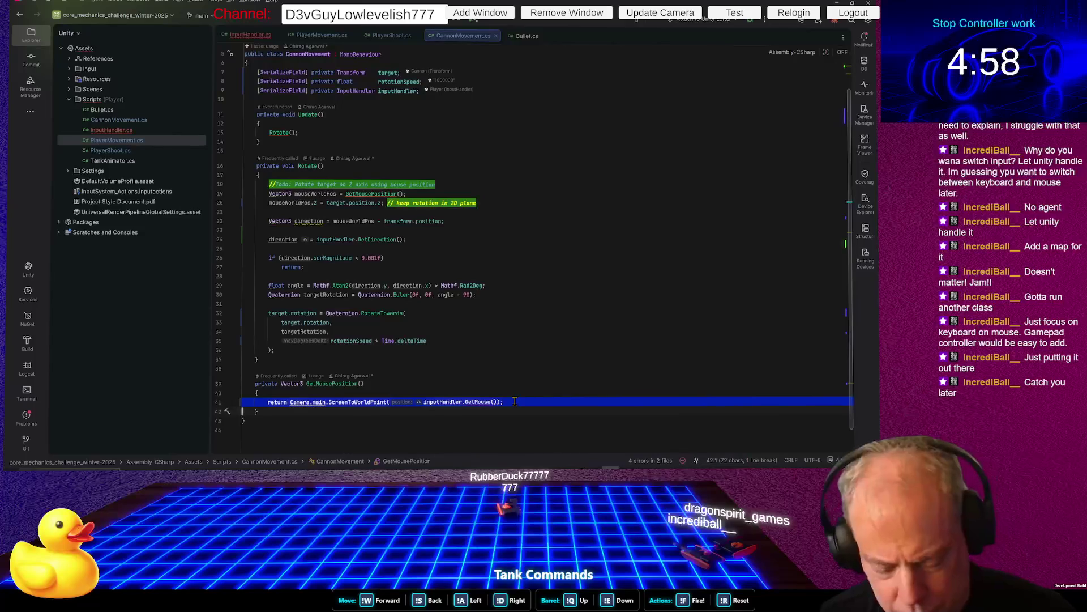
left_click(252, 36)
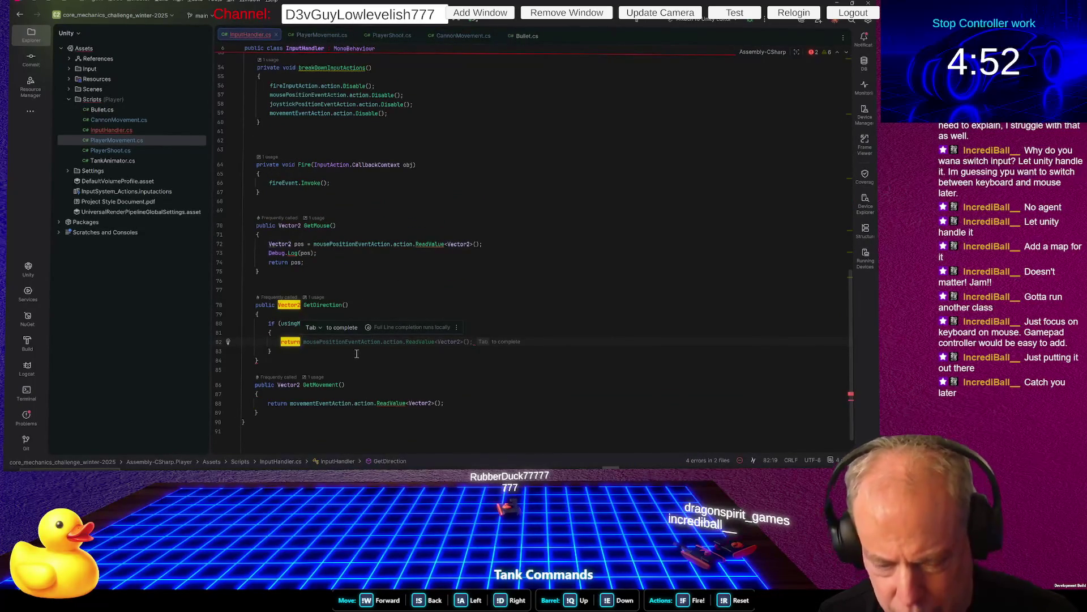
key("Up")
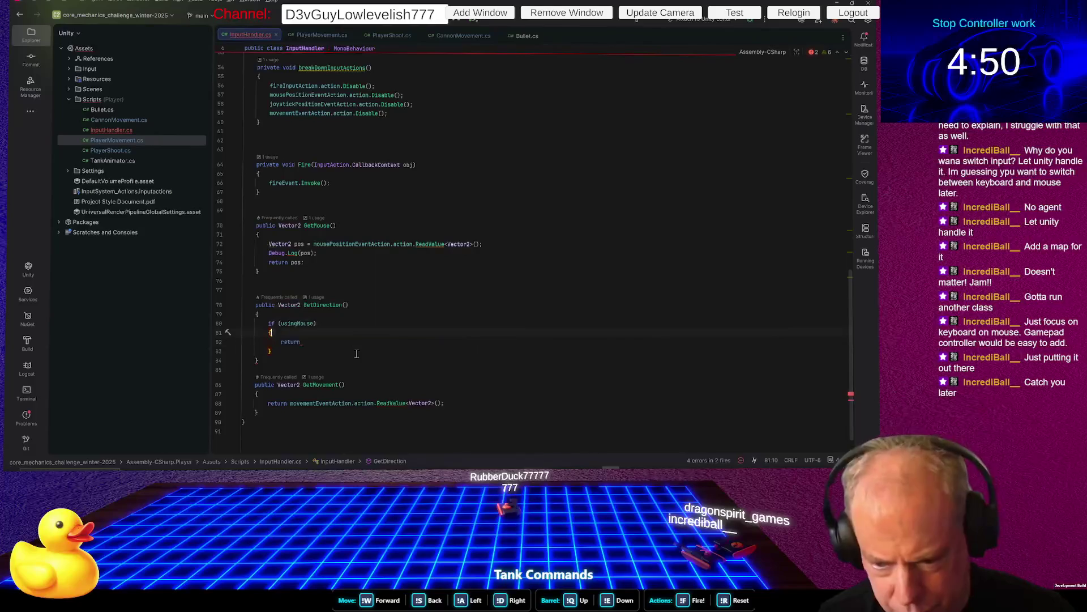
key("Return")
key("Tab")
key("Return")
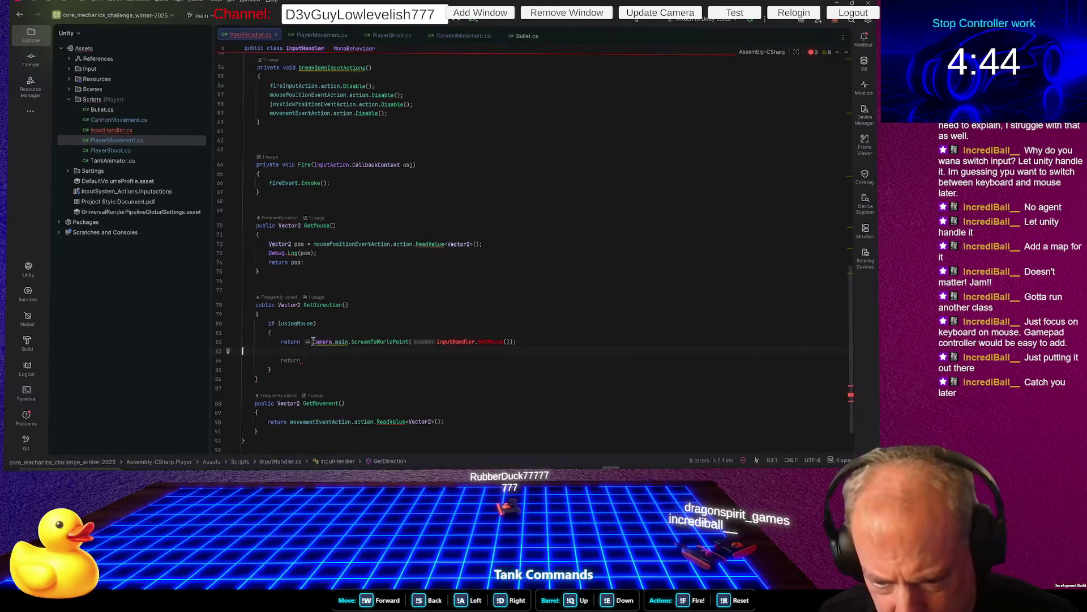
Replace the inputHandler.GetMouse call with GetMovement() minus a Vector2 term
left_click(437, 343)
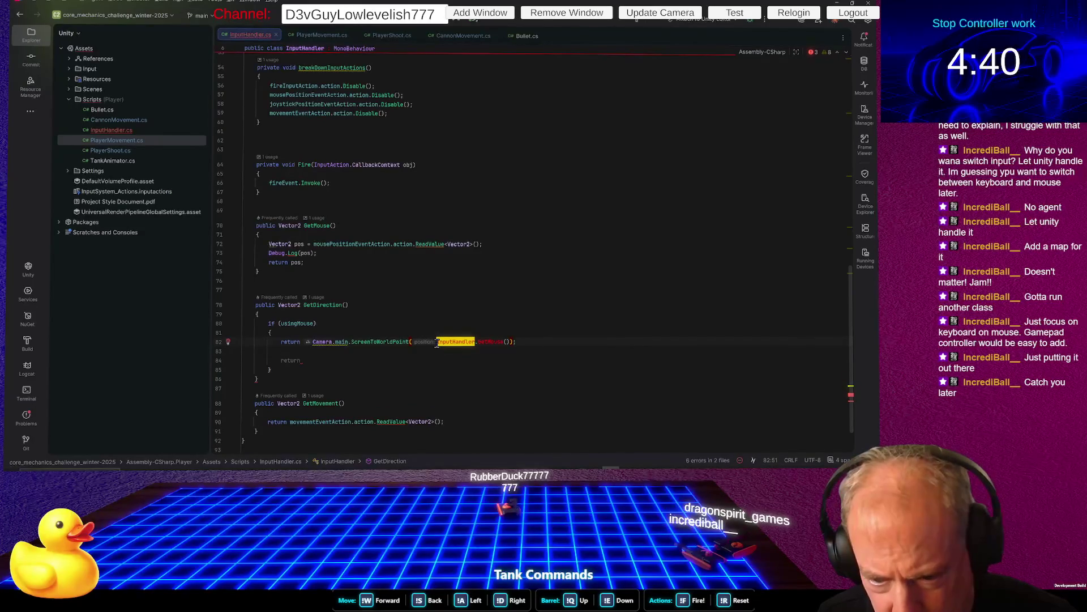
left_click_drag(437, 343, 506, 345)
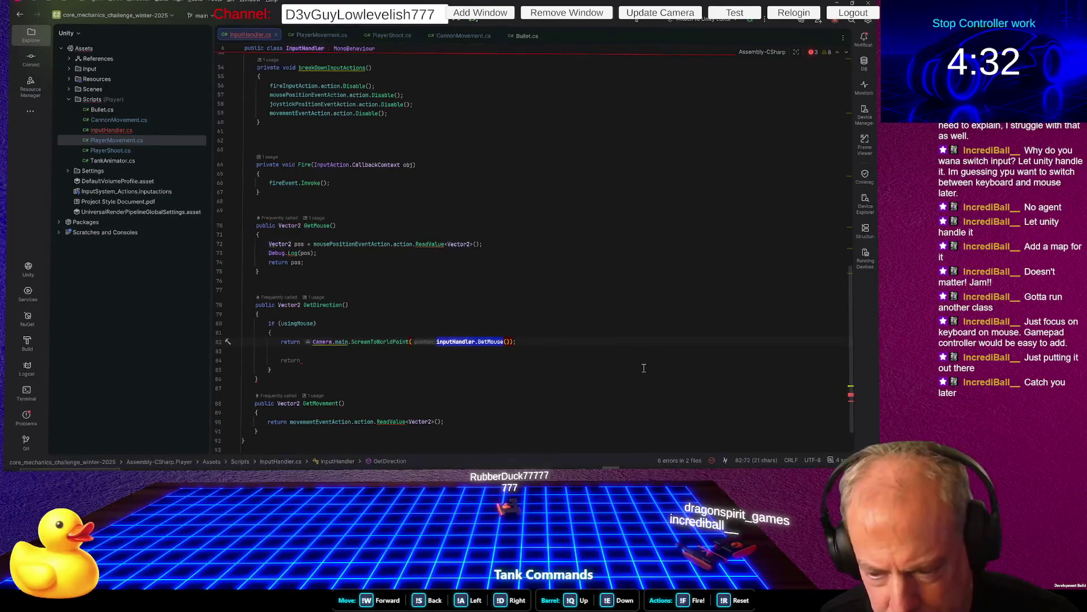
type("get")
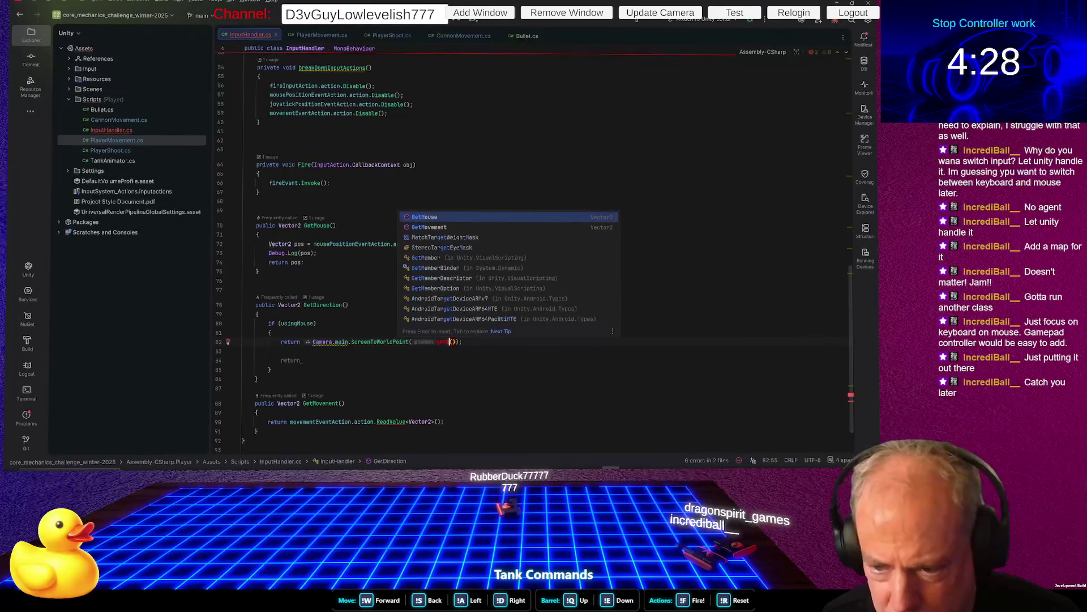
key("Down")
key("Down")
key("Return")
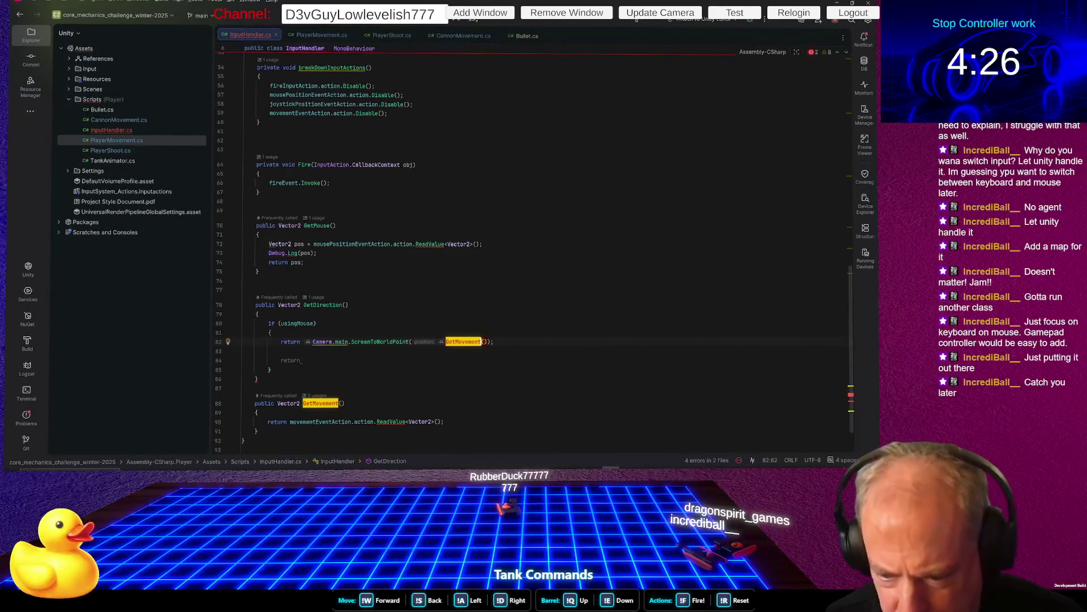
key("Right")
key("Right")
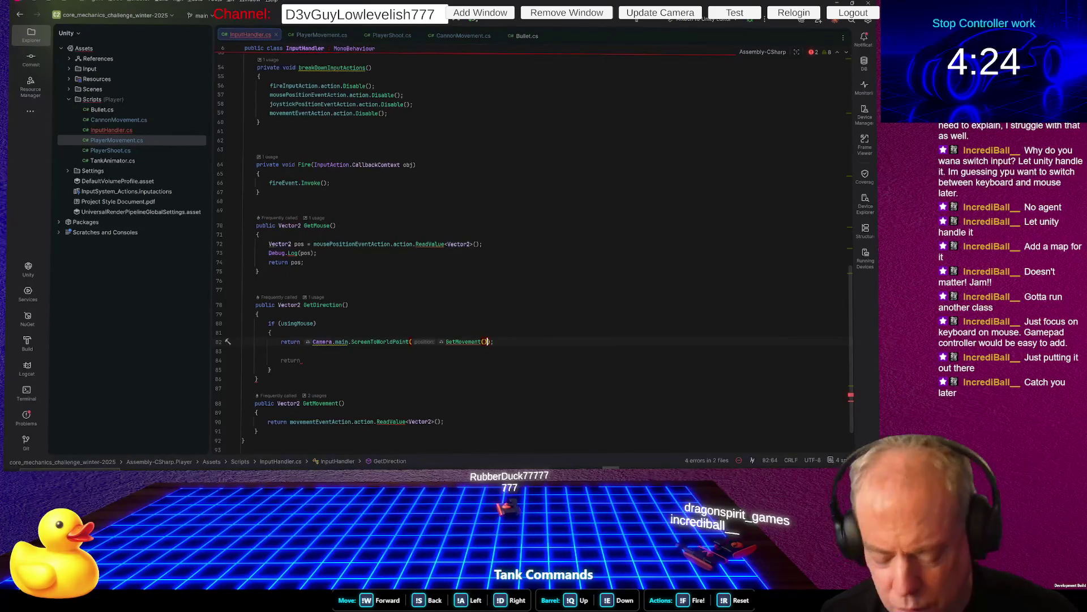
type("-vec")
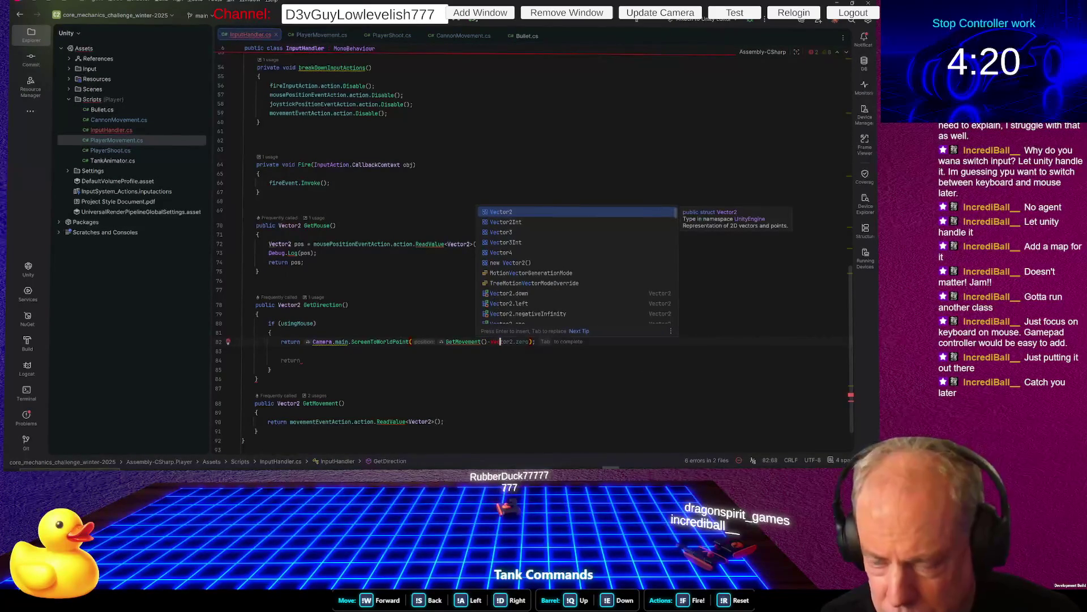
key("Tab")
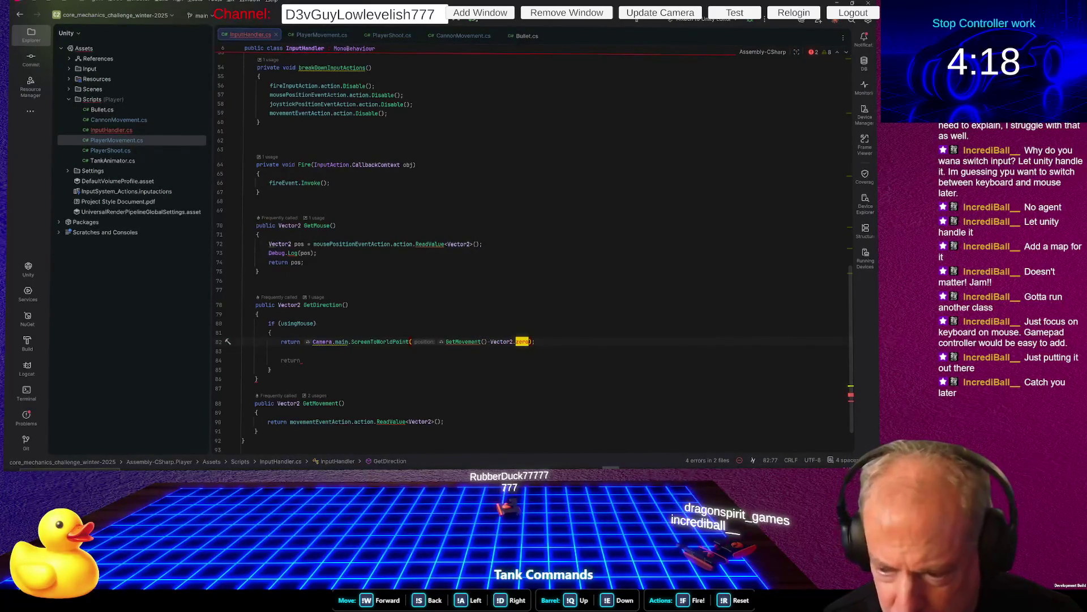
Make the subtracted term new Vector2(0.5f, .5f)
left_click(490, 342)
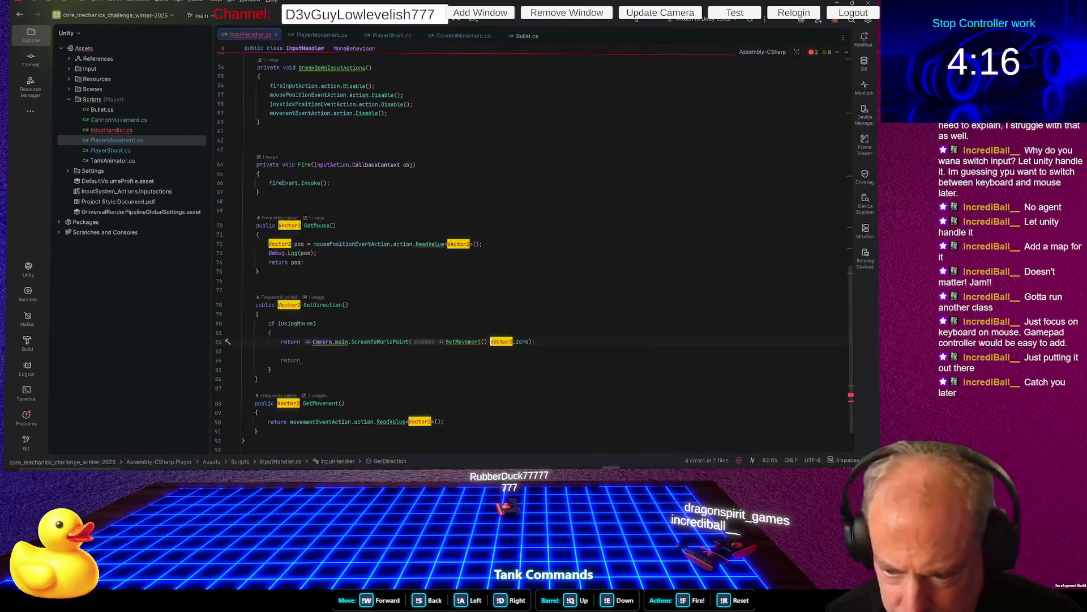
type("new")
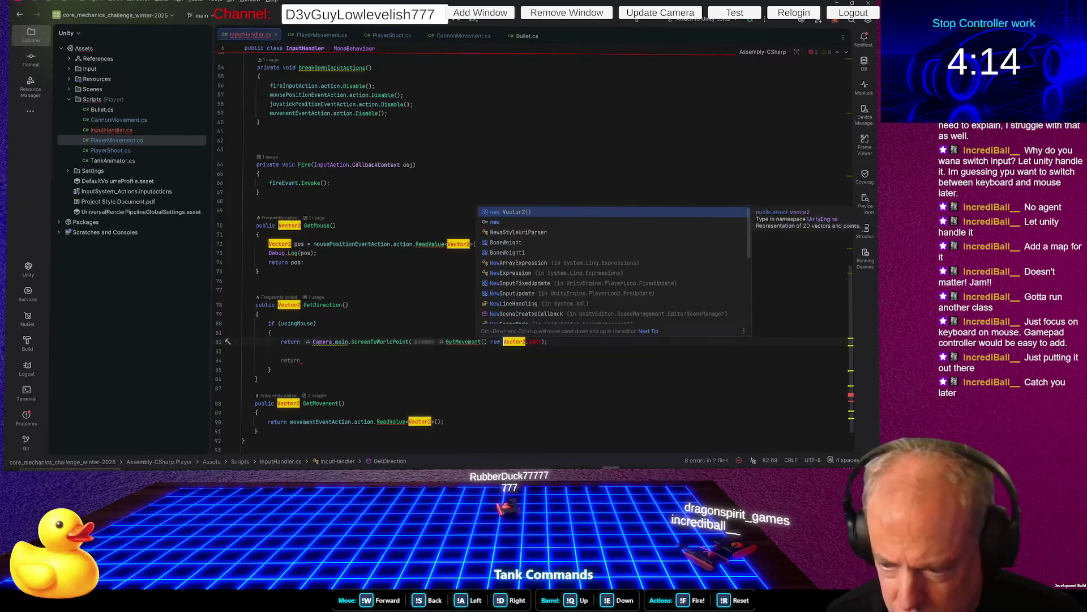
key("BackSpace")
key("BackSpace")
key("BackSpace")
type("(")
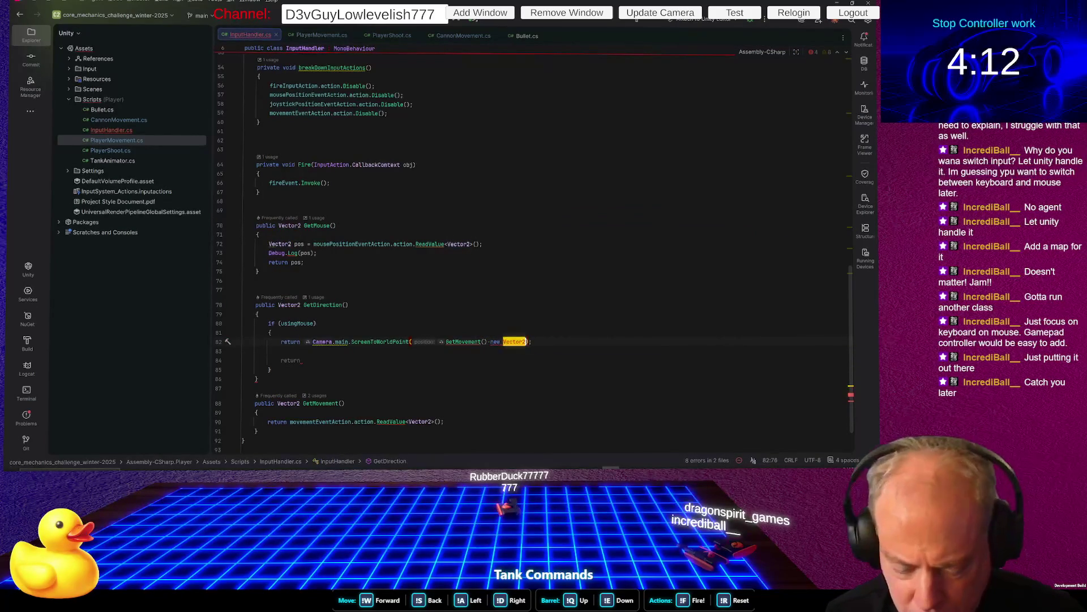
type("),")
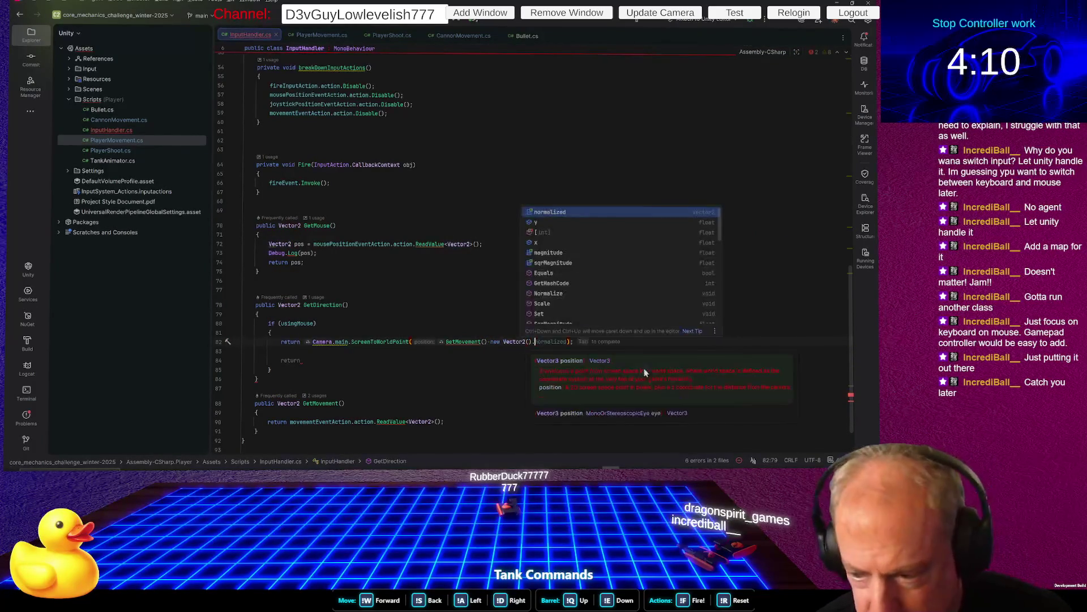
key("BackSpace")
key("BackSpace")
key("BackSpace")
type(".")
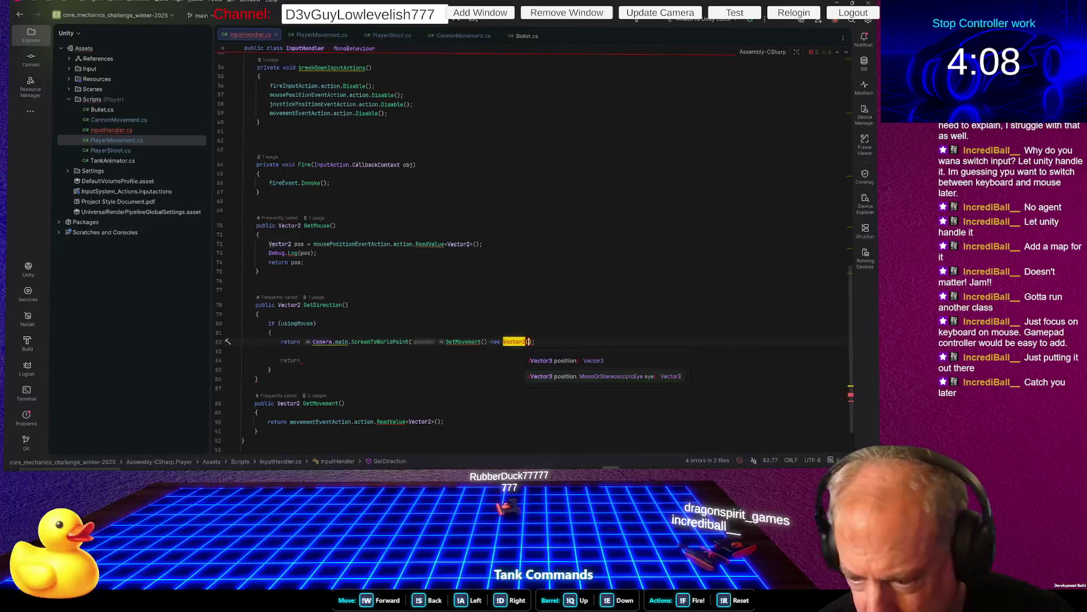
key("BackSpace")
key("BackSpace")
type("2")
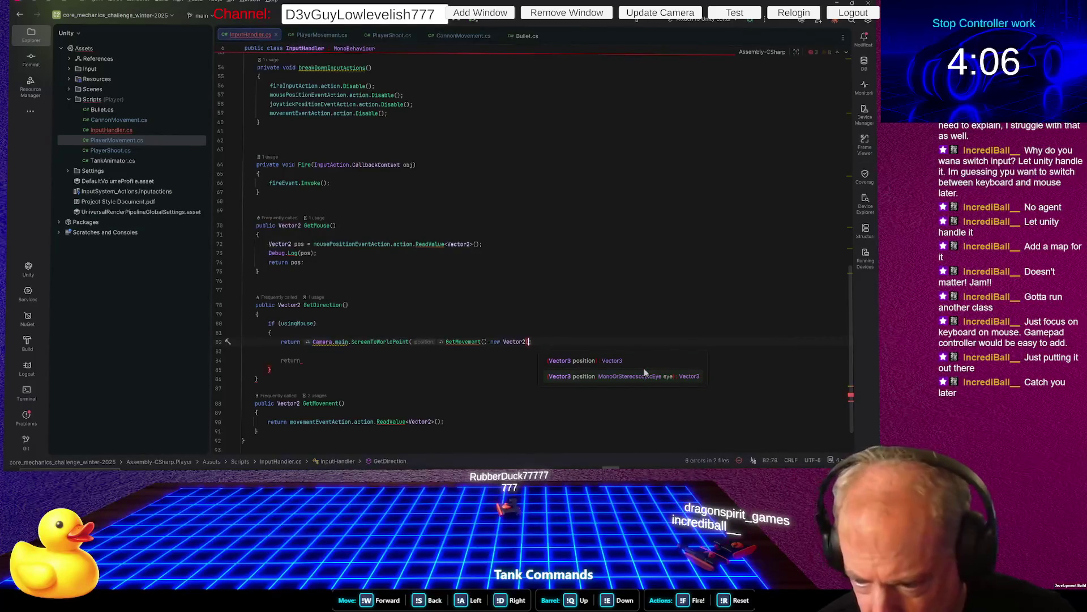
type("0")
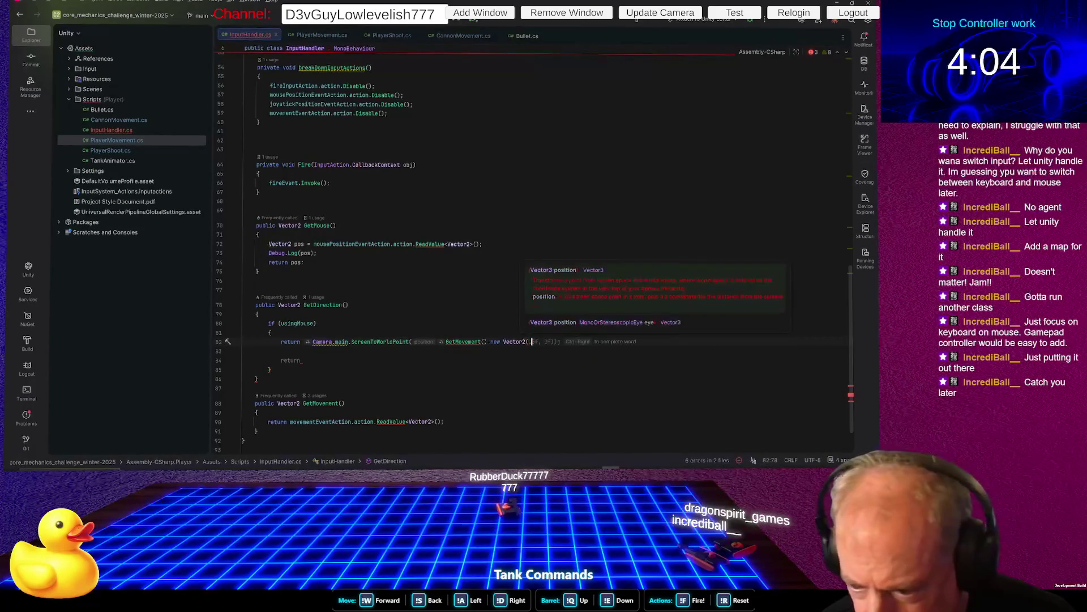
type(".5")
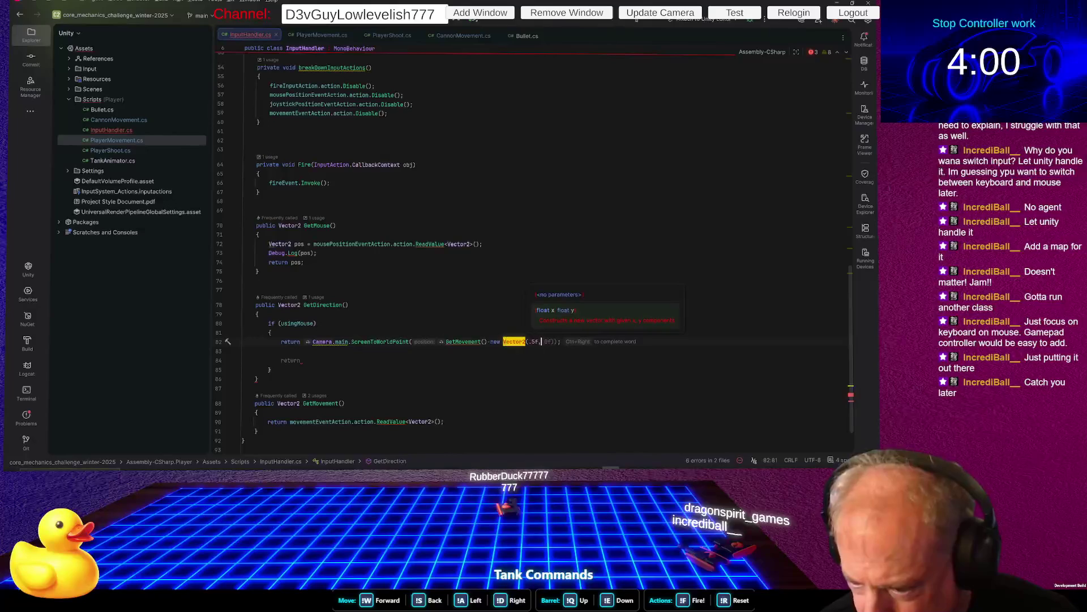
type("f, .5f")
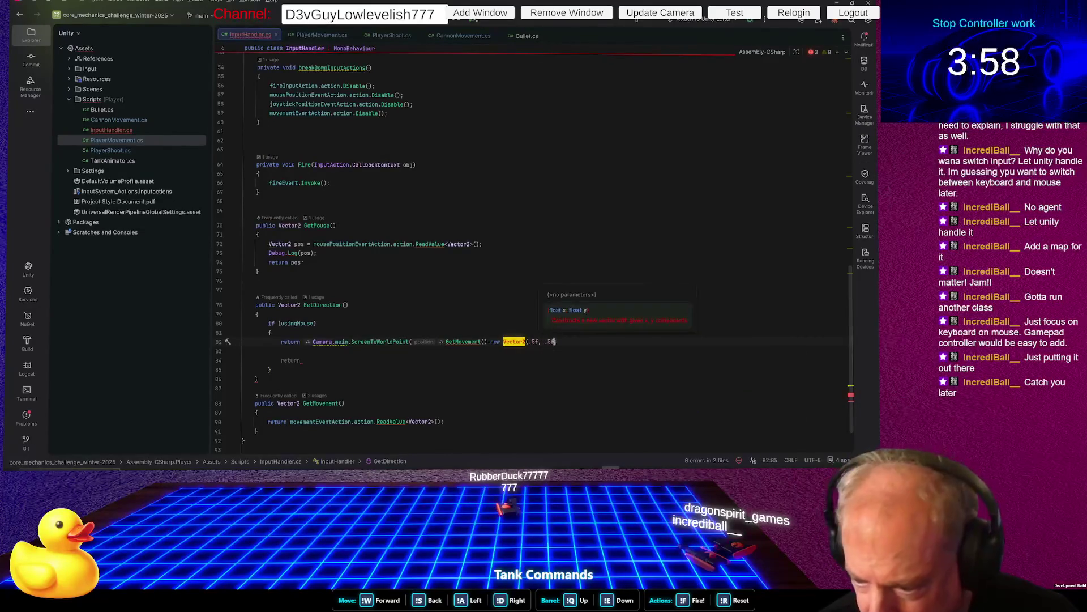
type(");")
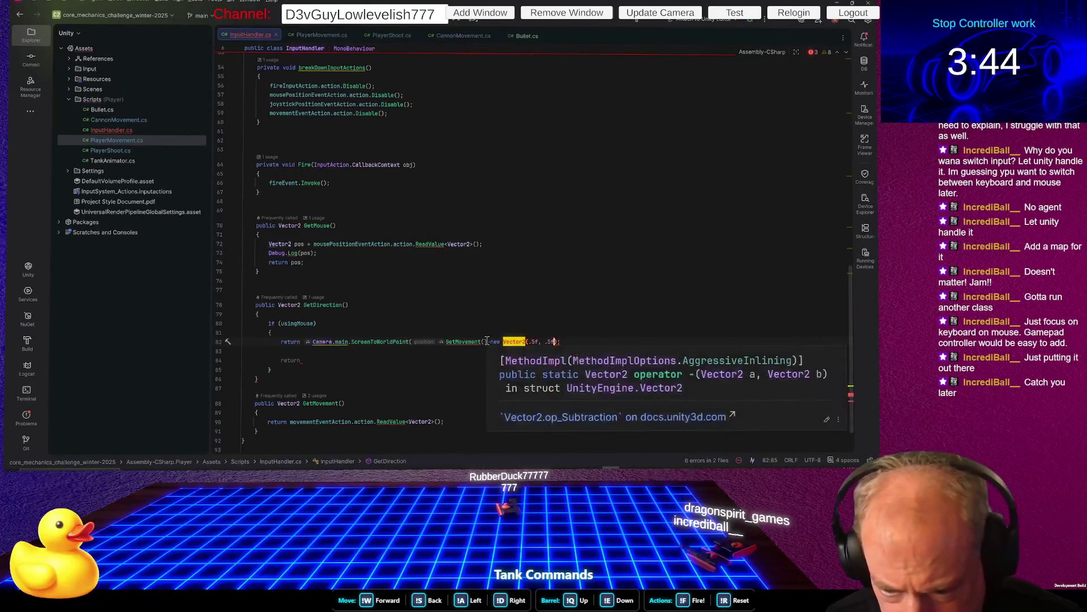
type(")")
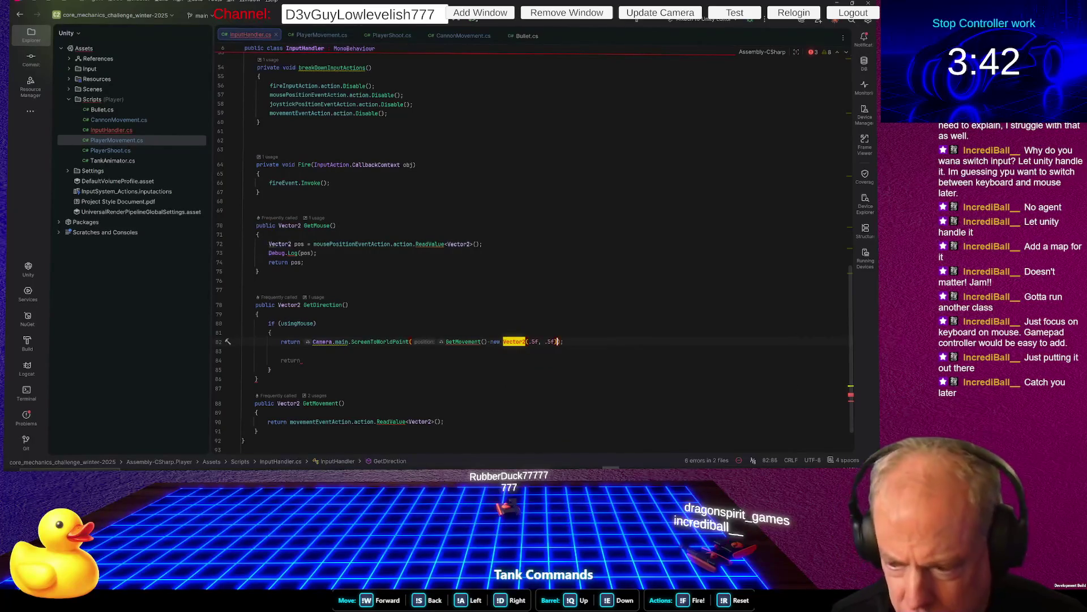
key("Down")
key("Down")
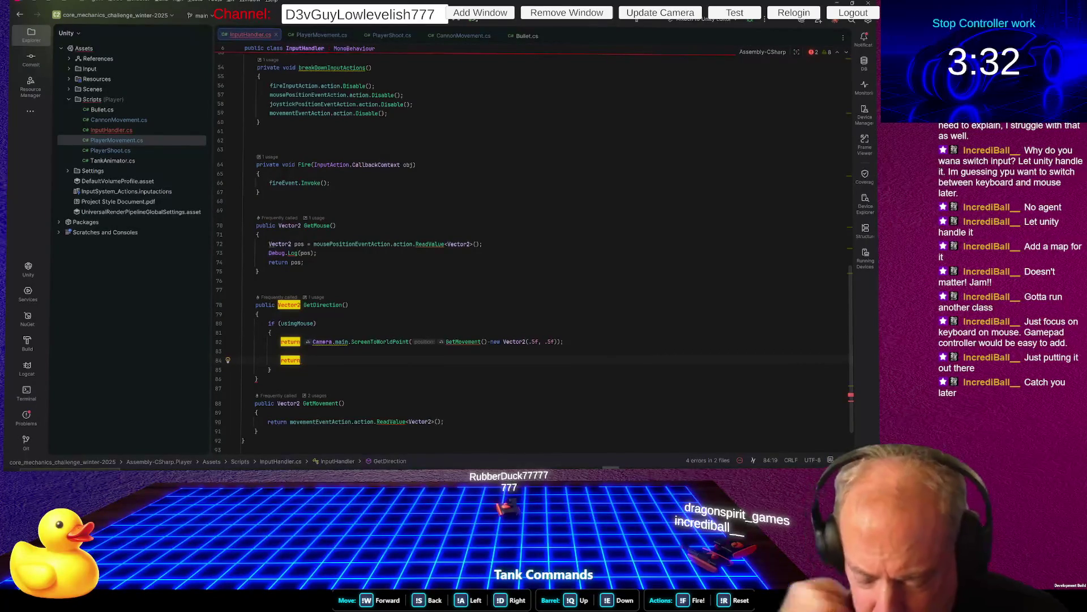
Delete the leftover return keyword and empty line 84, then switch to Unity to recompile
key("ctrl+BackSpace")
key("ctrl+BackSpace")
key("shift+Down")
key("Delete")
key("alt+Tab")
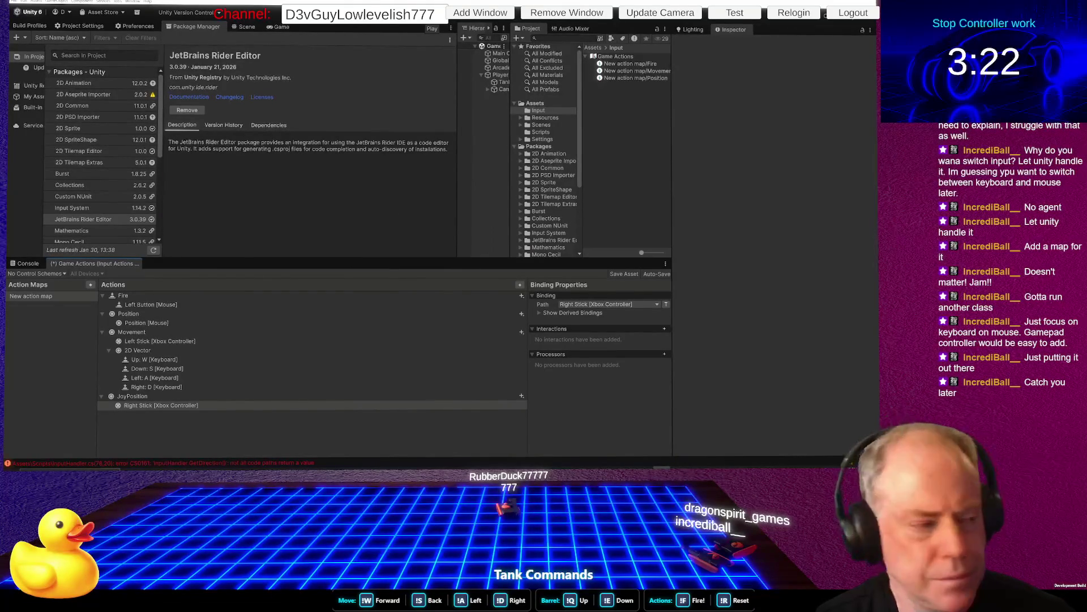
Attempt Play mode, then open the CS0161 GetDirection error from the Console in Rider
key("ctrl+p")
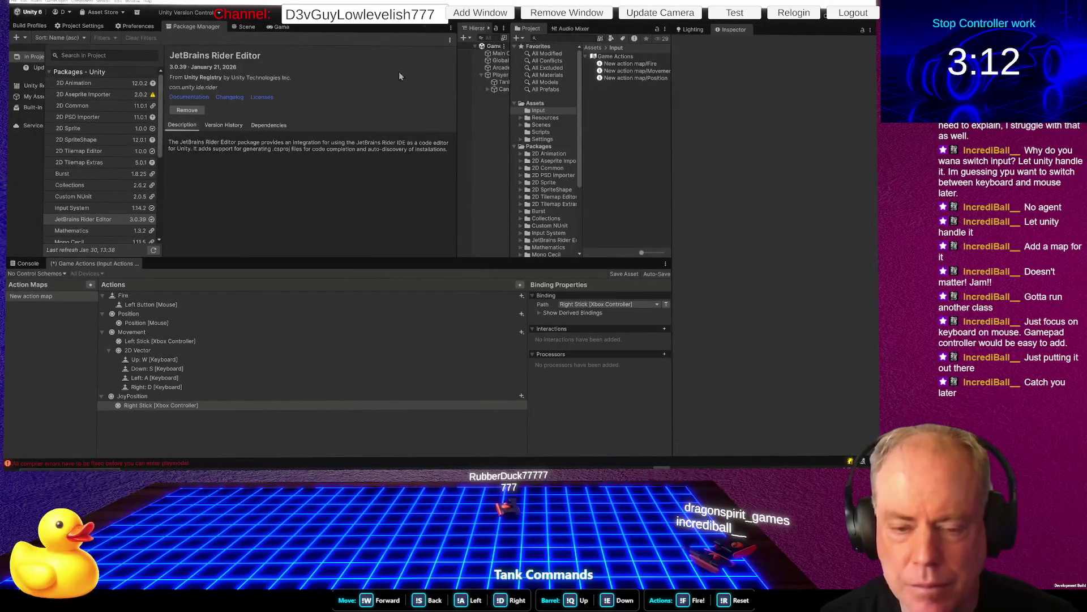
left_click(28, 264)
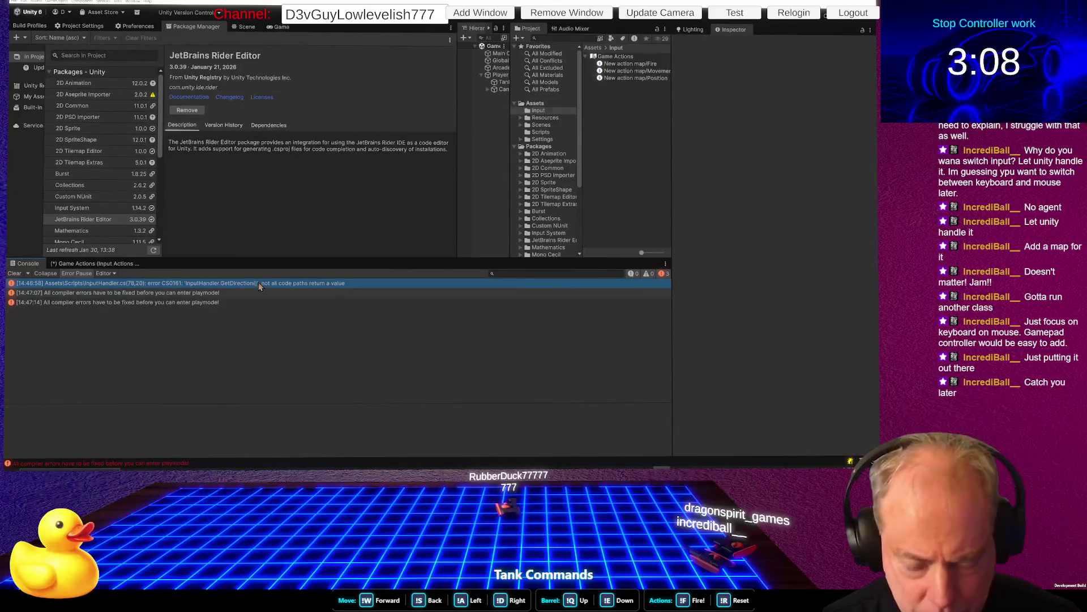
double_click(258, 282)
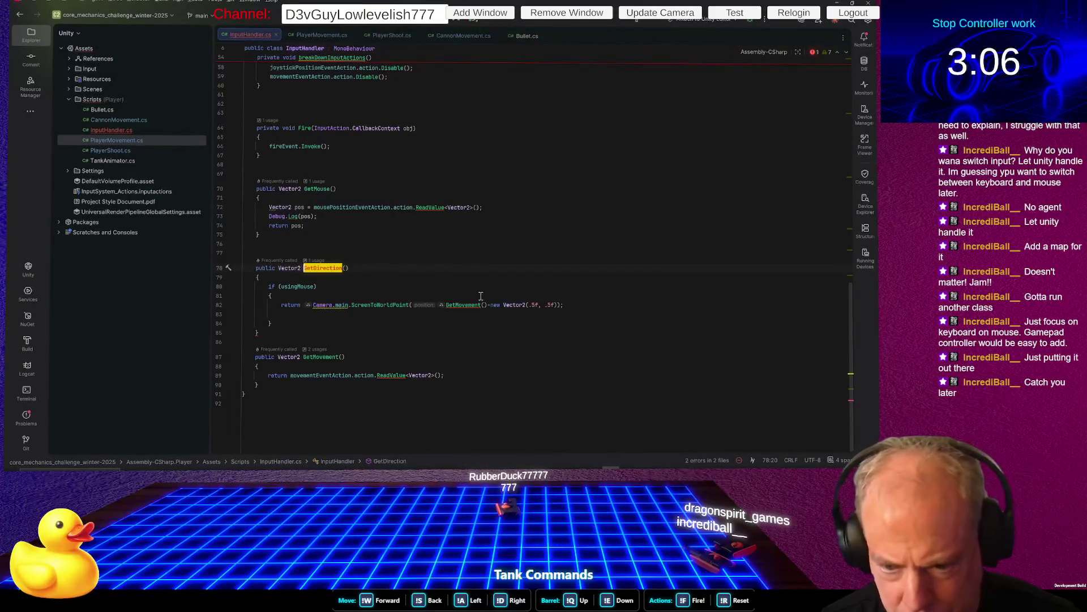
Add an else block returning the joystickPositionEventAction Vector2 value, then return to Unity
left_click(332, 317)
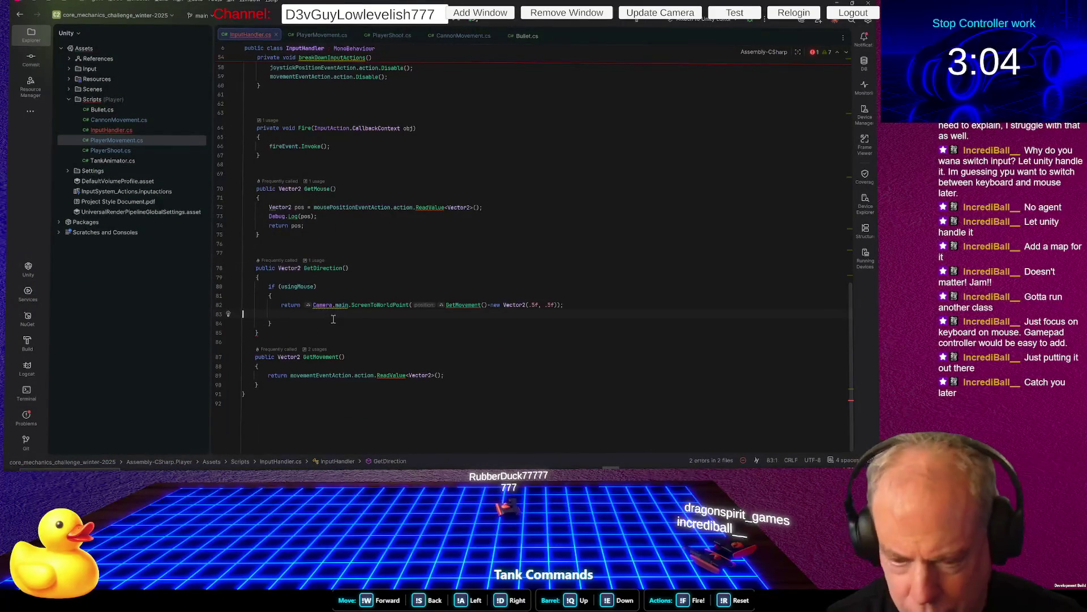
key("ctrl+y")
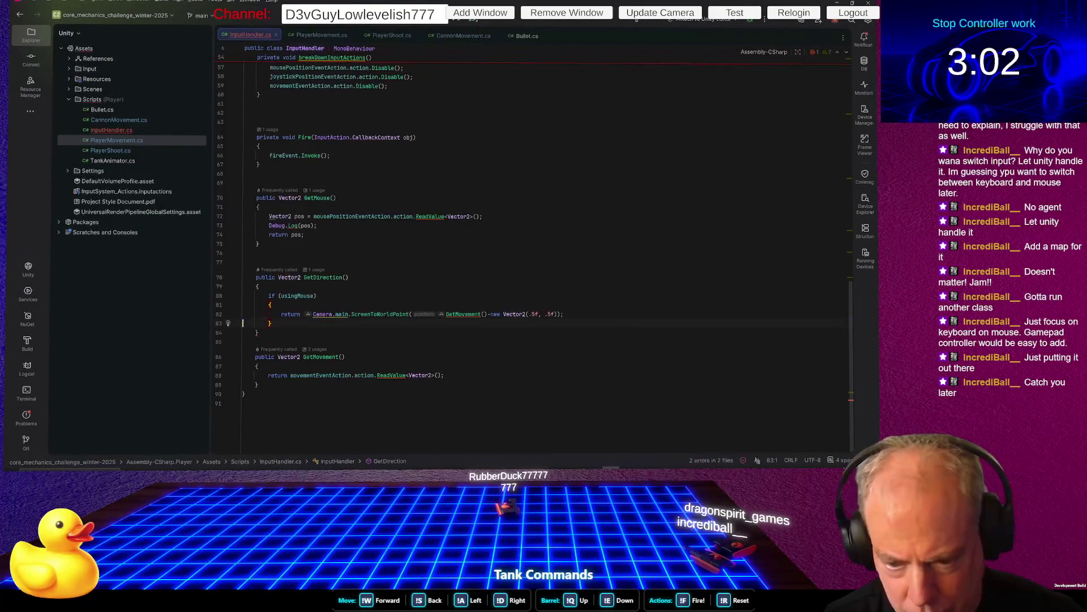
key("Return")
type("else")
key("Return")
type("{")
key("Return")
type("rtu")
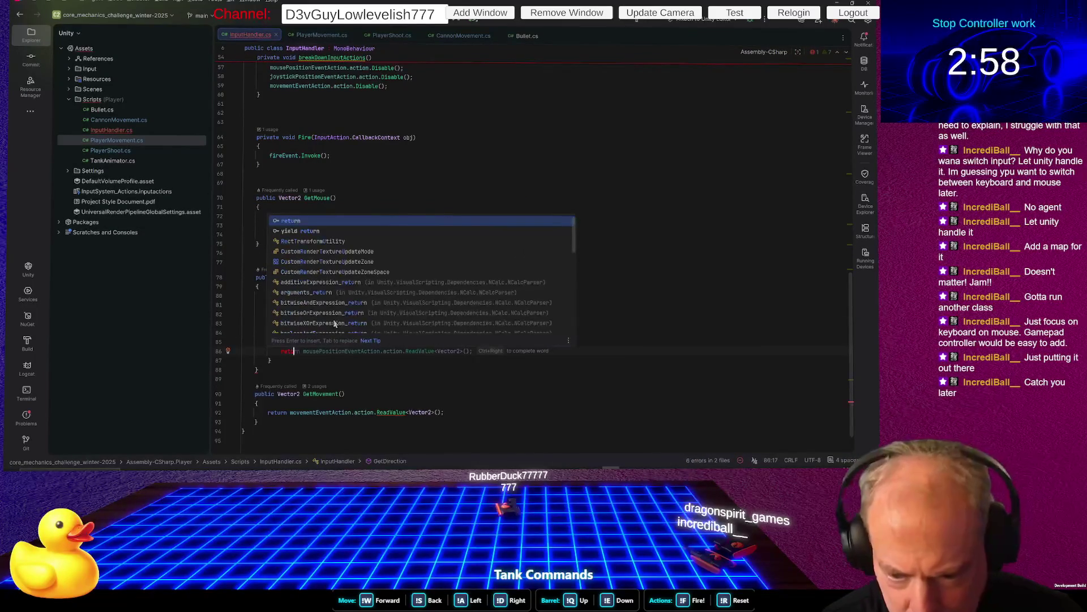
type("r")
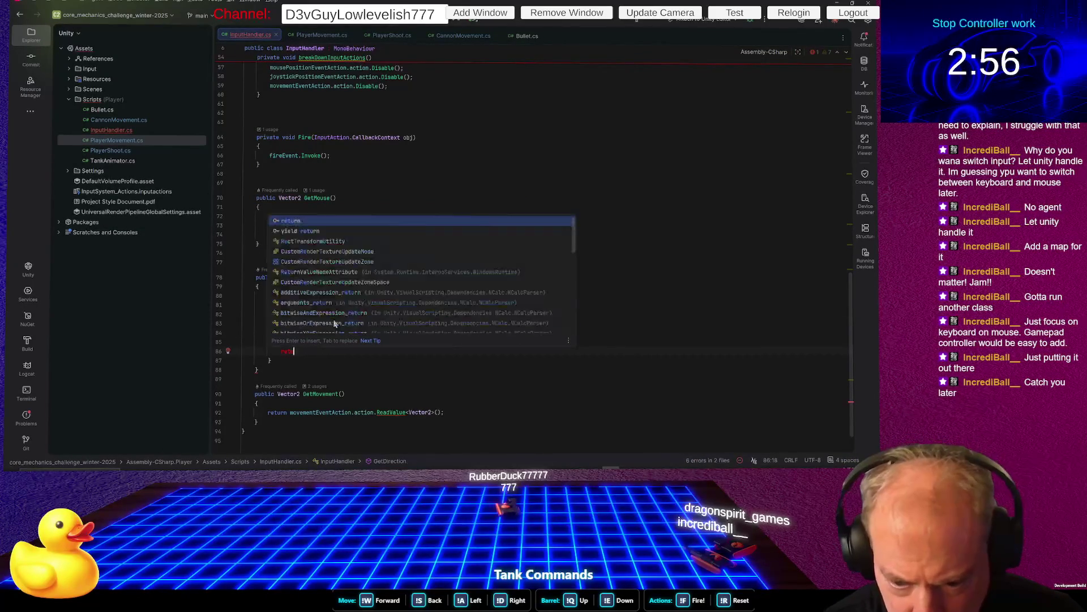
type("rn ")
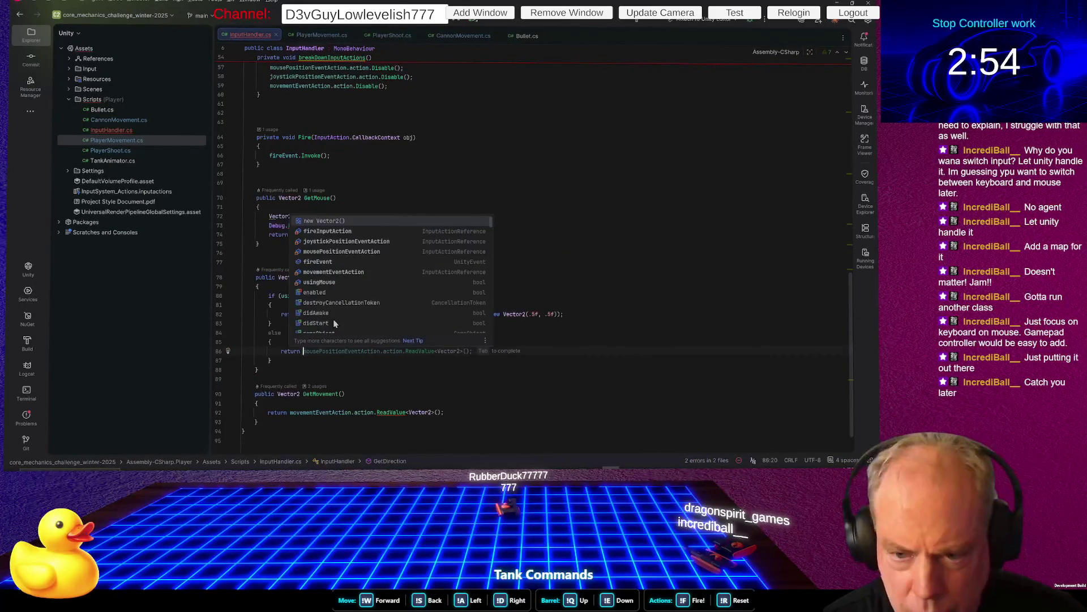
type("joy")
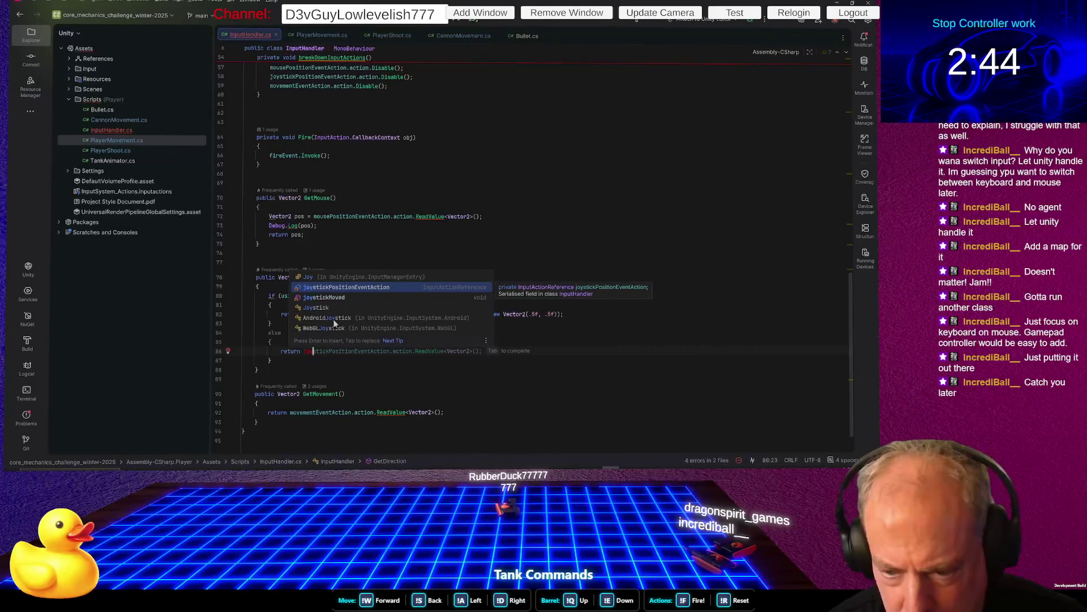
key("Return")
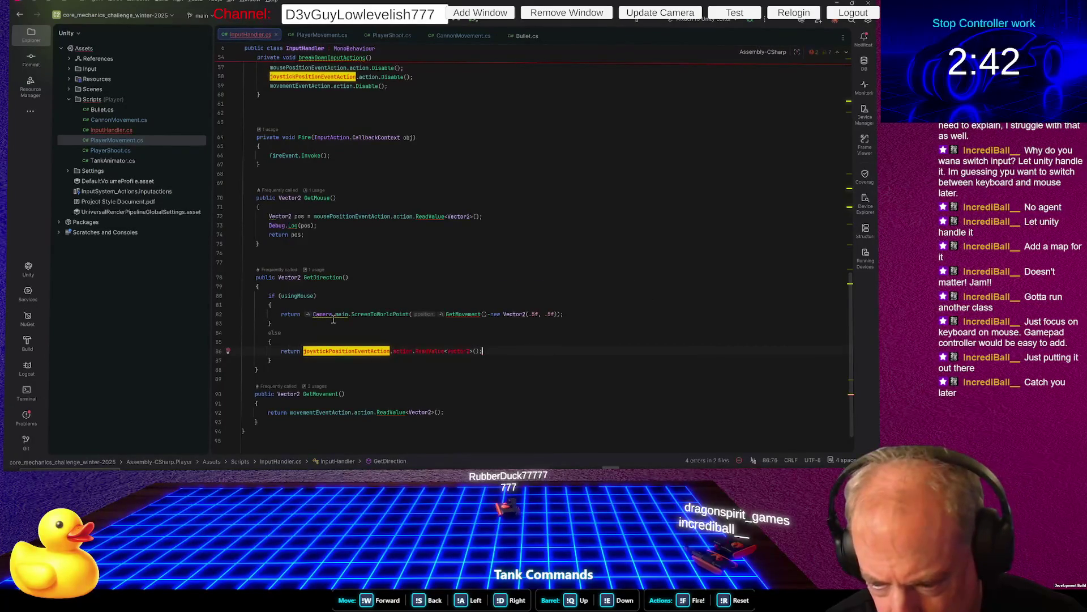
key("alt+Tab")
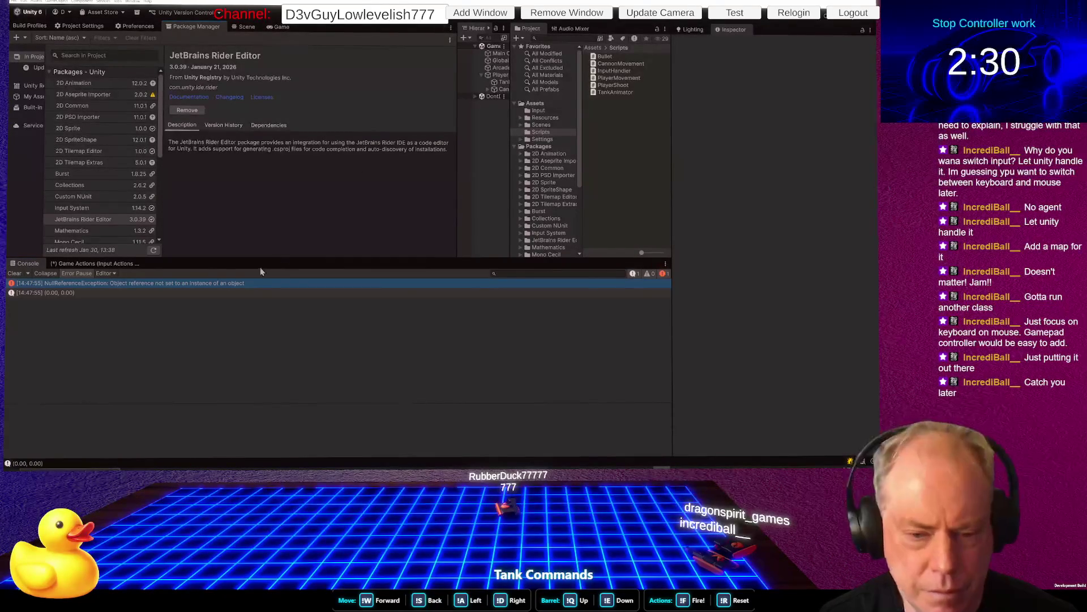
Check the NullReferenceException's source line, then select the Player to inspect its Input Handler
double_click(230, 283)
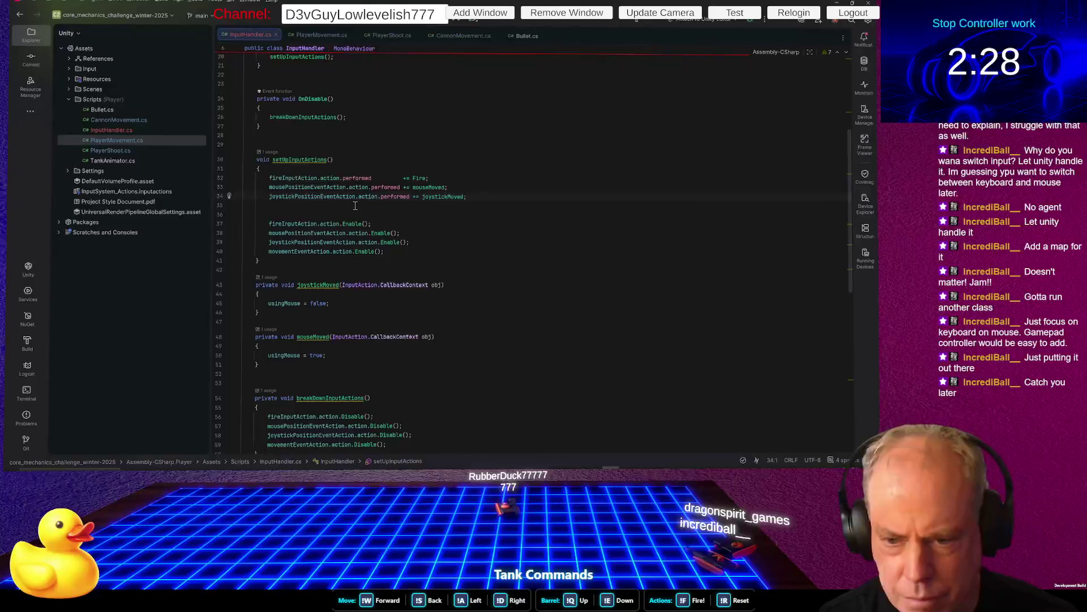
key("alt+Tab")
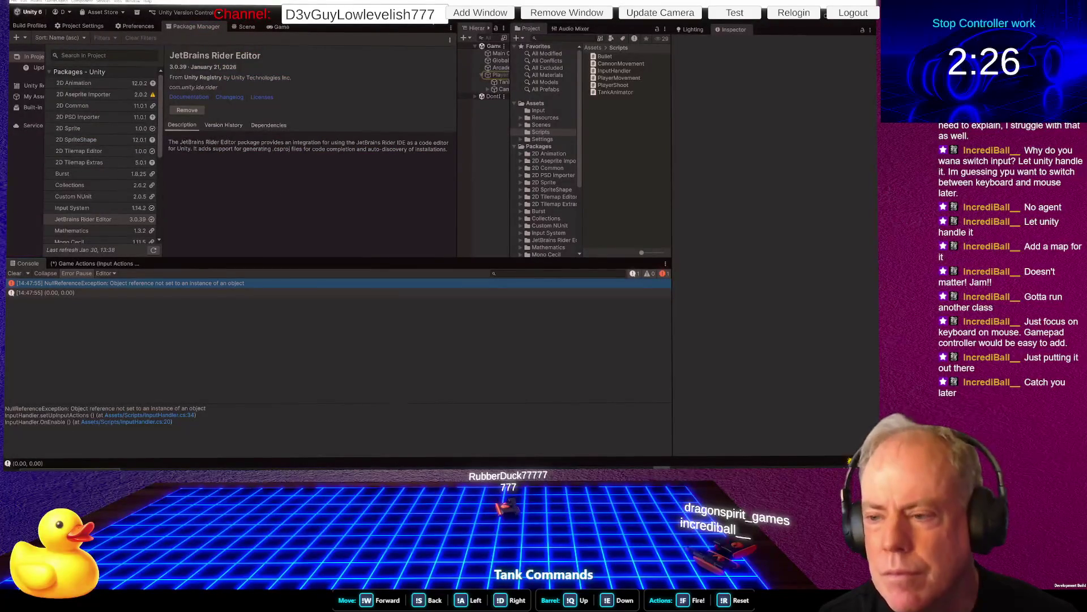
left_click_drag(456, 138, 378, 134)
left_click(422, 75)
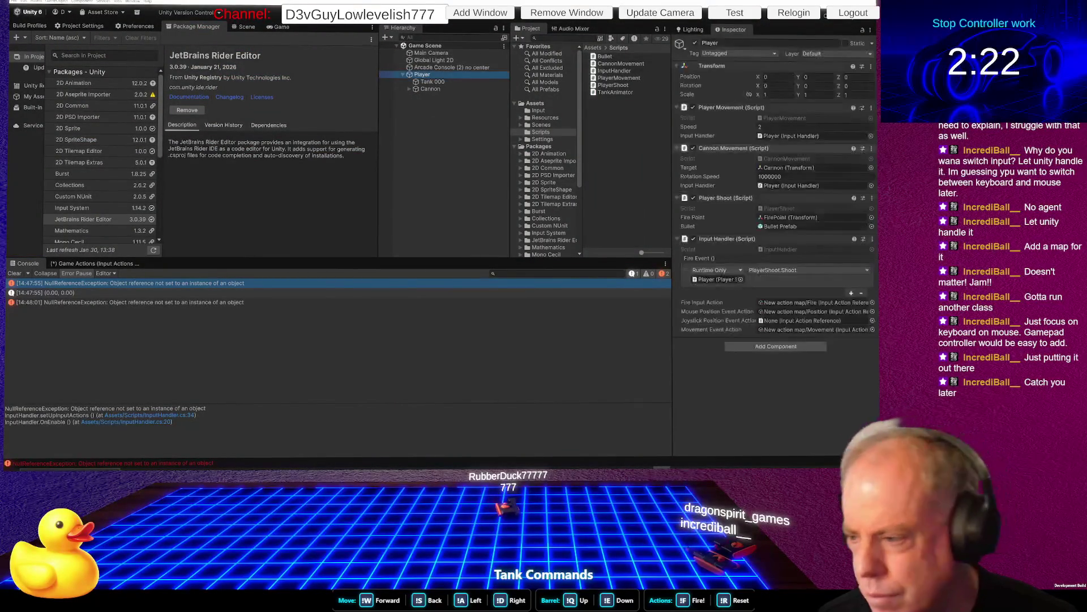
left_click(812, 312)
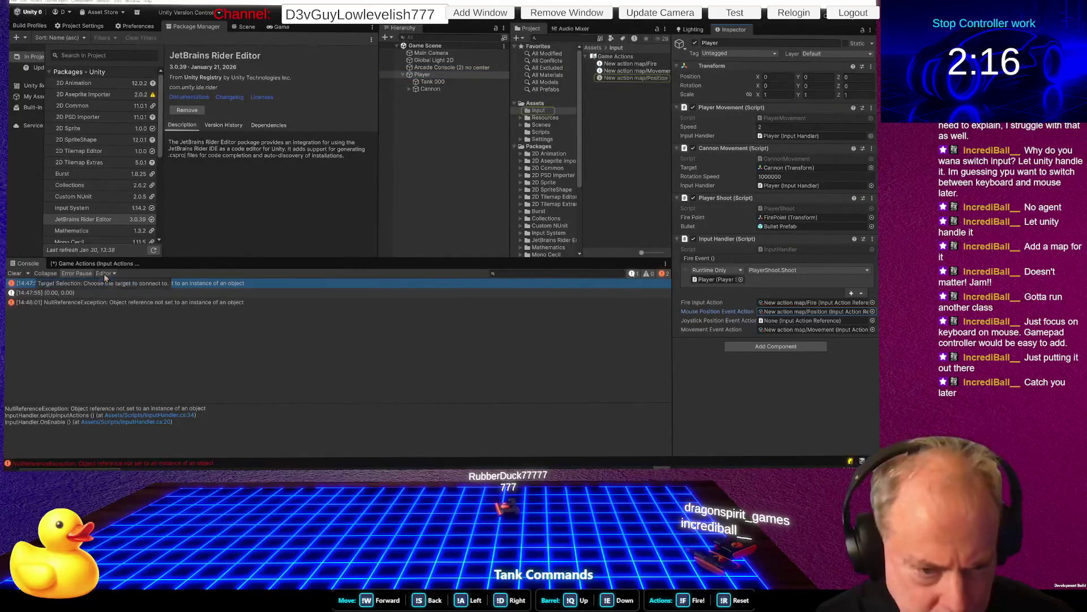
Assign New action map/JoyPosition to Joystick Position Event Action, save everything, and enter Play mode
left_click(95, 264)
key("ctrl+s")
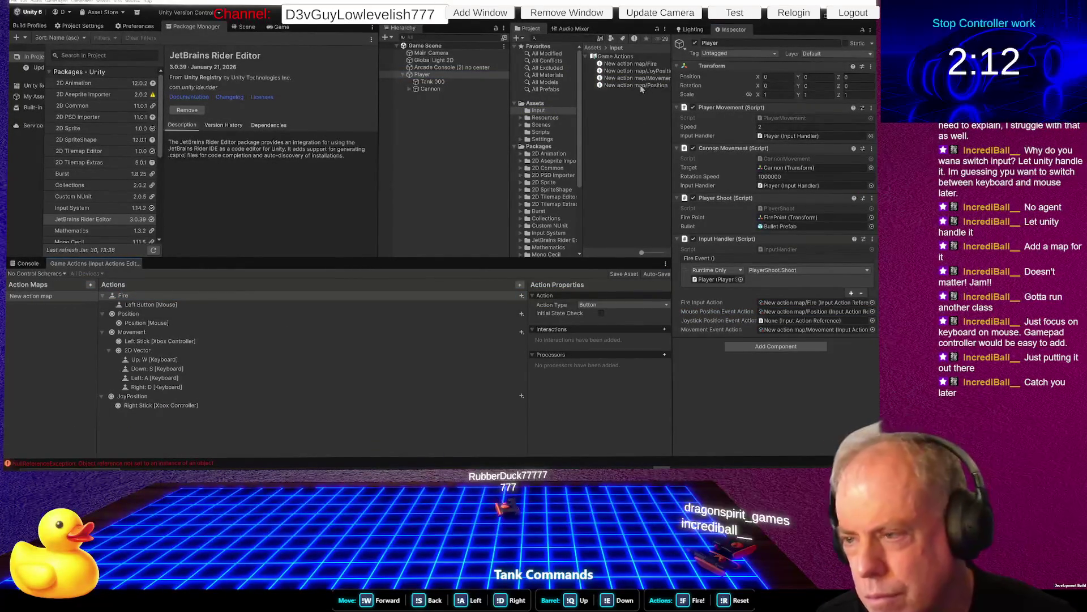
mouse_move(633, 75)
left_mouse_down()
mouse_move(738, 189)
mouse_move(807, 321)
left_mouse_up()
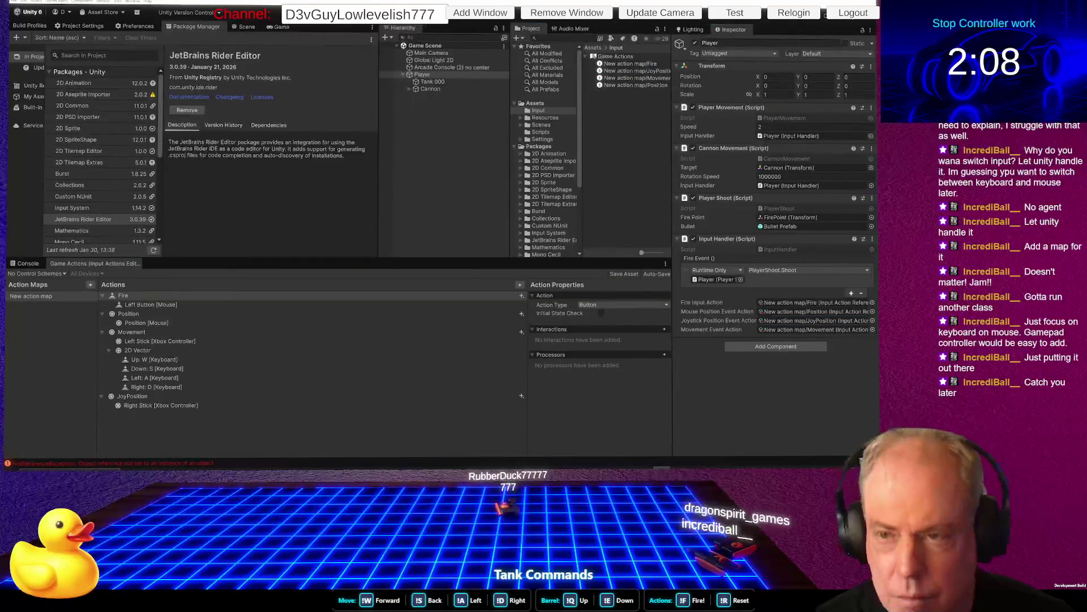
key("ctrl+s")
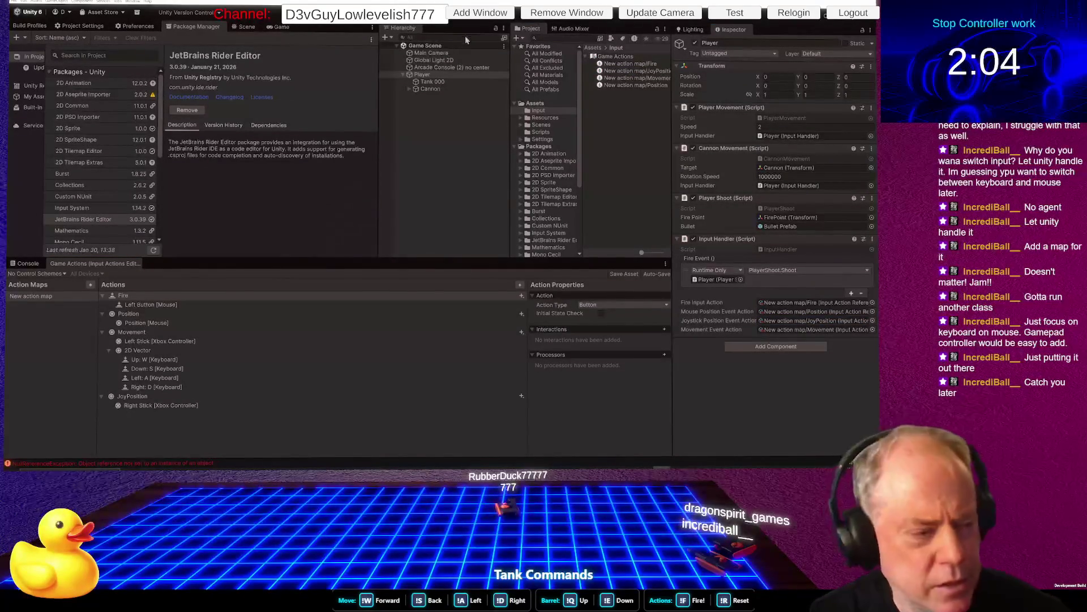
key("ctrl+p")
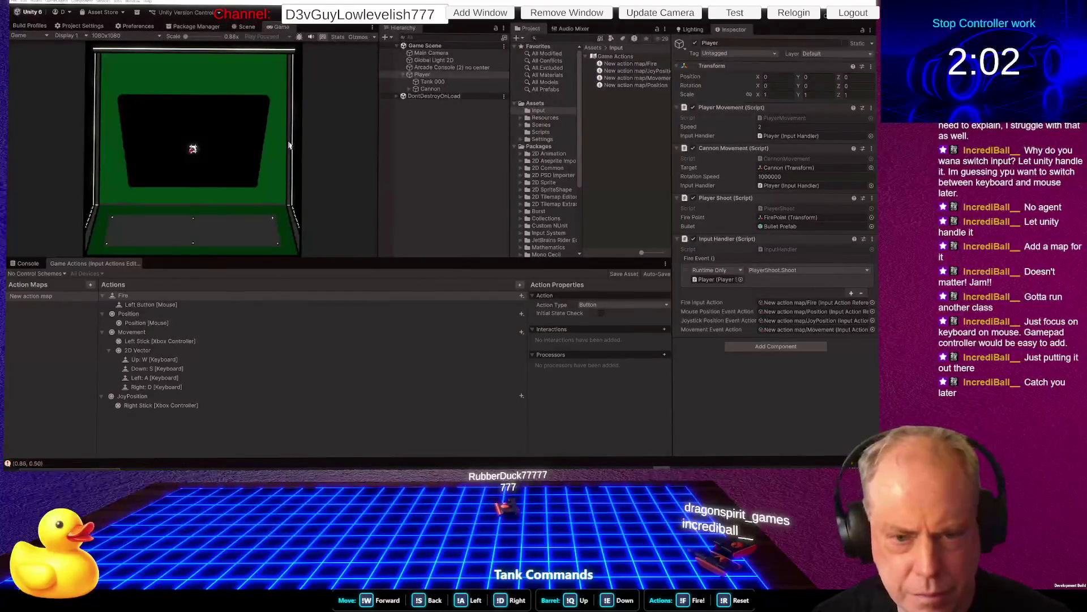
Fire four shots in the Game view, then open a (0.00, 0.00) Console log entry in Rider
left_click(181, 124)
left_click(218, 118)
left_click(232, 124)
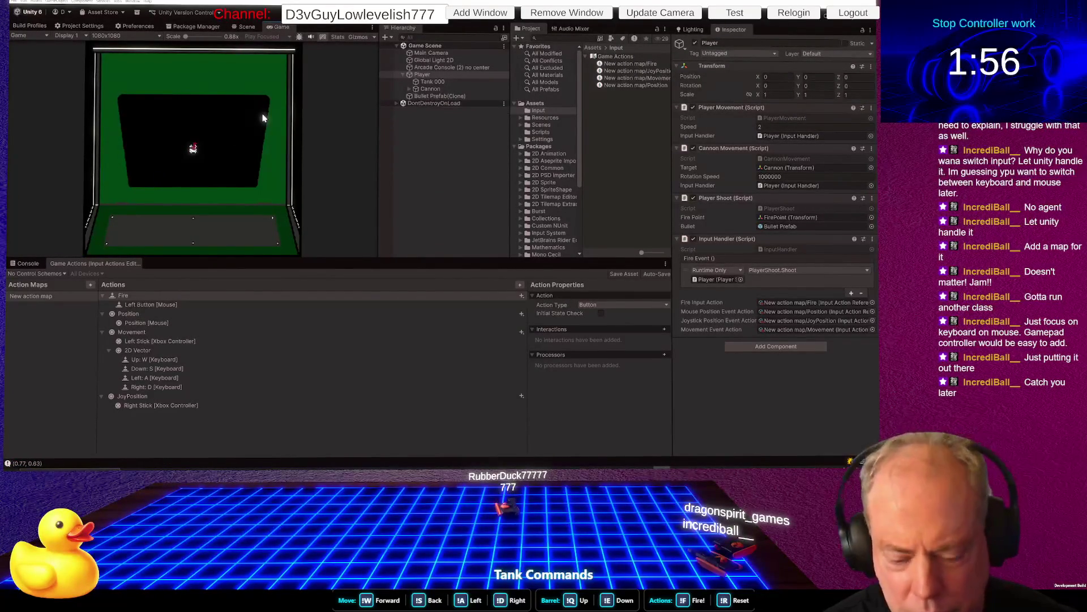
left_click(240, 133)
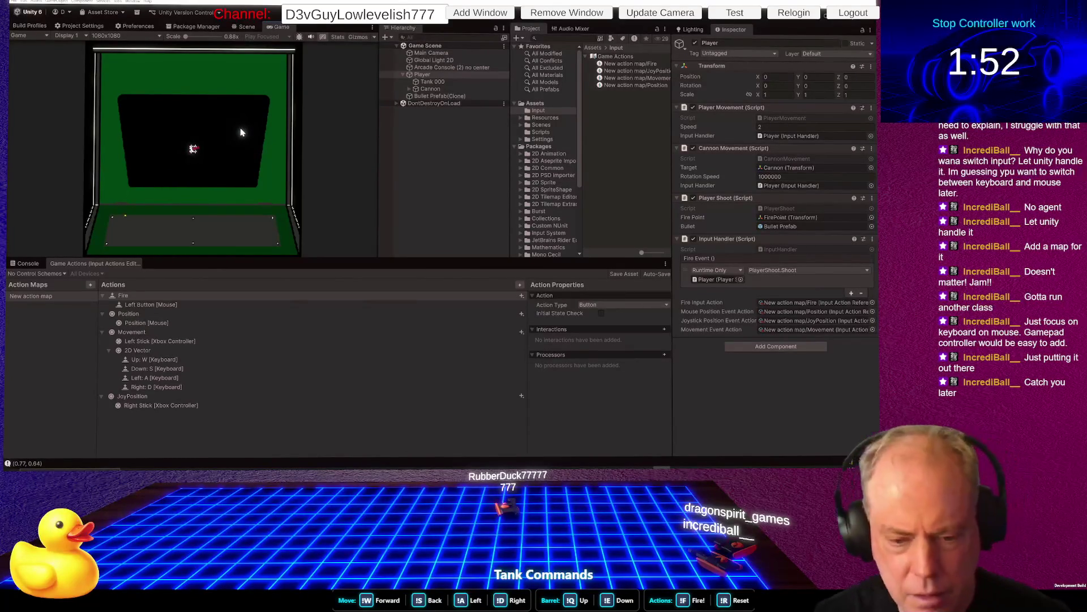
left_click(28, 264)
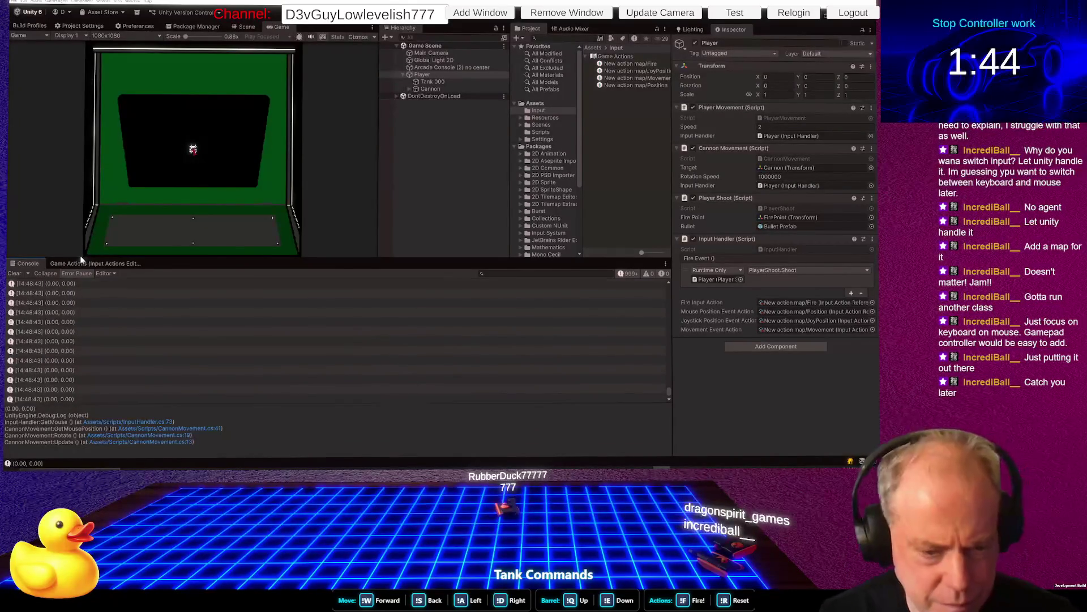
double_click(62, 303)
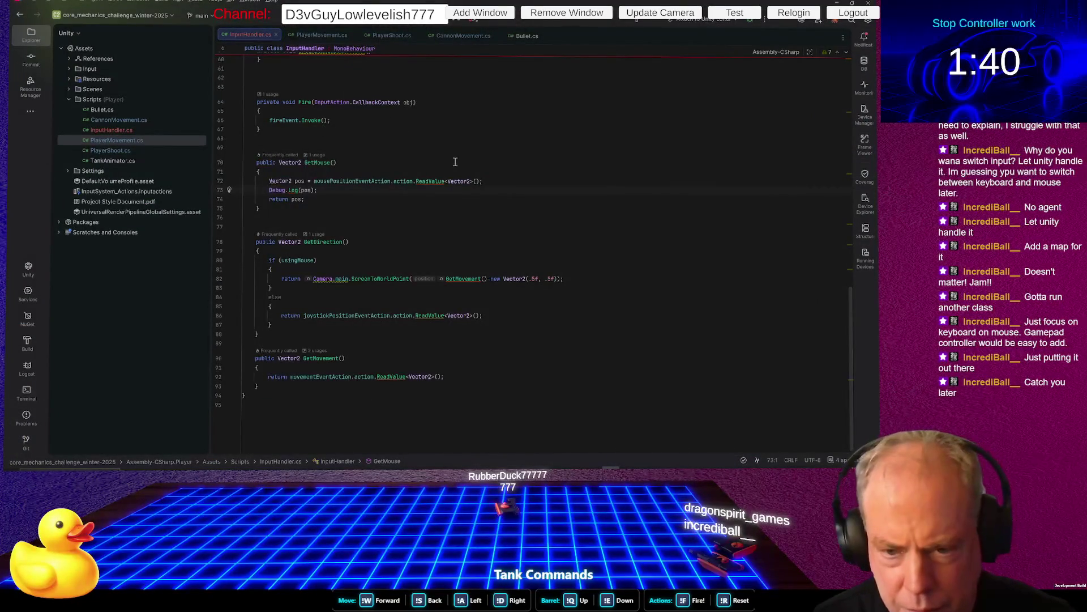
Move the Debug.Log(pos) line from GetMouse into GetDirection's mouse branch
triple_click(377, 190)
key("ctrl+c")
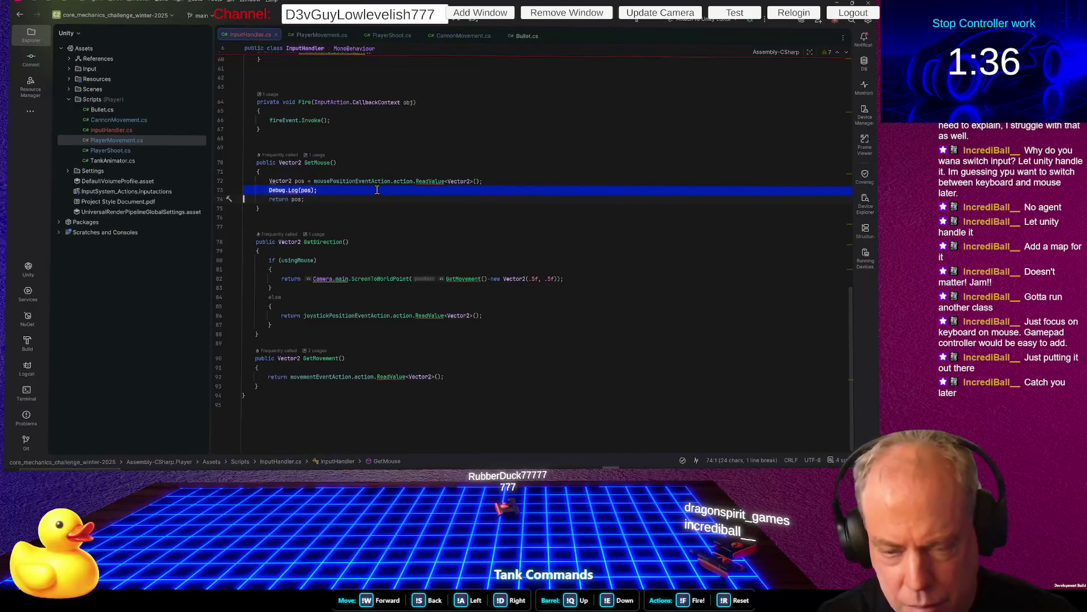
key("Delete")
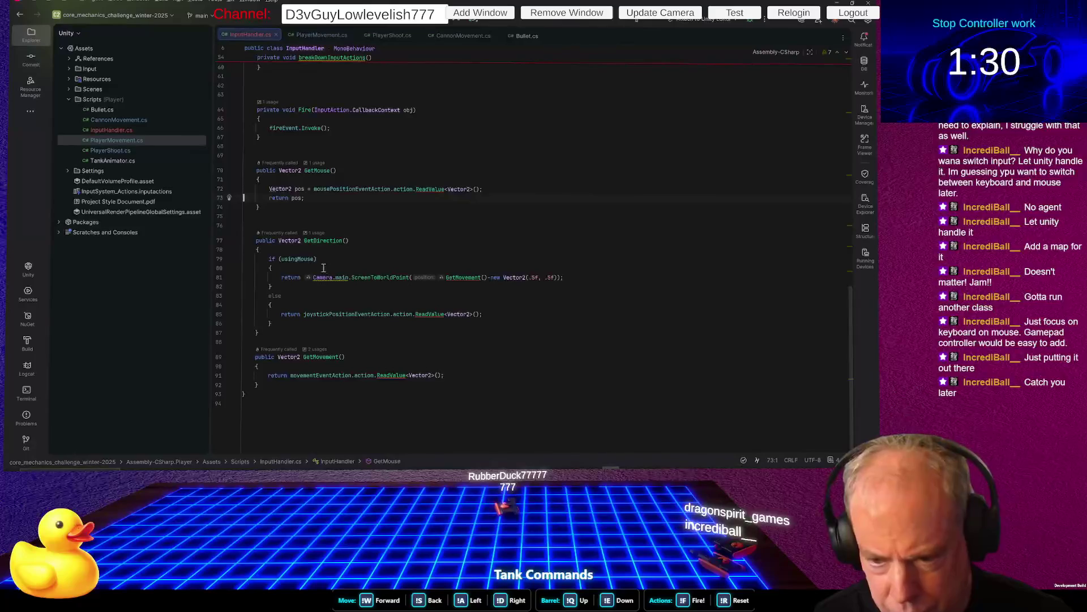
left_click(310, 284)
key("Home")
key("Home")
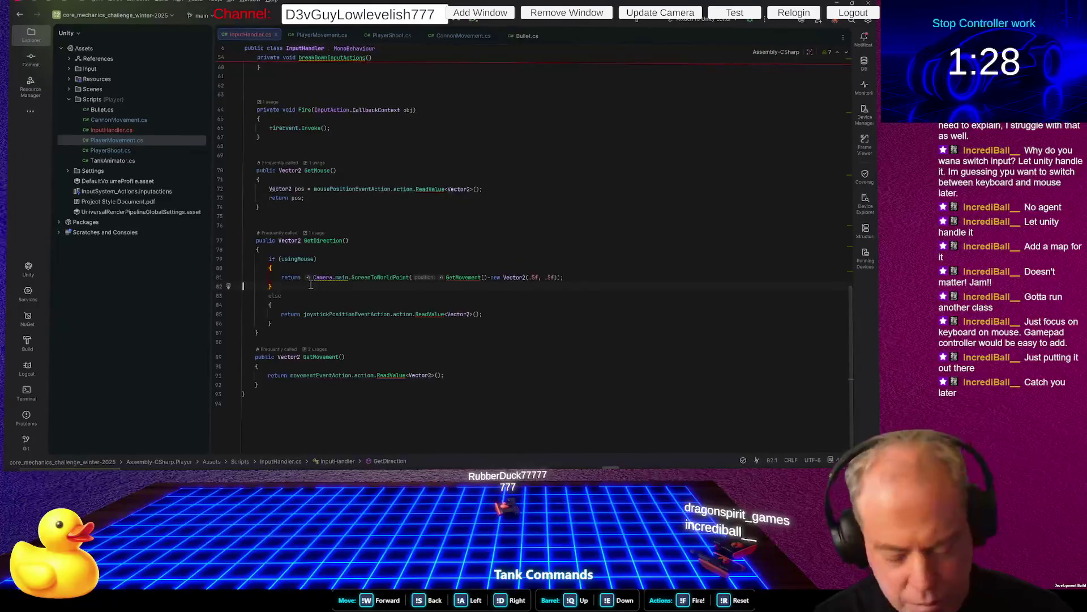
key("ctrl+v")
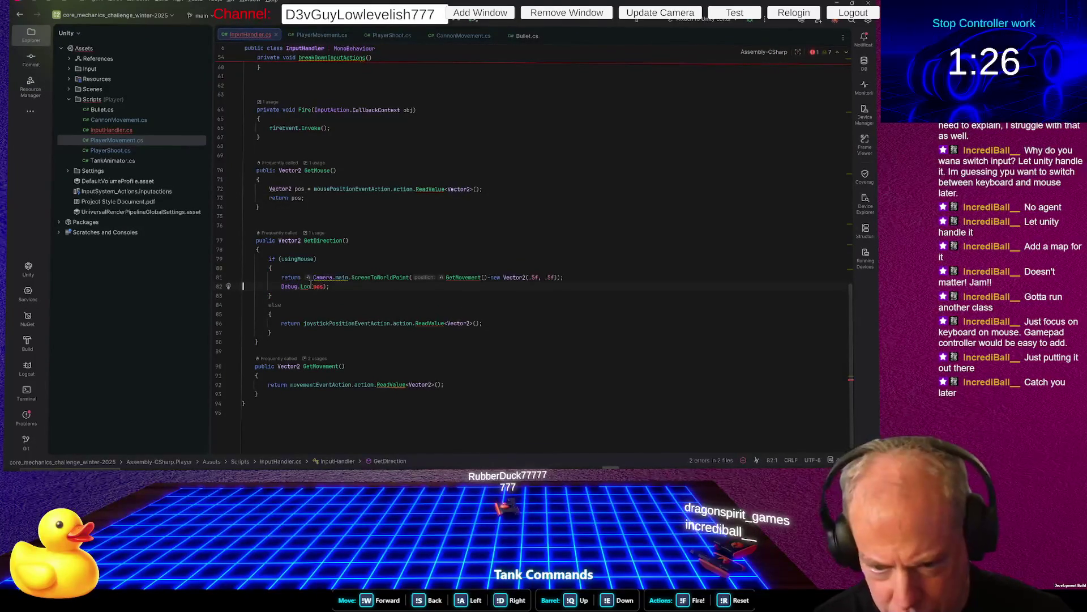
Store the screen-to-world result in 'var dir' instead of returning it, and log dir
key("Up")
key("Home")
key("Delete")
key("Delete")
key("Delete")
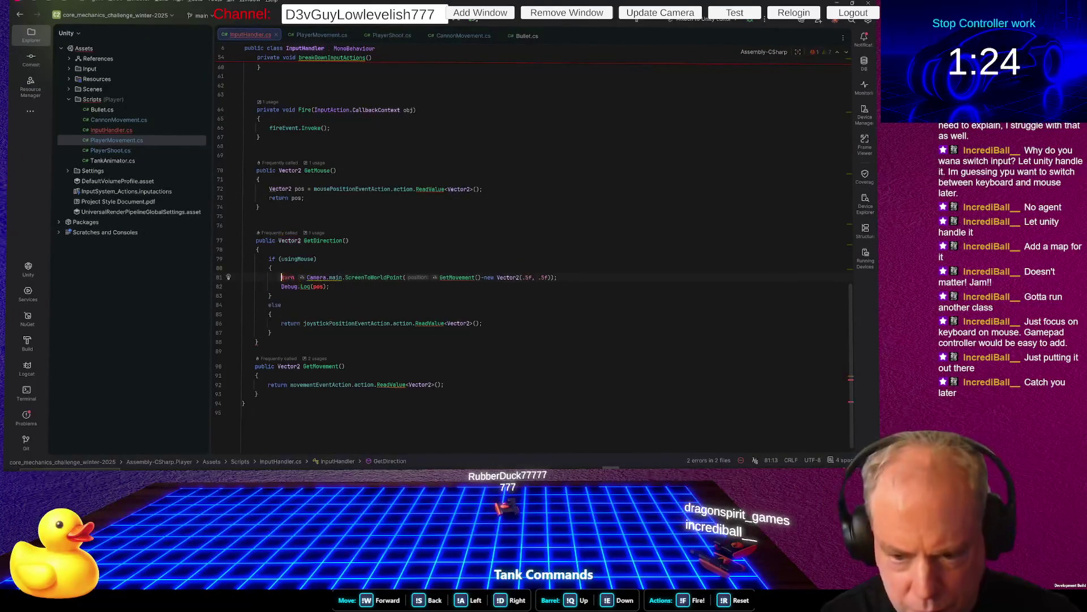
type("v")
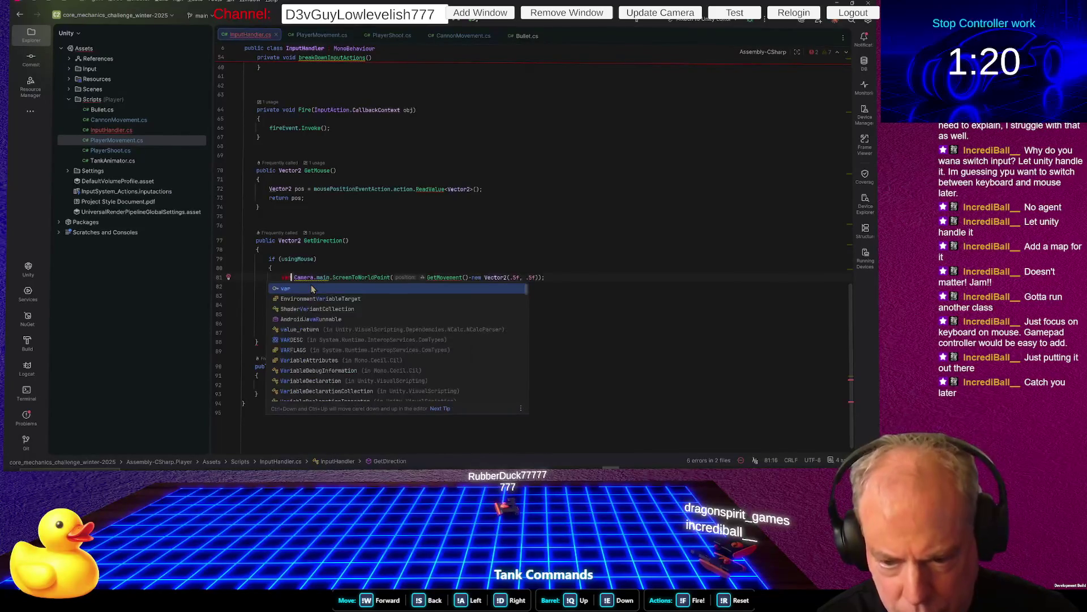
type("ar dir =")
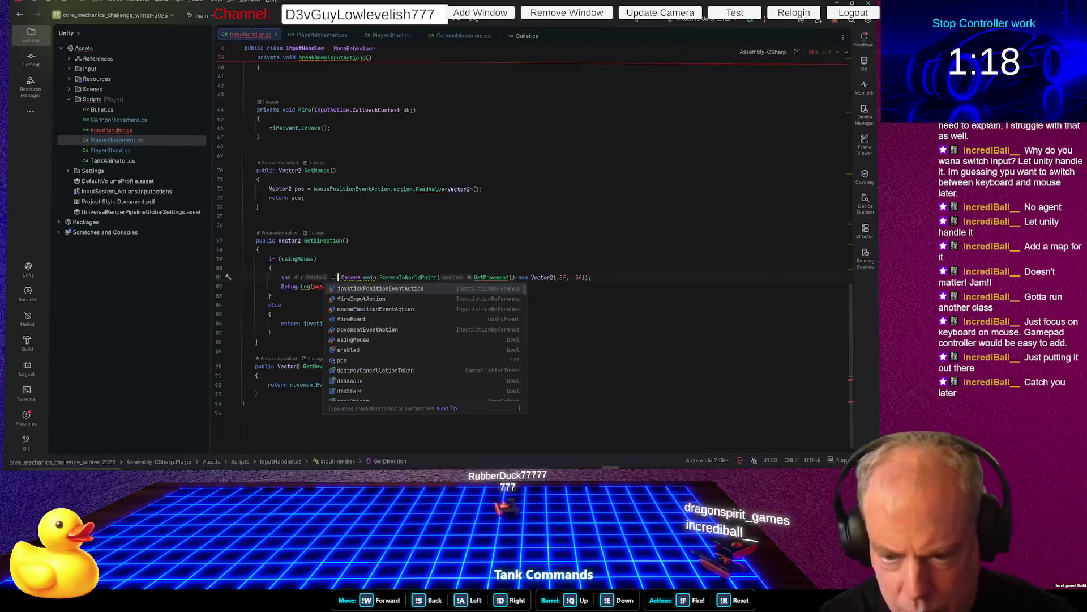
left_click(327, 286)
double_click(318, 286)
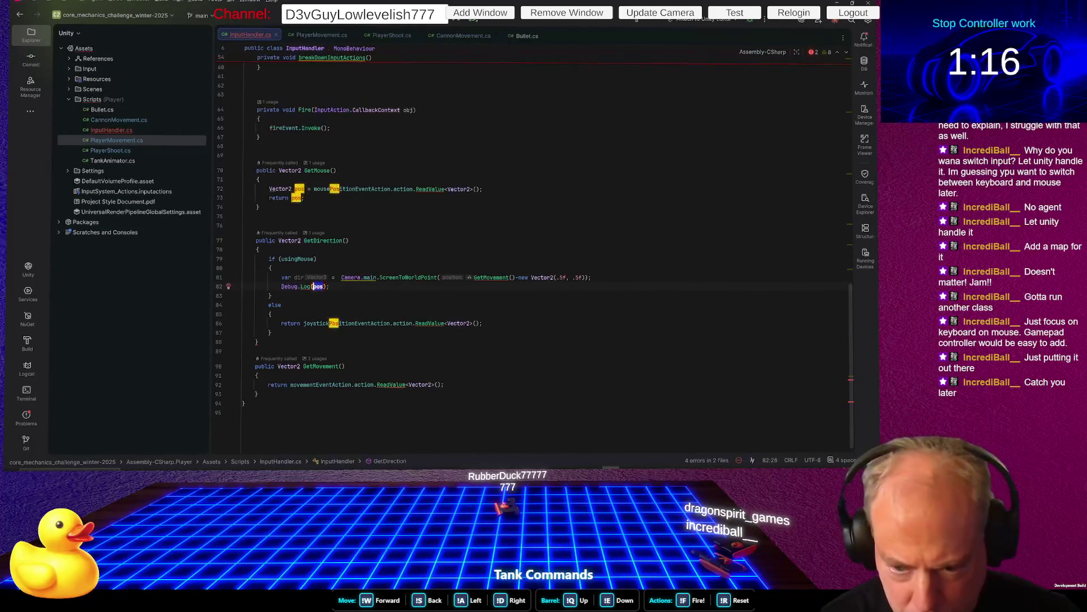
type("dir")
left_click(330, 286)
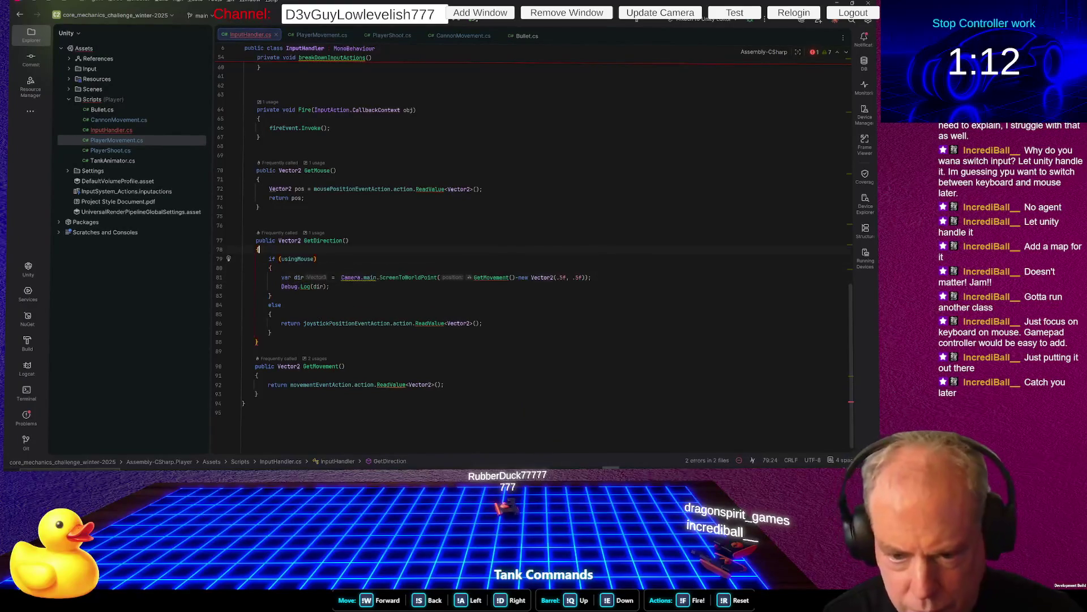
Declare 'Vector2 dir;' at the top of GetDirection and drop var from the mouse-branch assignment
key("Up")
key("Up")
key("Up")
key("Return")
type("var dir;")
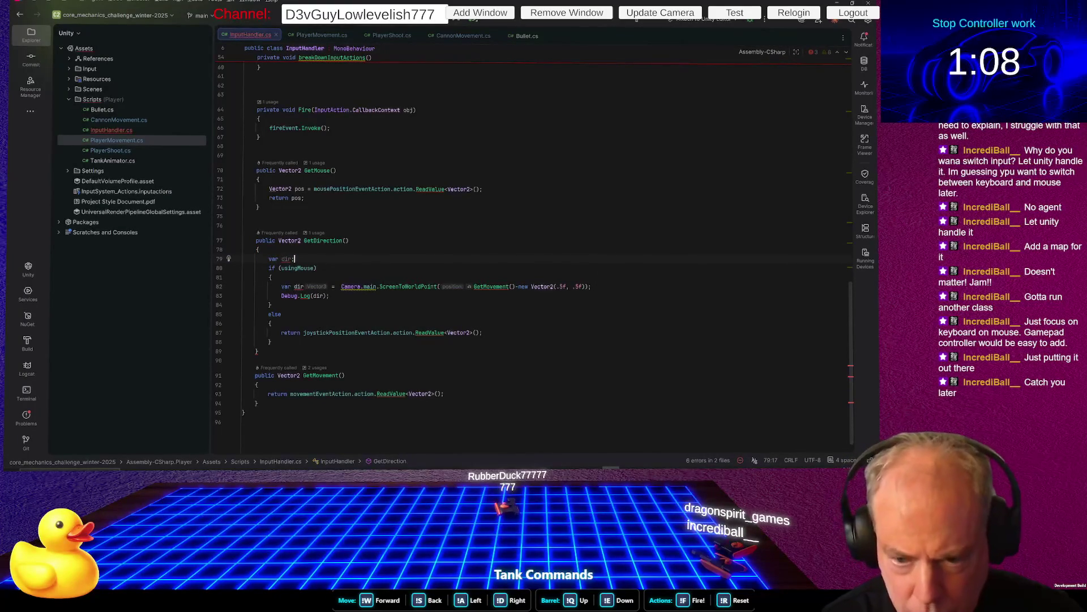
left_click(277, 259)
key("BackSpace")
key("BackSpace")
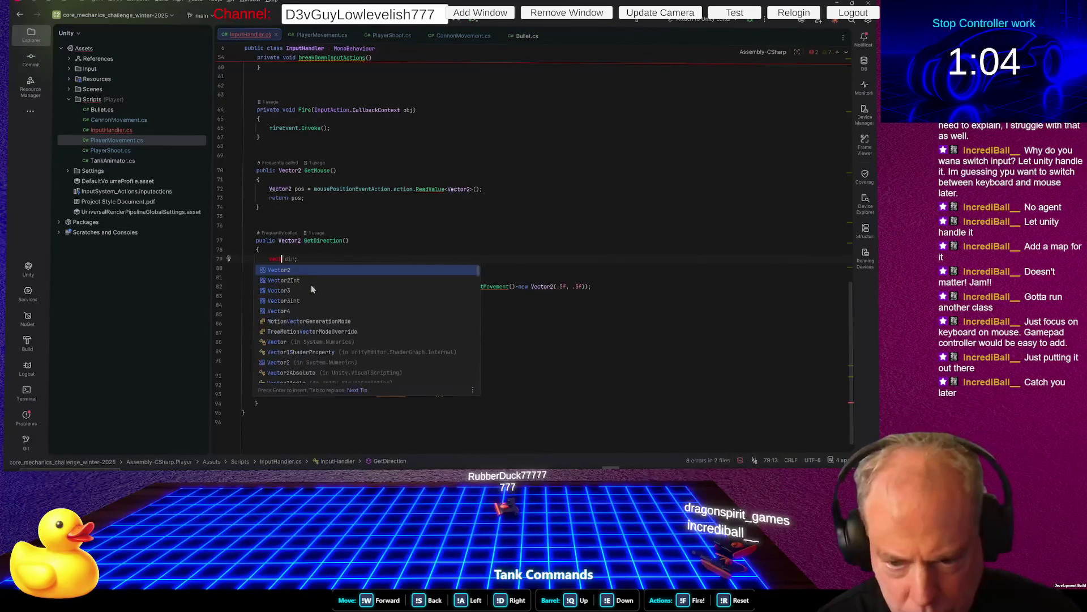
left_click(311, 287)
key("Down")
key("Down")
key("Down")
key("ctrl+Right")
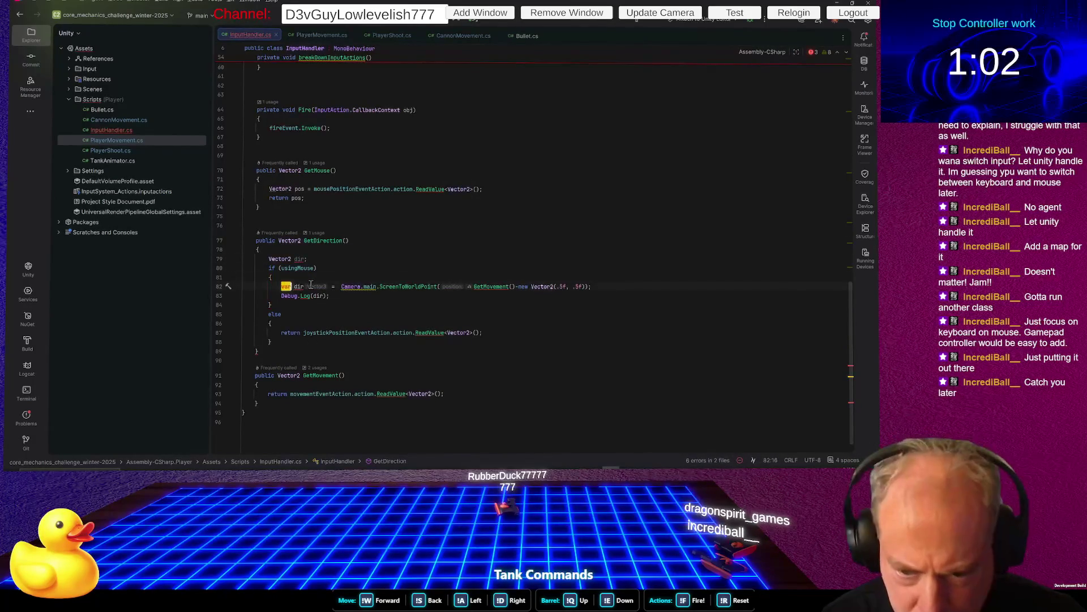
key("BackSpace")
key("BackSpace")
key("BackSpace")
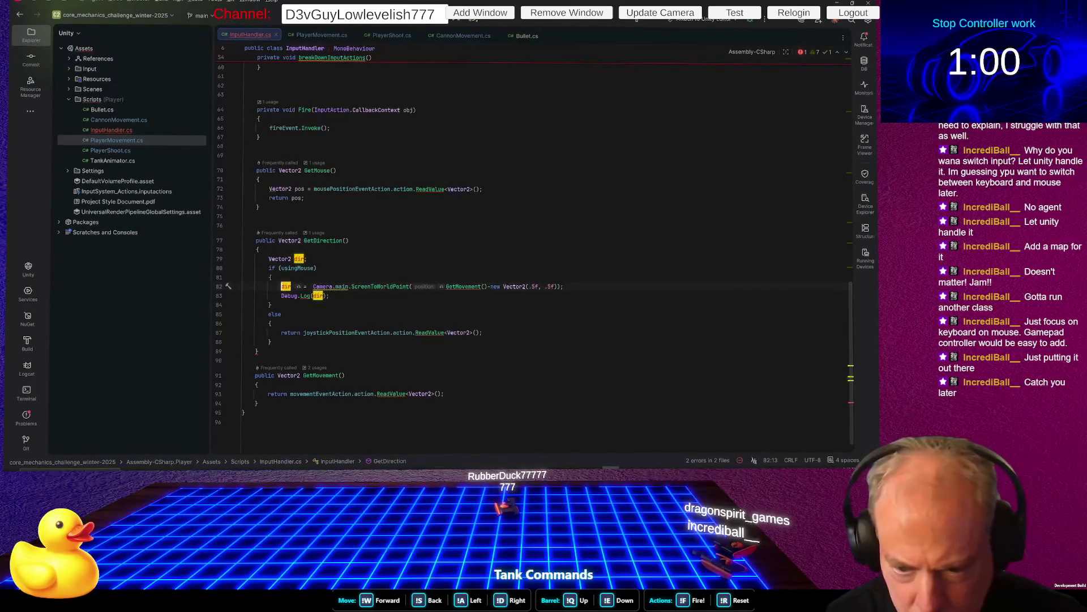
Remove Debug.Log from the mouse branch and open space before GetDirection's closing brace
key("Down")
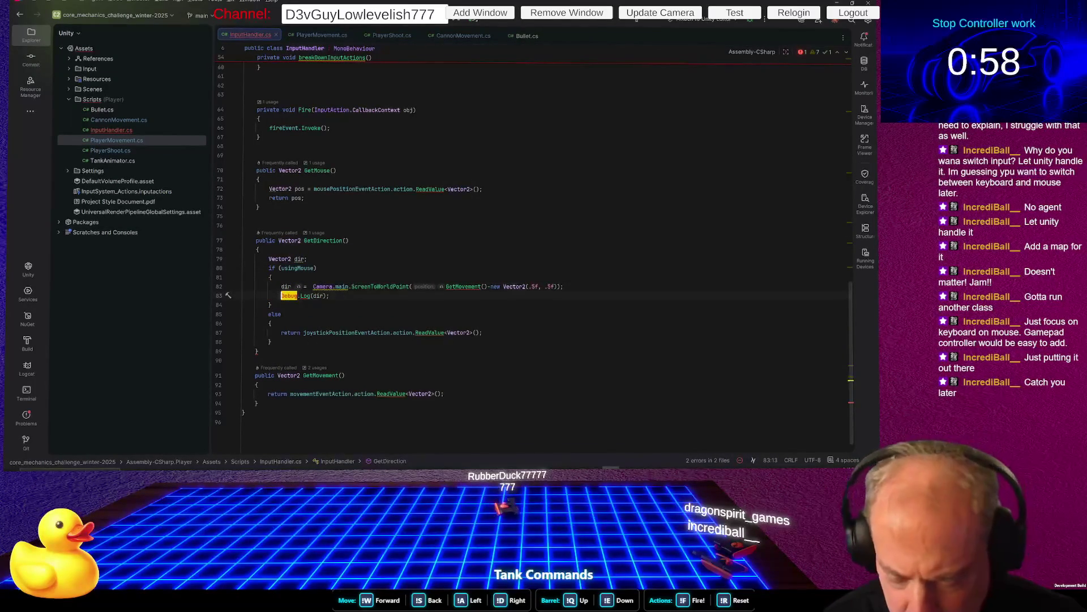
key("Home")
key("shift+Down")
key("Delete")
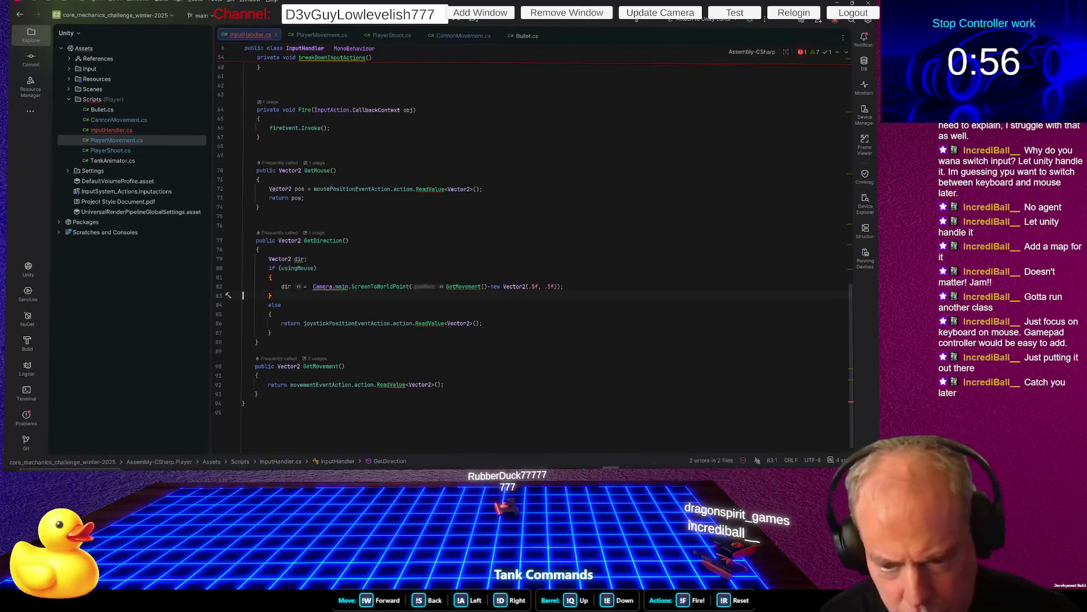
key("Down")
key("Down")
left_click(243, 342)
key("Return")
key("Return")
key("Up")
type("re")
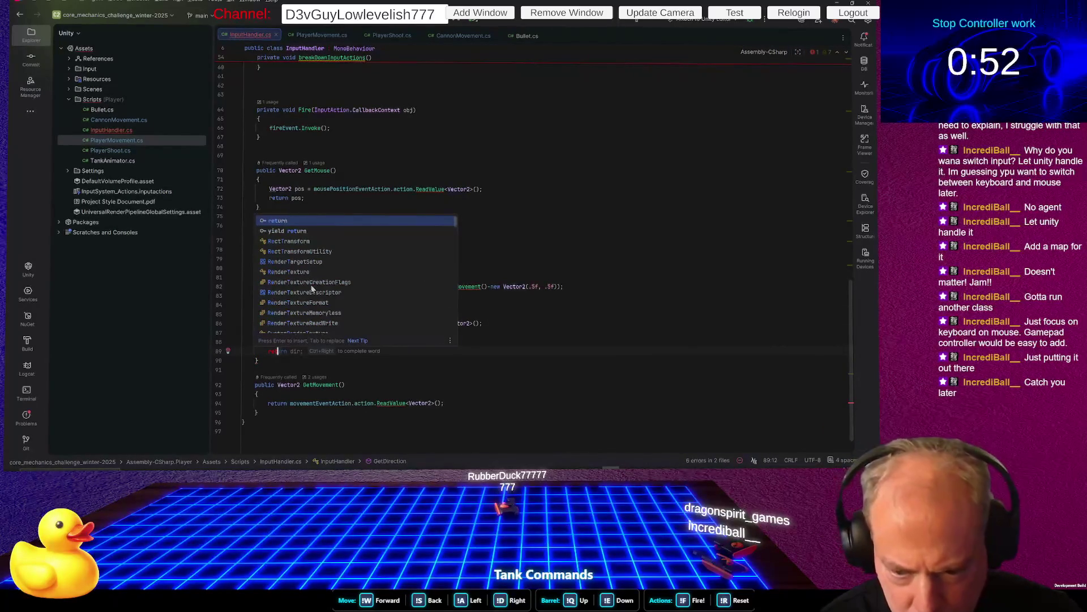
key("ctrl+z")
key("ctrl+z")
Change the joystick branch's return into 'dir =' and switch to Unity
key("Down")
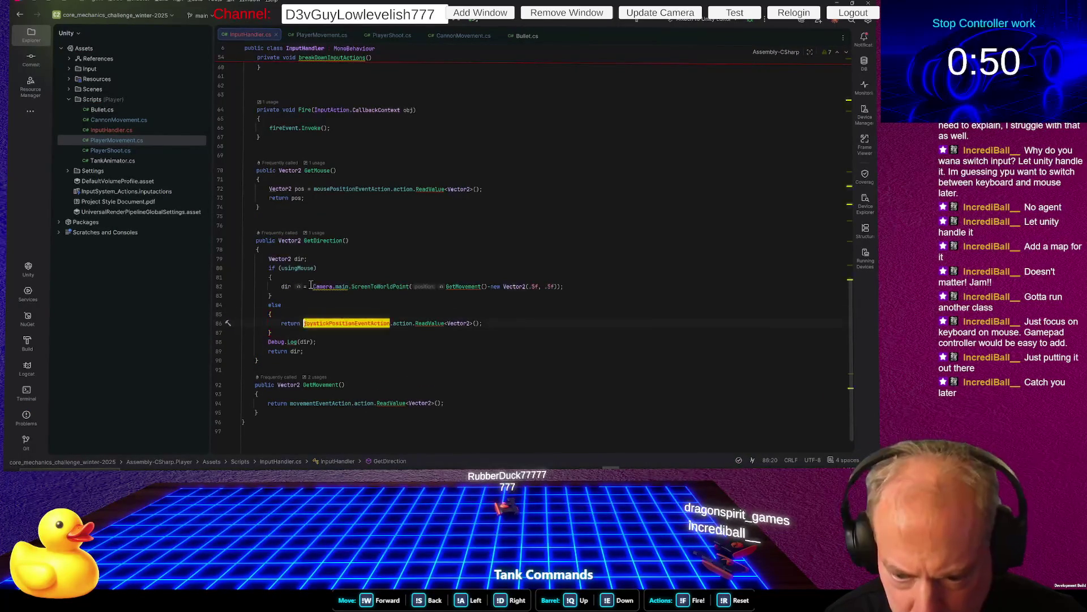
key("ctrl+shift+Left")
type("dir =")
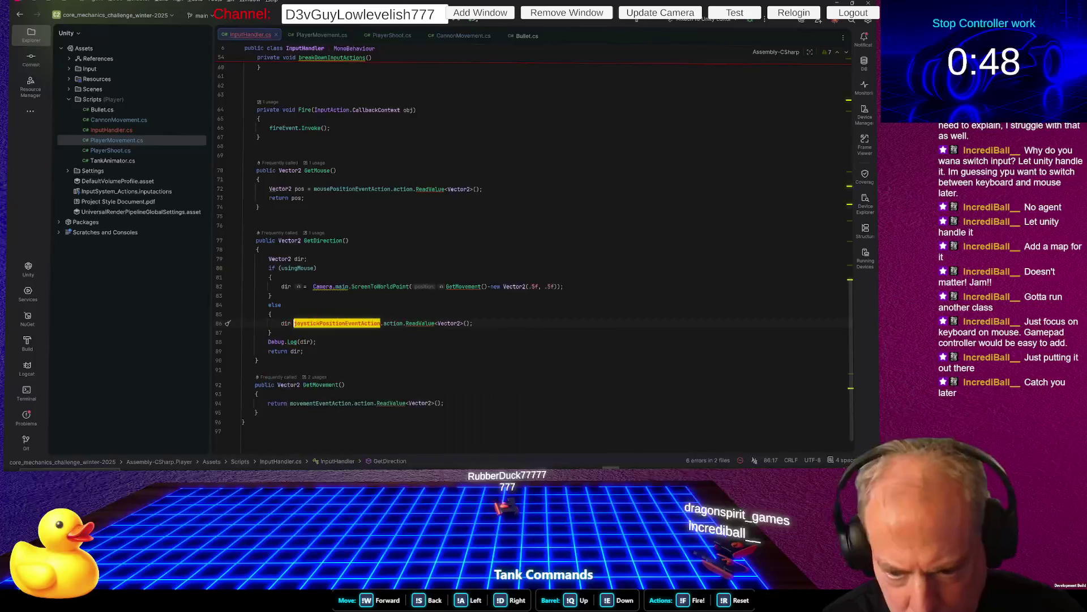
key("alt+Tab")
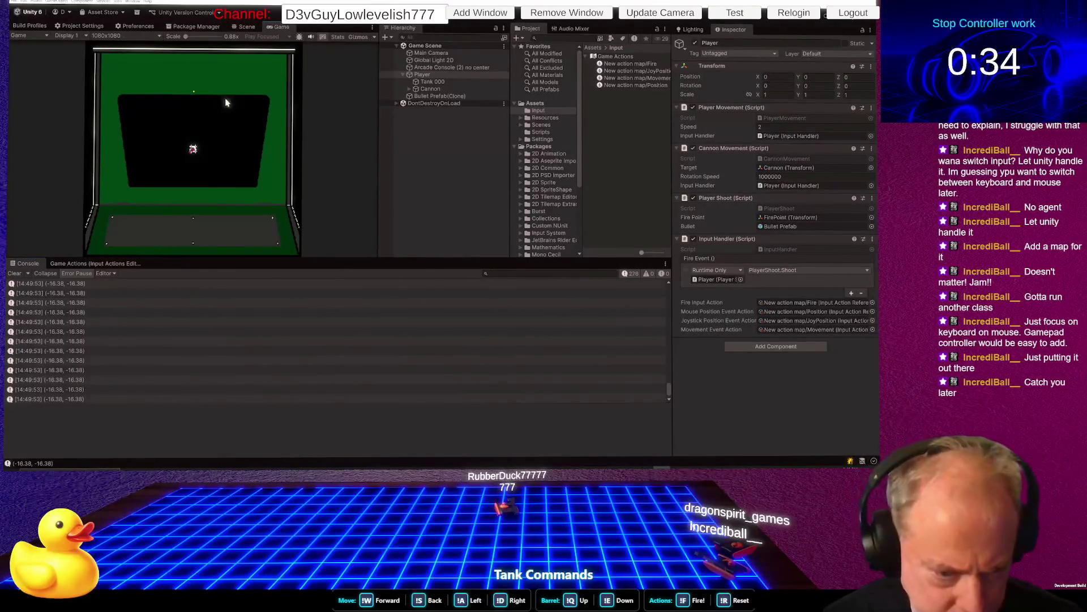
Fire several shots, then open a (-16.38, -16.38) direction log's Debug.Log line in Rider
left_click(253, 136)
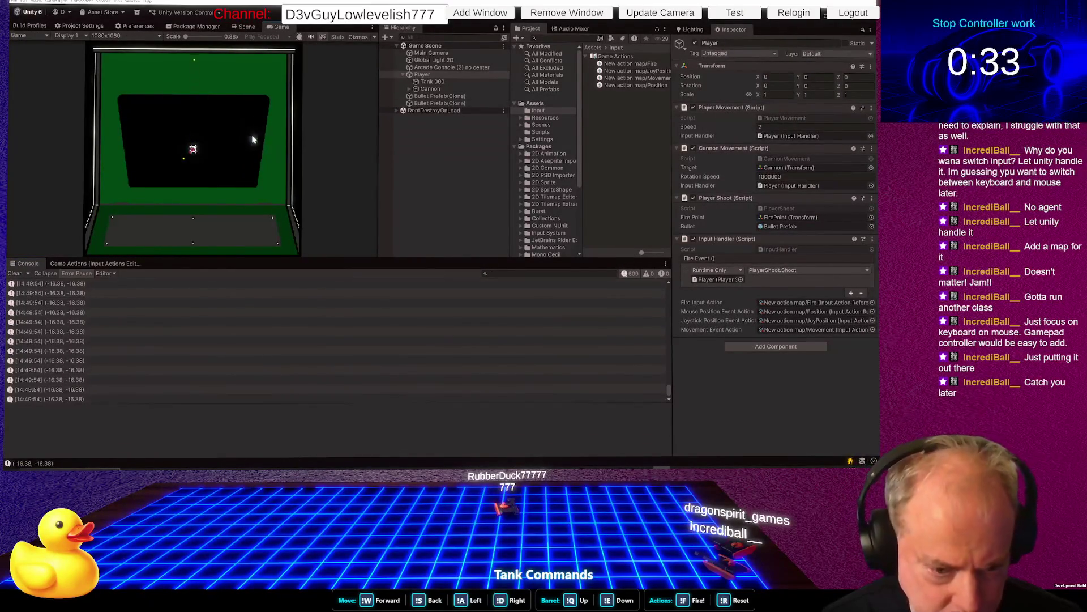
left_click(225, 124)
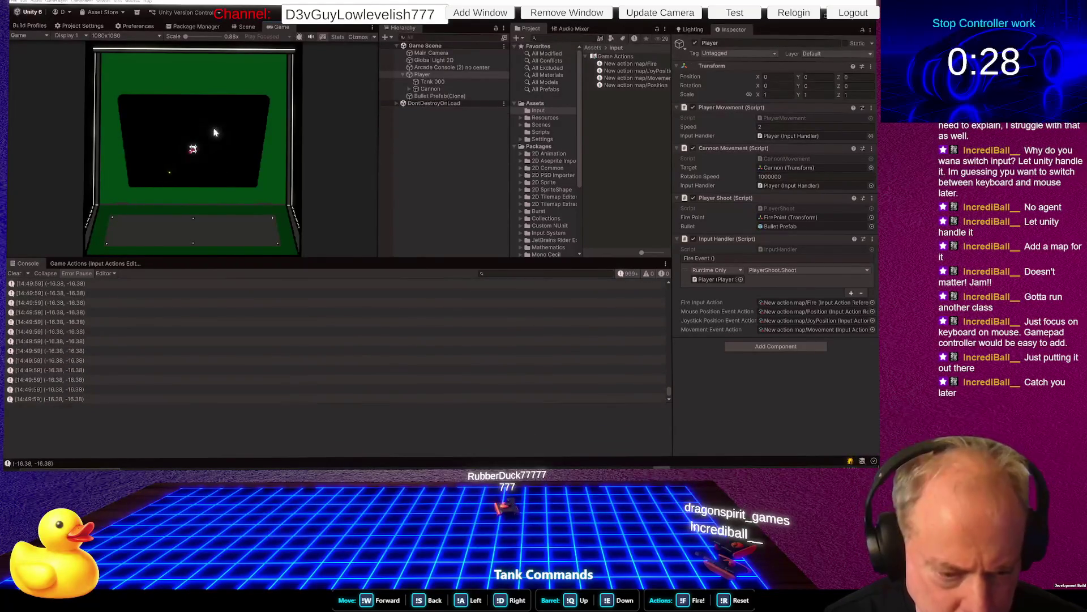
left_click(222, 121)
left_click(217, 137)
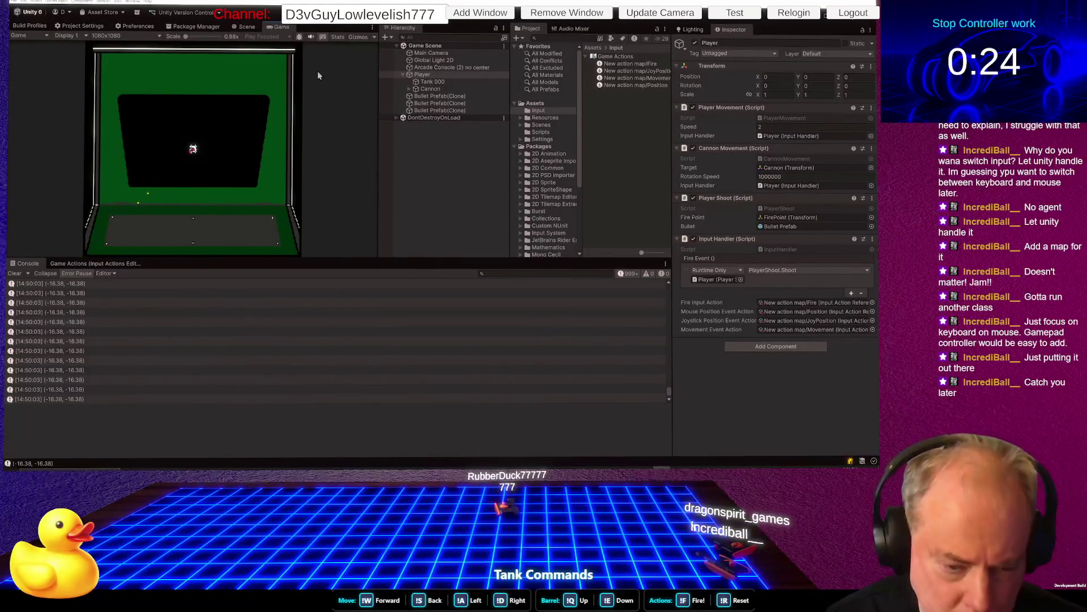
left_click(80, 323)
double_click(81, 321)
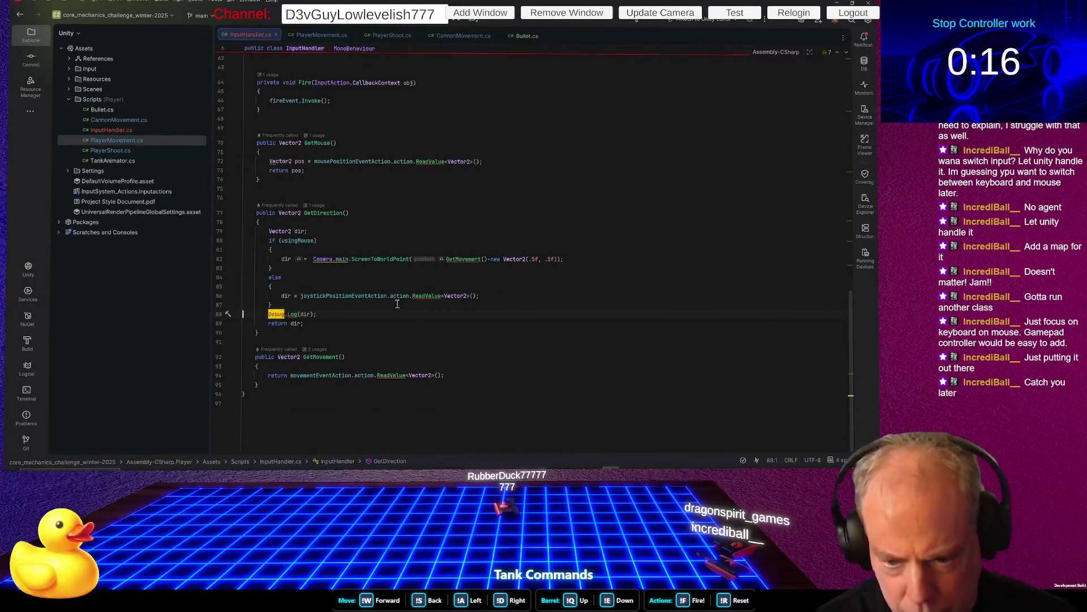
Take the trailing Debug.Log(dir) line, place it inside if (usingMouse), and return to Unity
key("shift+Down")
key("ctrl+c")
key("Delete")
key("Up")
key("Up")
key("Up")
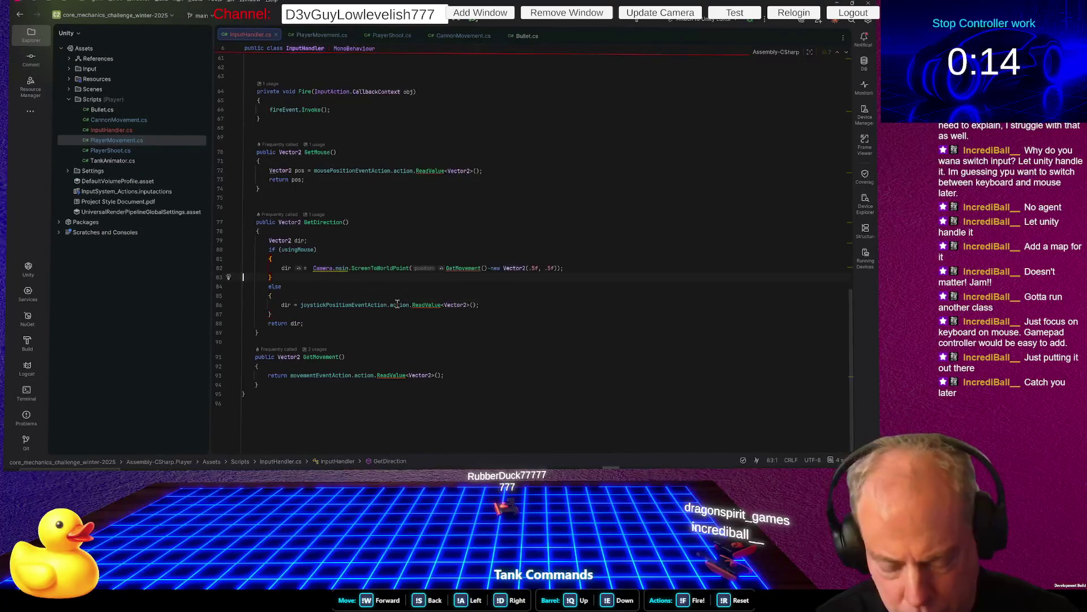
key("ctrl+v")
key("Down")
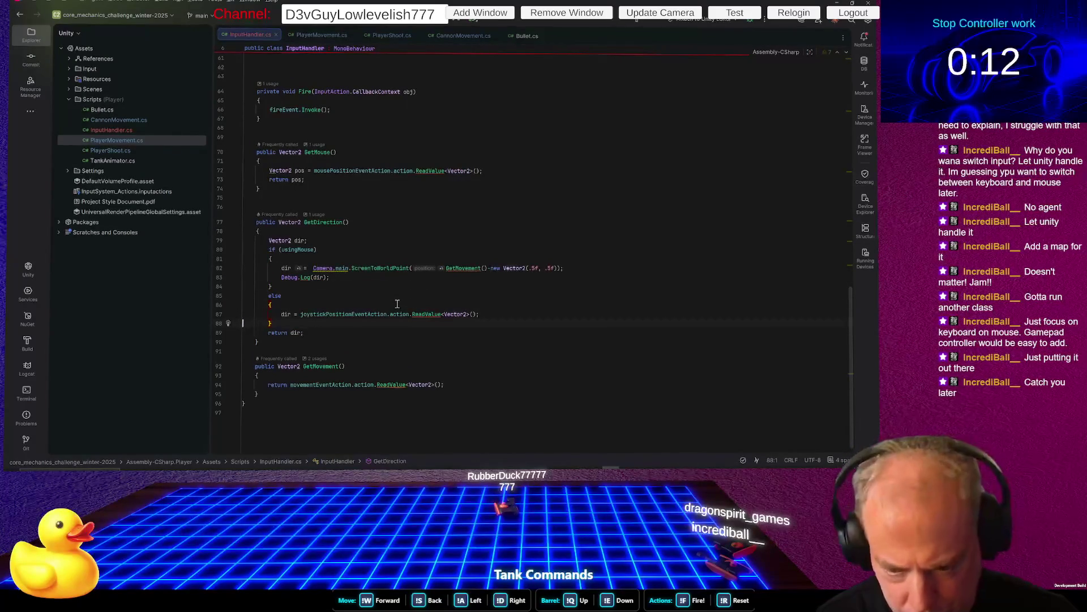
key("alt+Tab")
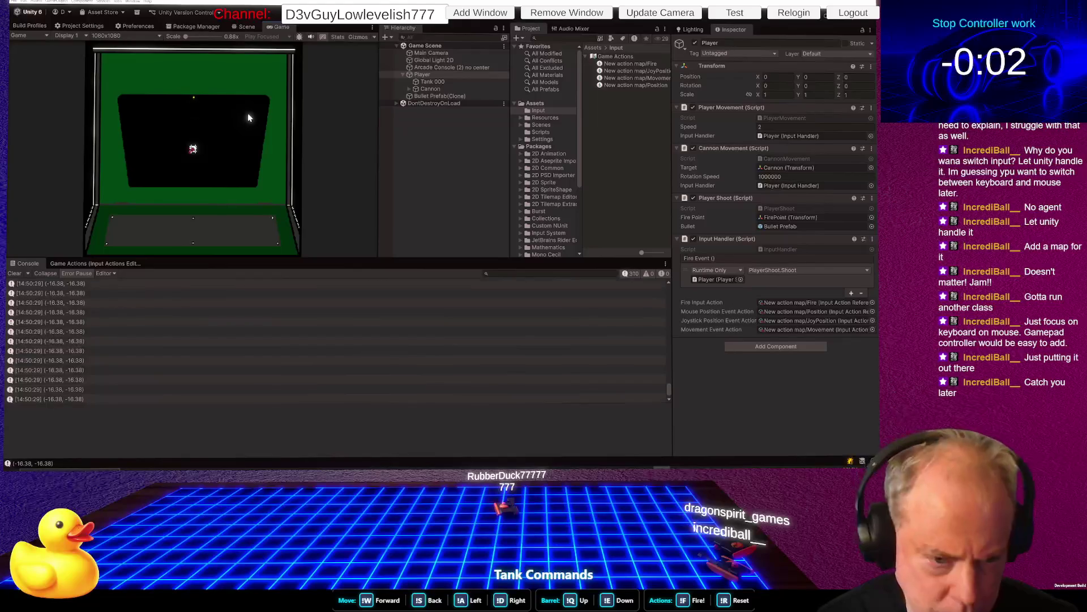
Fire one shot, then jump from a (-16.38, -16.38) log row to Debug.Log(dir) in Rider
left_click(248, 125)
double_click(96, 312)
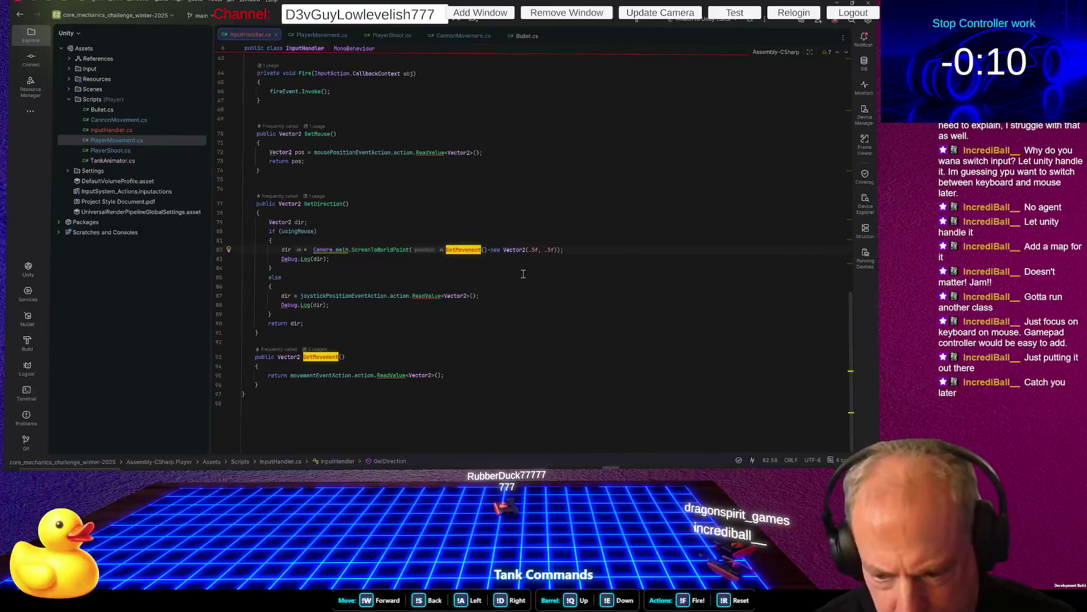
Highlight movementEventAction's usages in GetMovement and scroll up to its SerializeField declaration
left_click(322, 376)
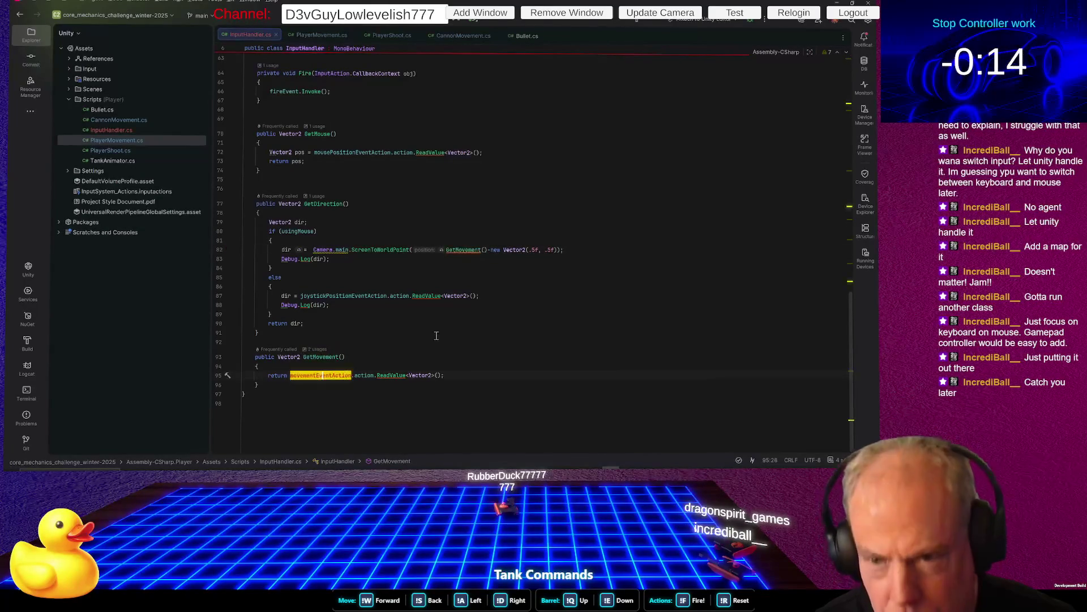
scroll(434, 336, "up", 6)
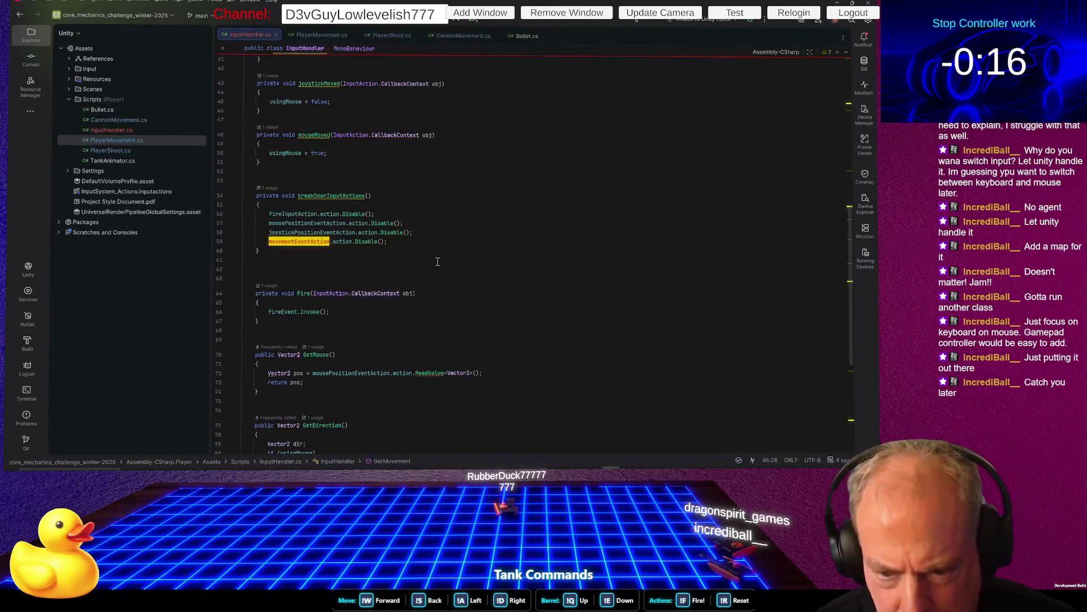
scroll(438, 261, "up", 9)
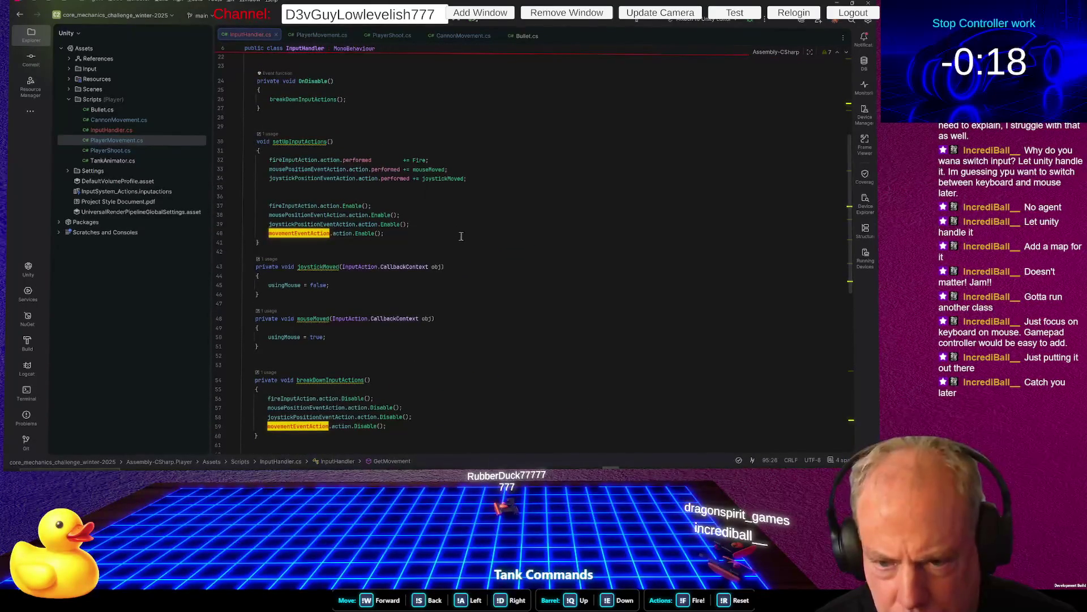
scroll(461, 236, "up", 2)
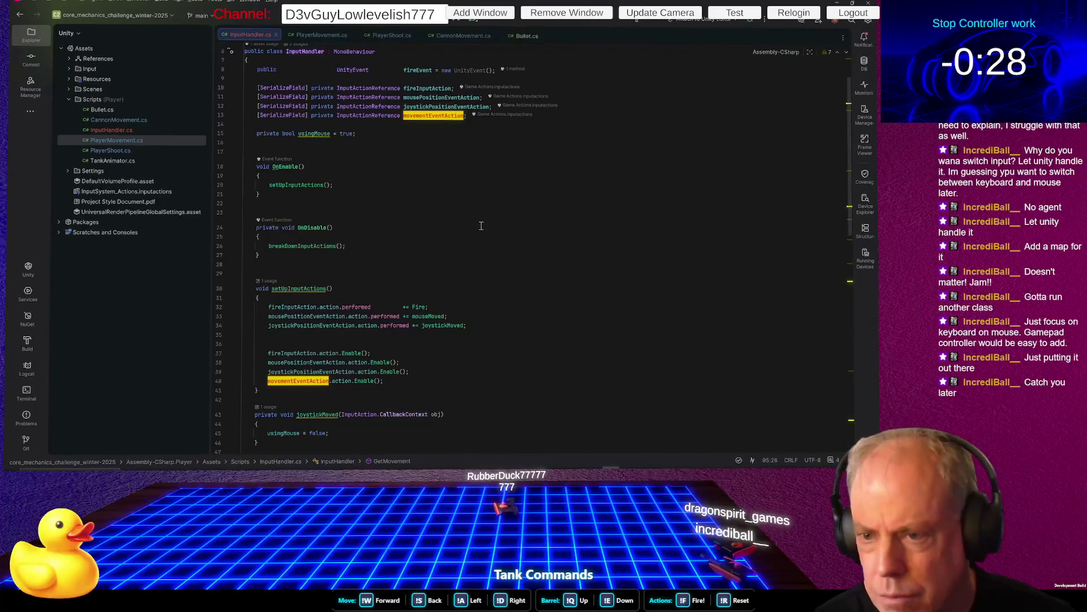
key("alt+Tab")
Locate Movement Event Action's asset and select the Movement action's Left Stick [Xbox Controller] binding
left_click(809, 329)
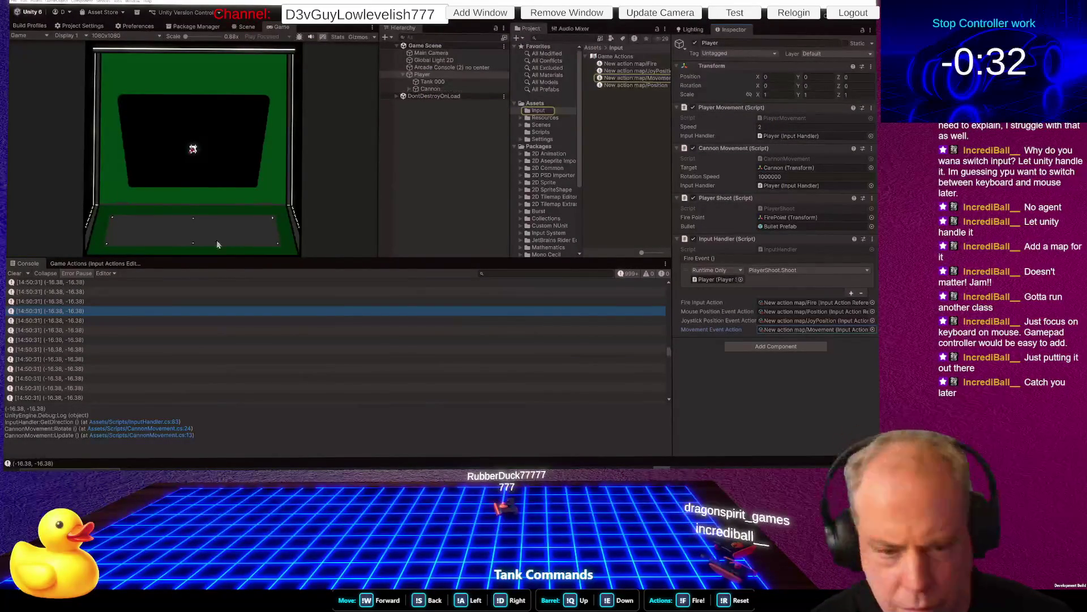
left_click(124, 263)
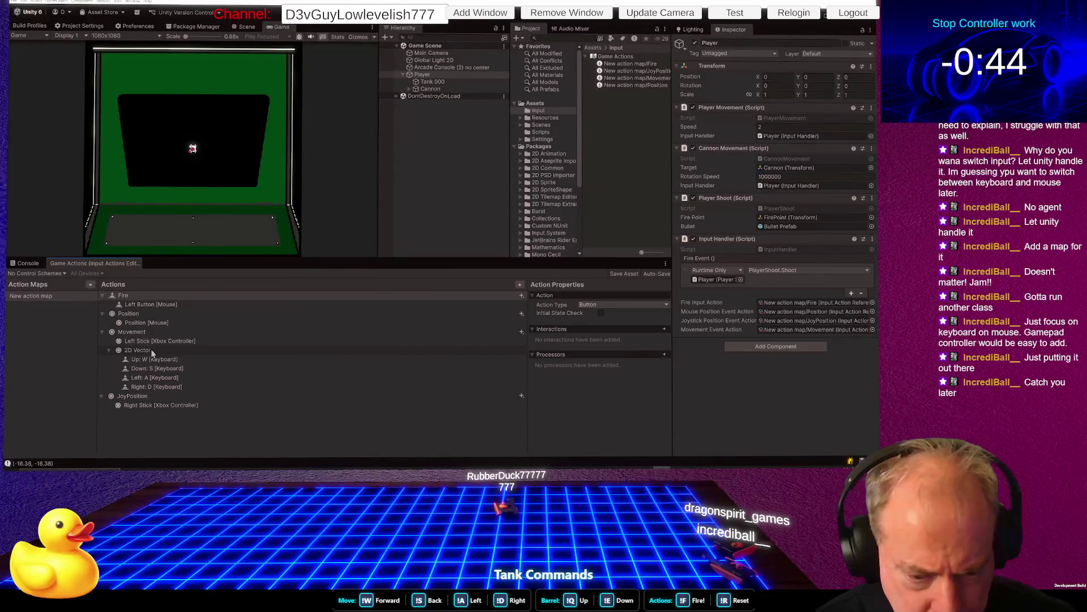
left_click(151, 343)
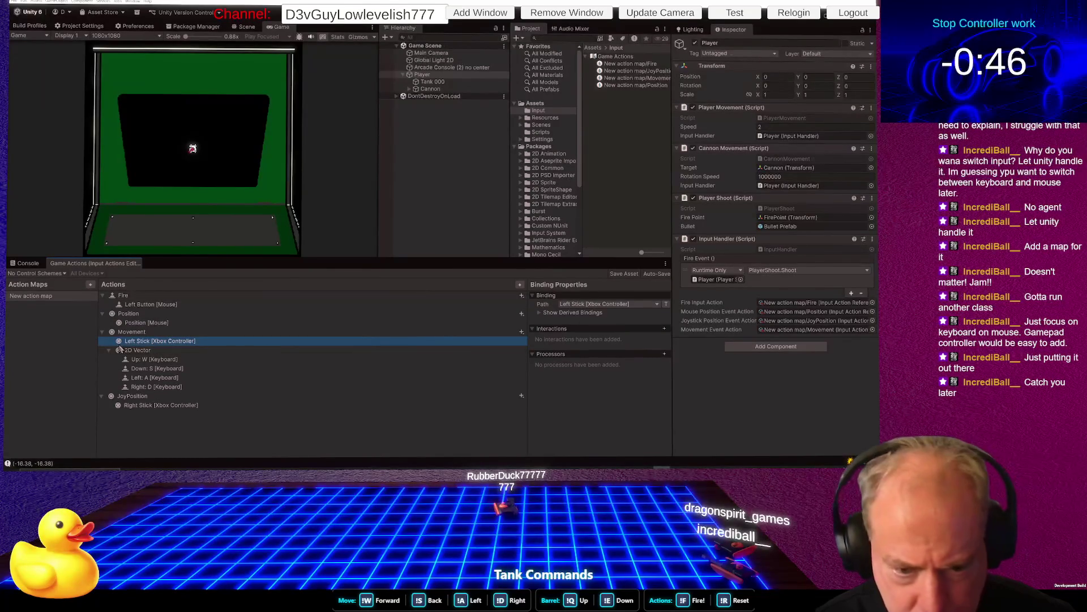